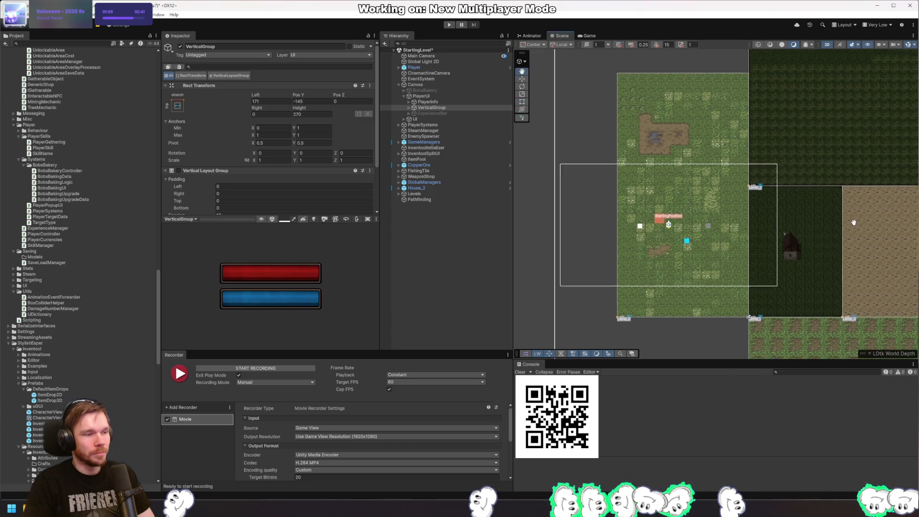
# Step: Close the tile-map project and discard its unsaved scene changes
pyautogui.click(910, 6)
pyautogui.click(471, 271)
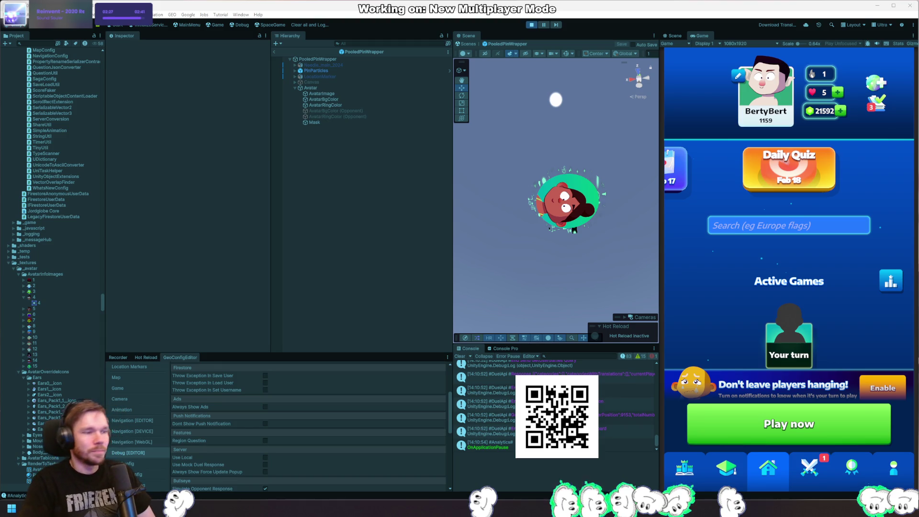
# Step: Play a quiz match to the Saint Kitts results, screenshotting the game view, then pause
pyautogui.click(734, 271)
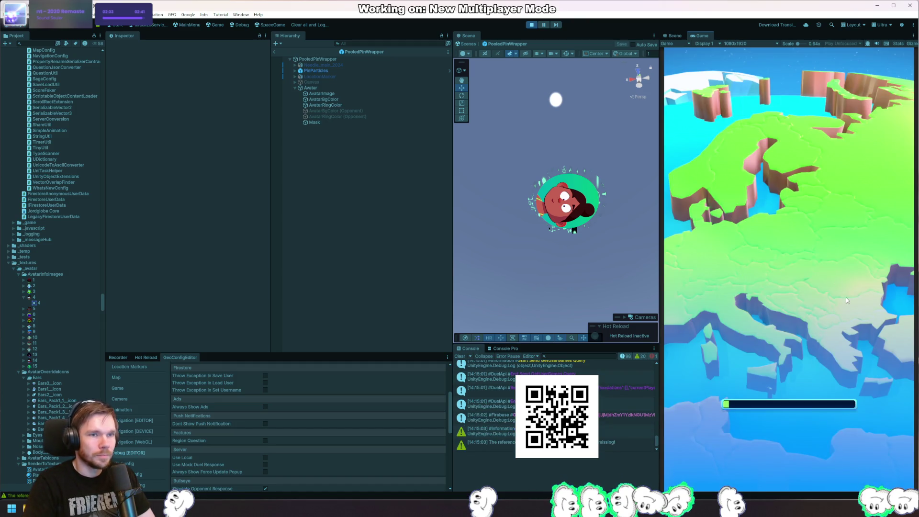
pyautogui.moveTo(782, 300); pyautogui.dragTo(850, 304)
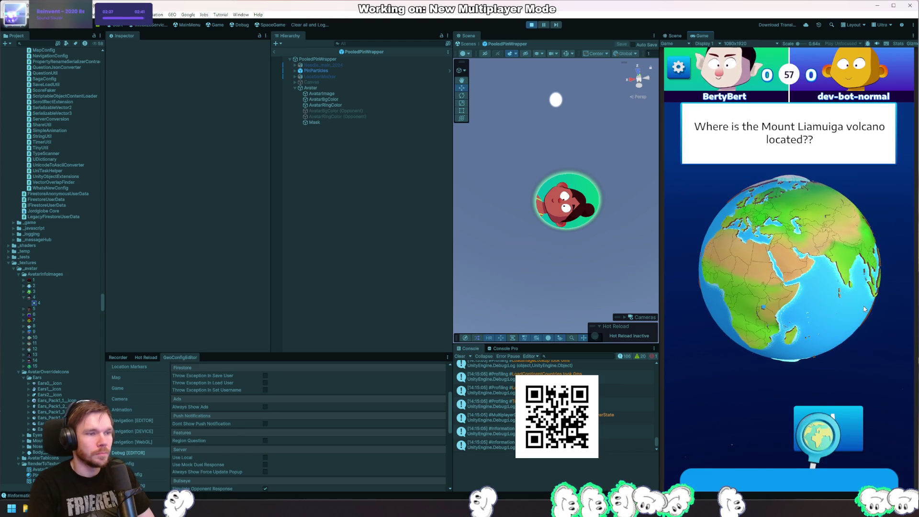
pyautogui.press('ctrl+Print')
pyautogui.moveTo(663, 48)
pyautogui.mouseDown()
pyautogui.moveTo(900, 488)
pyautogui.moveTo(912, 488)
pyautogui.mouseUp()
pyautogui.hotkey('ctrl', 'c')
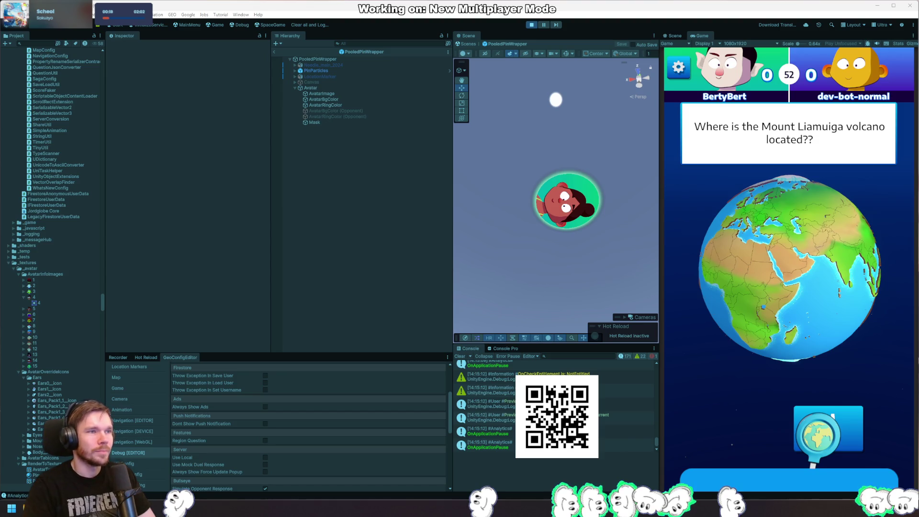
pyautogui.moveTo(762, 198); pyautogui.dragTo(835, 298)
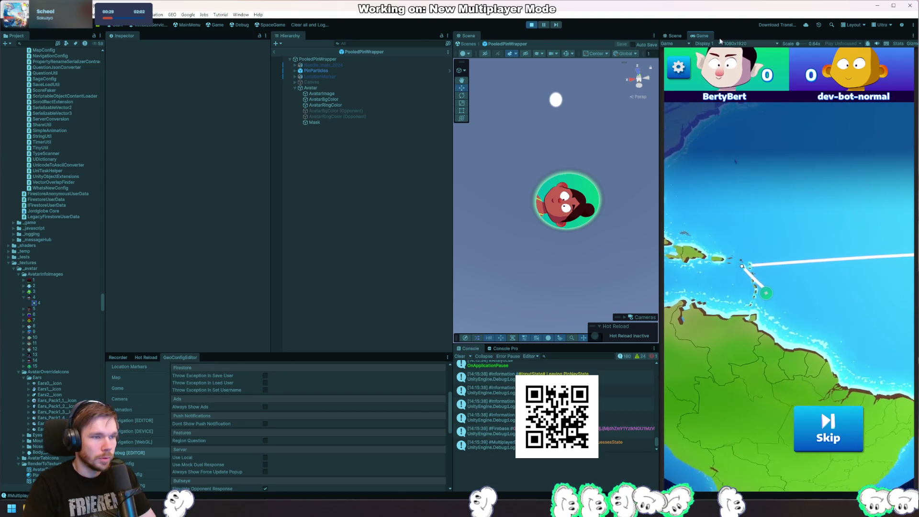
pyautogui.click(545, 25)
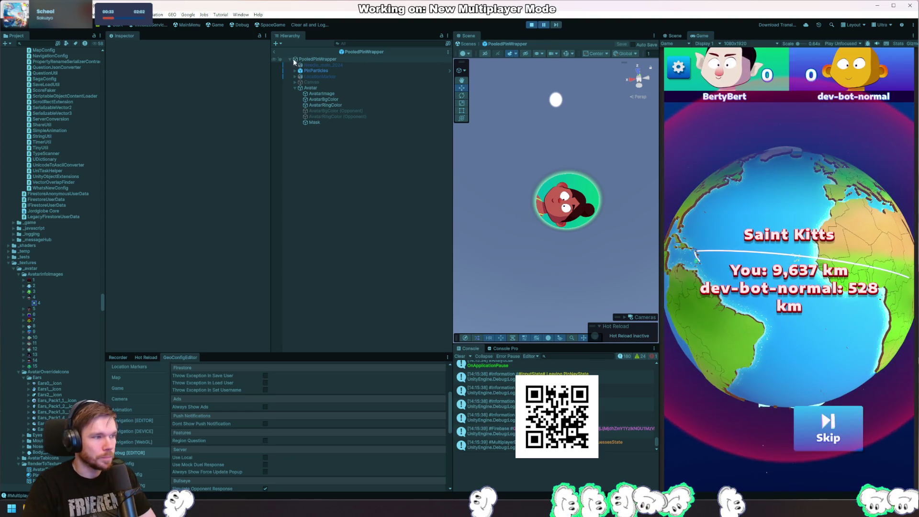
# Step: Exit prefab mode, then pick and frame the live pin on the globe in the Scene view
pyautogui.click(274, 52)
pyautogui.moveTo(498, 242)
pyautogui.mouseDown()
pyautogui.moveTo(728, 267)
pyautogui.moveTo(609, 146)
pyautogui.mouseUp()
pyautogui.scroll(3, 610, 146)
pyautogui.click(596, 153)
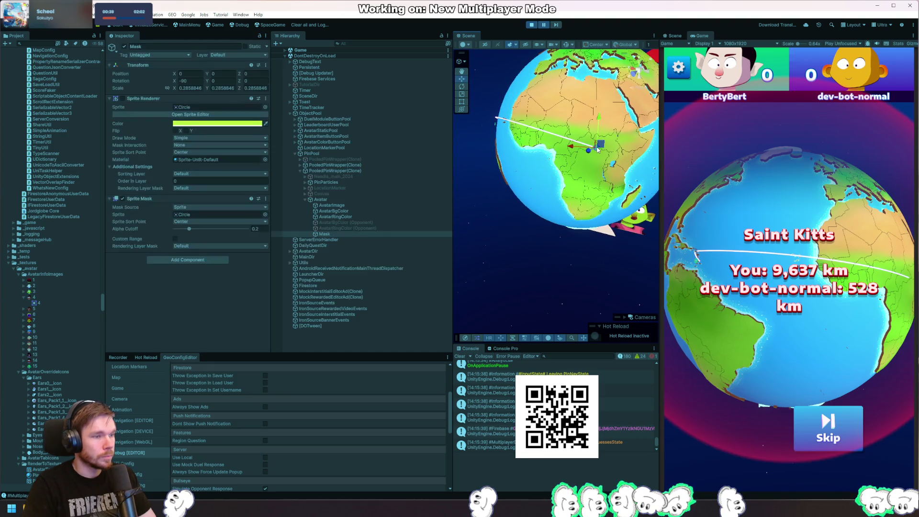
pyautogui.press('f')
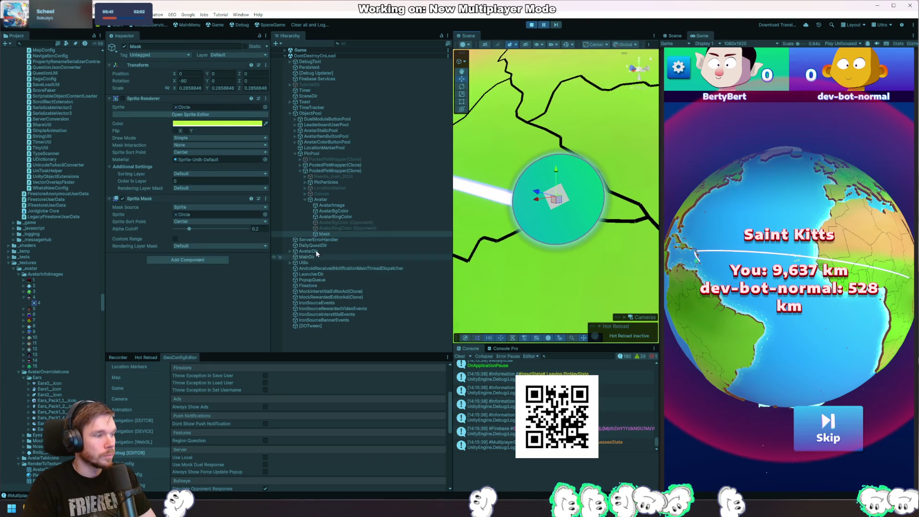
# Step: Select the pin's AvatarImage, enlarge its Unlit/Transparent material preview, and bring up the material picker
pyautogui.click(341, 205)
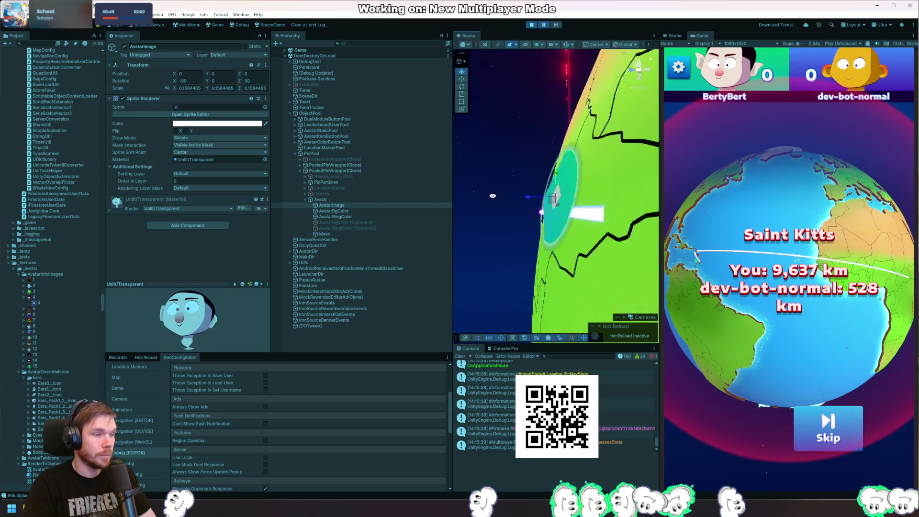
pyautogui.press('e')
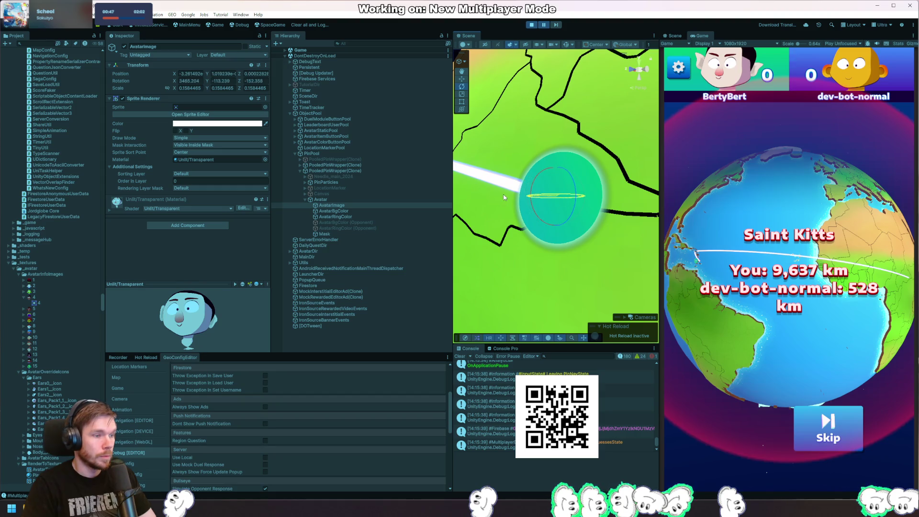
pyautogui.moveTo(192, 284)
pyautogui.mouseDown()
pyautogui.moveTo(193, 242)
pyautogui.moveTo(219, 292)
pyautogui.moveTo(193, 317)
pyautogui.mouseUp()
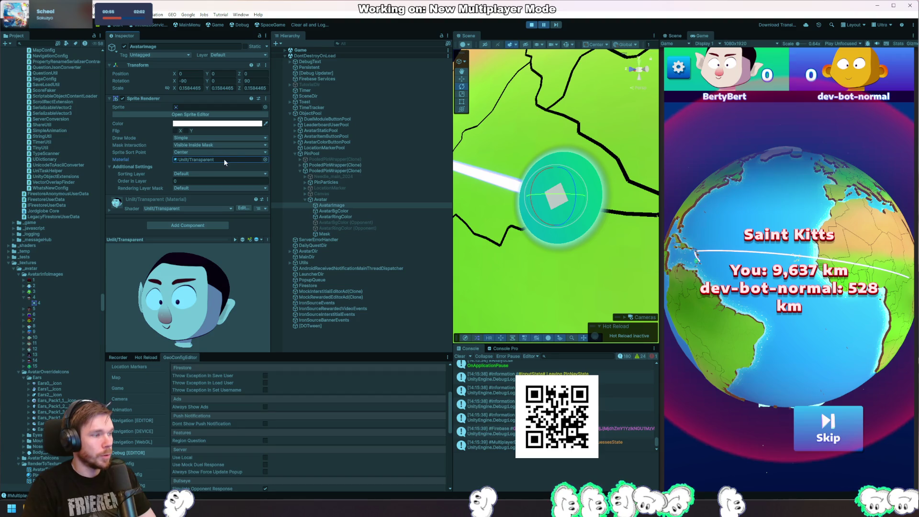
pyautogui.click(264, 159)
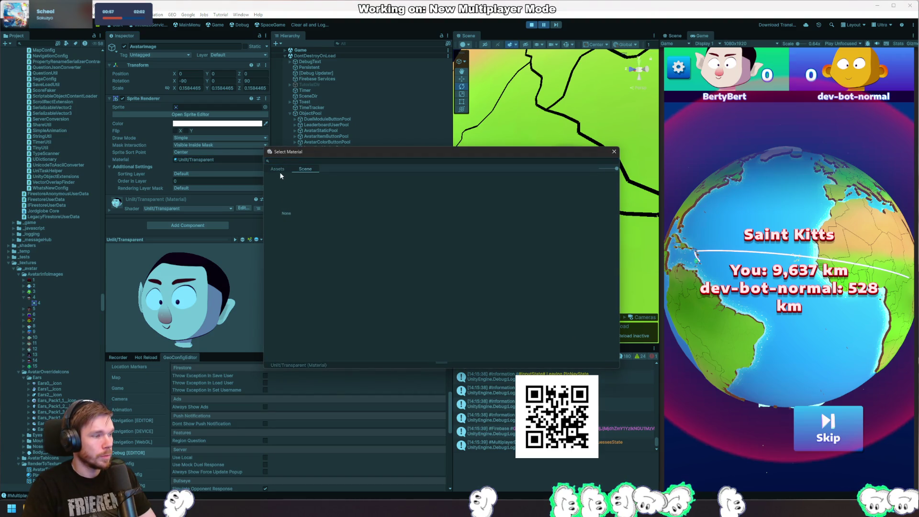
# Step: Try materials such as SpriteSKINMaterial and VFXSpriteUnlit on the AvatarImage sprite
pyautogui.moveTo(314, 154); pyautogui.dragTo(918, 182)
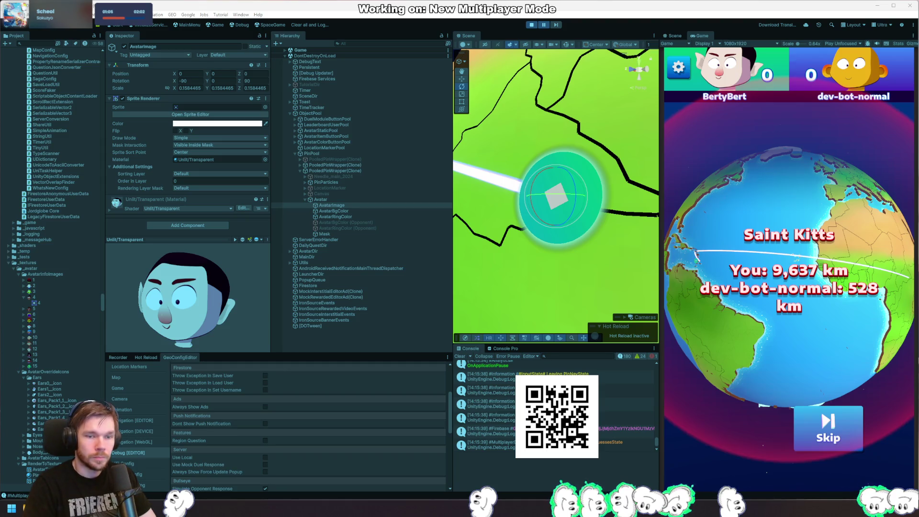
pyautogui.hotkey('ctrl', 'z')
pyautogui.hotkey('ctrl', 'z')
pyautogui.hotkey('ctrl', 'z')
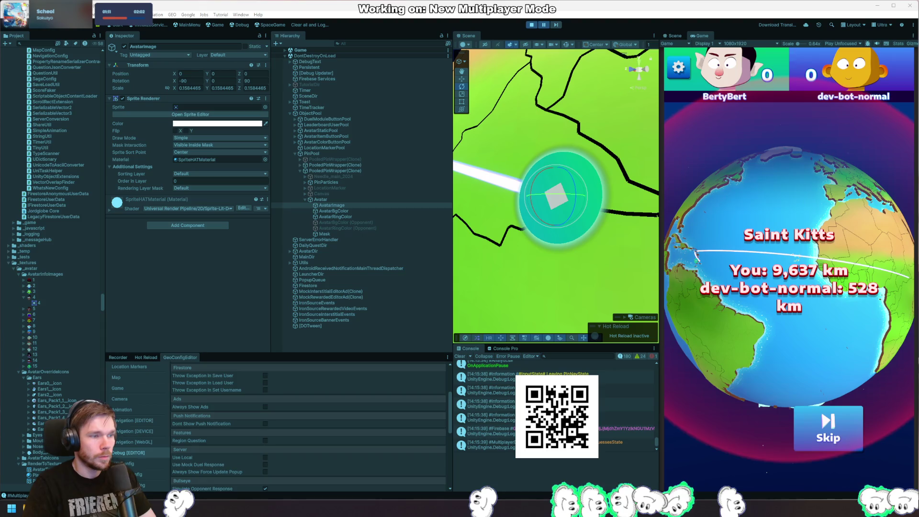
pyautogui.hotkey('ctrl', 'z')
pyautogui.hotkey('ctrl', 'z')
pyautogui.hotkey('ctrl', 'z')
pyautogui.hotkey('ctrl', 'z')
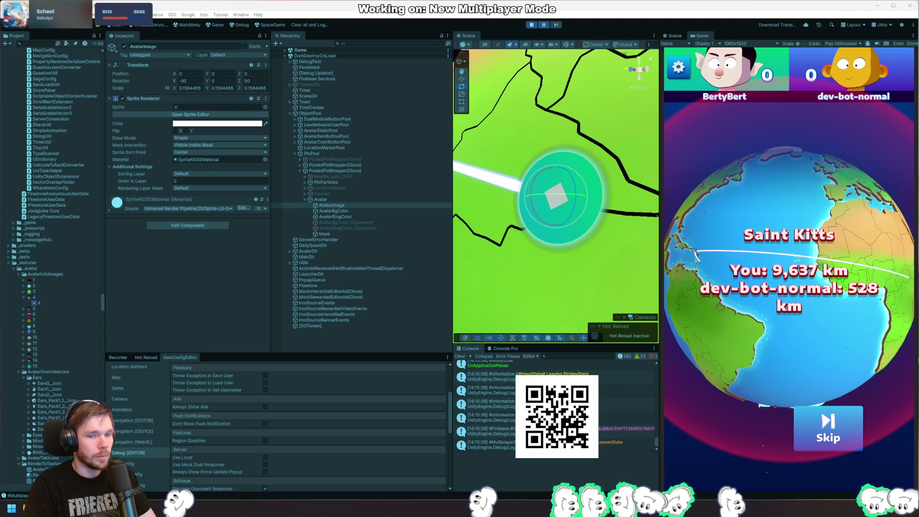
pyautogui.hotkey('ctrl', 'z')
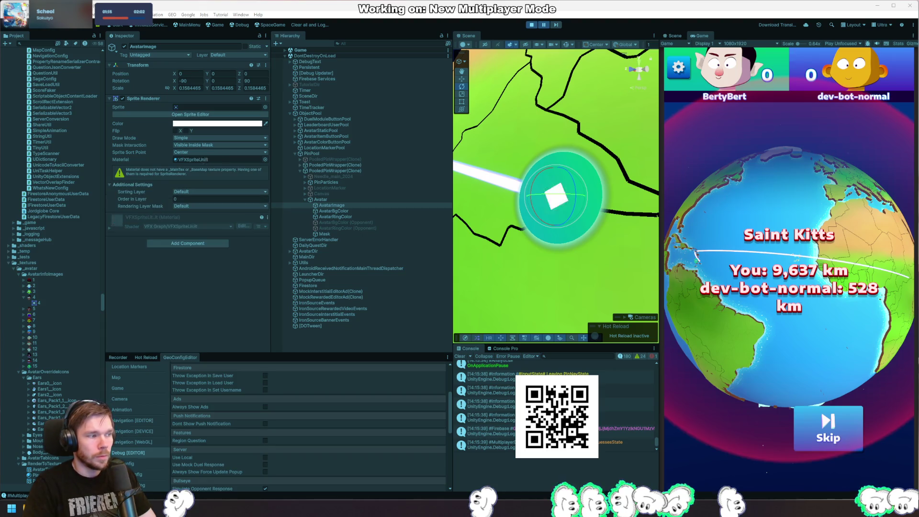
pyautogui.hotkey('ctrl', 'z')
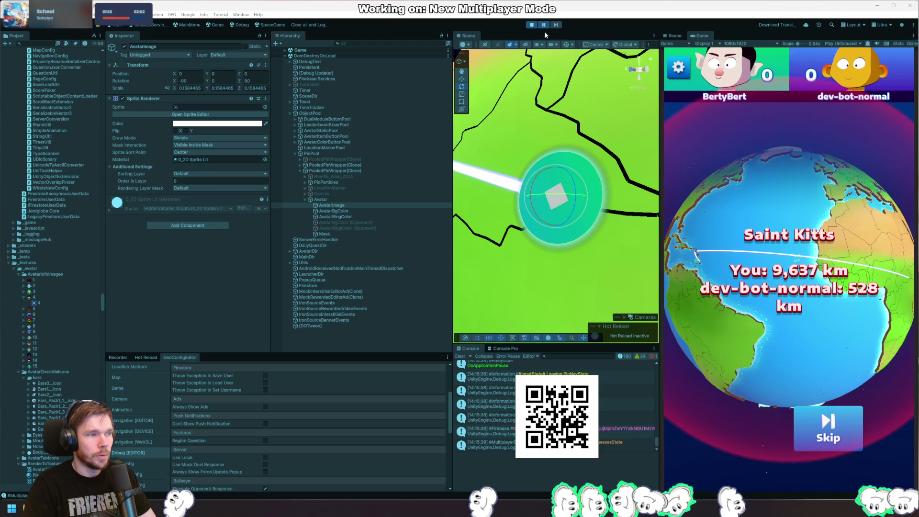
# Step: Leave AvatarImage on Sprite-Lit-Default, step one frame, and switch to Rider
pyautogui.hotkey('ctrl', 'z')
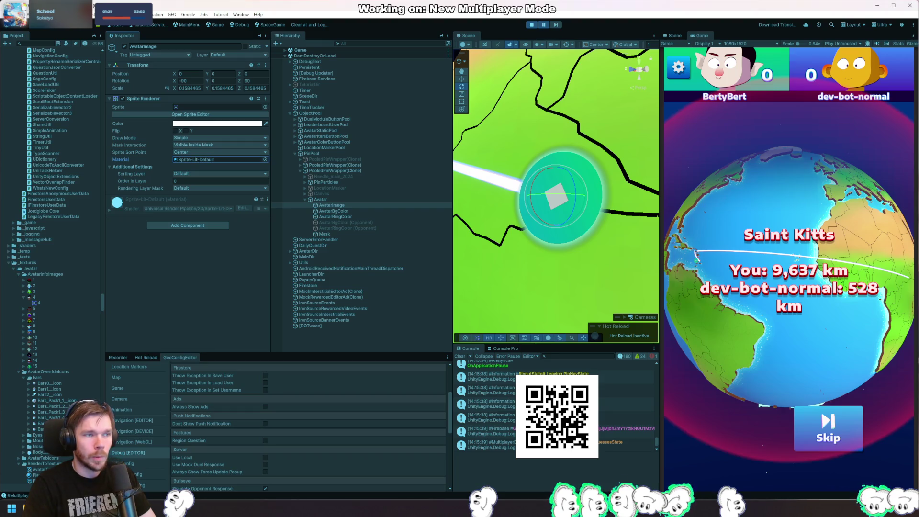
pyautogui.click(556, 25)
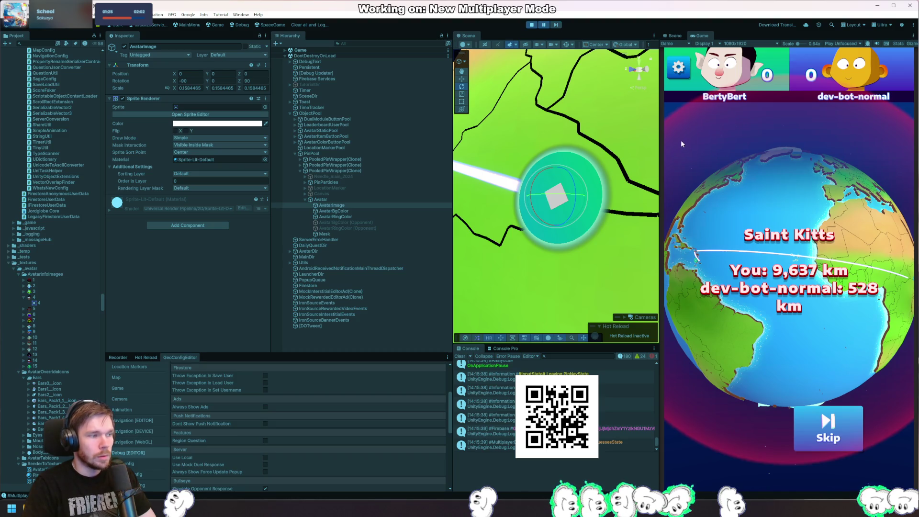
pyautogui.hotkey('alt', 'Tab')
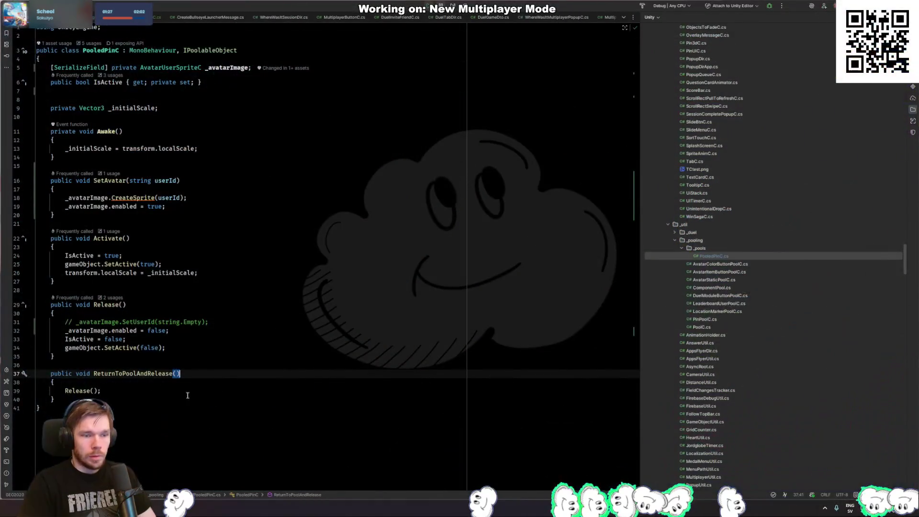
# Step: Read TryCreateMaterial and ApplyUVRect in AvatarUserSpriteC.cs, then reselect AvatarImage in Unity
pyautogui.hotkey('ctrl', 'alt', 'Left')
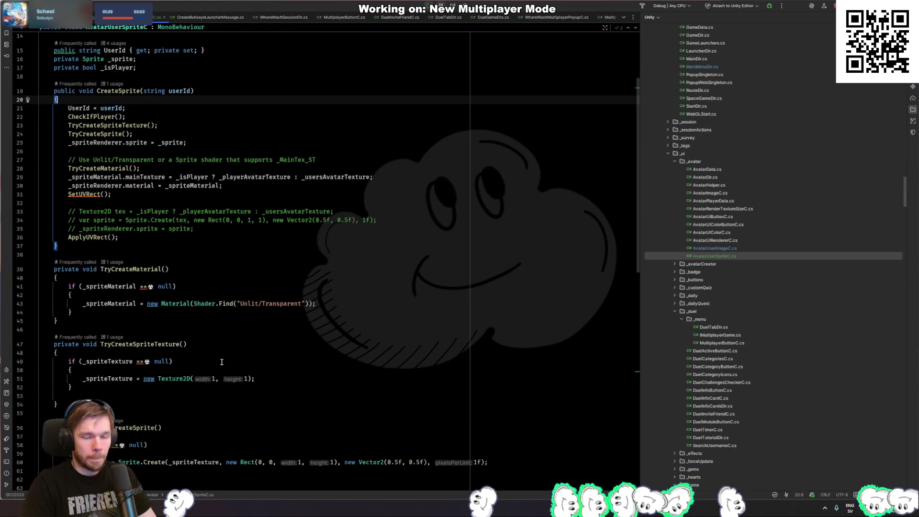
pyautogui.hotkey('ctrl', 'alt', 'Left')
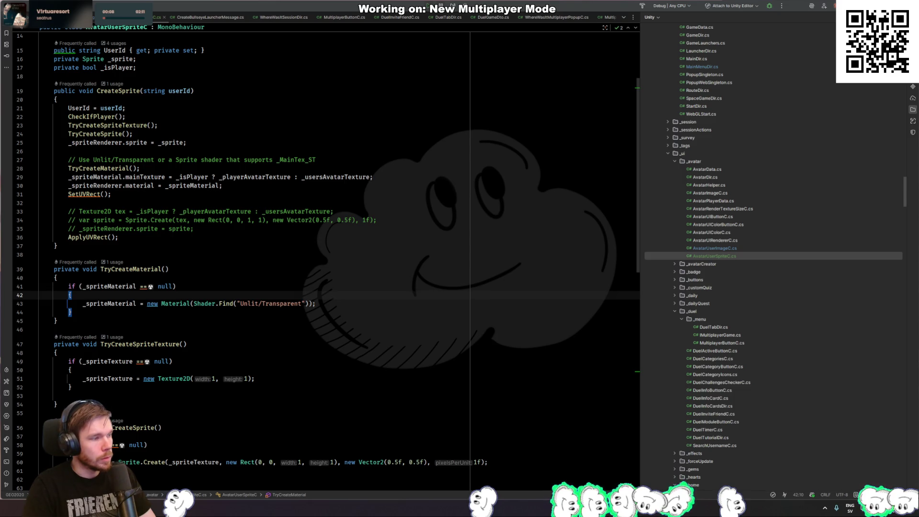
pyautogui.scroll(-10, 326, 258)
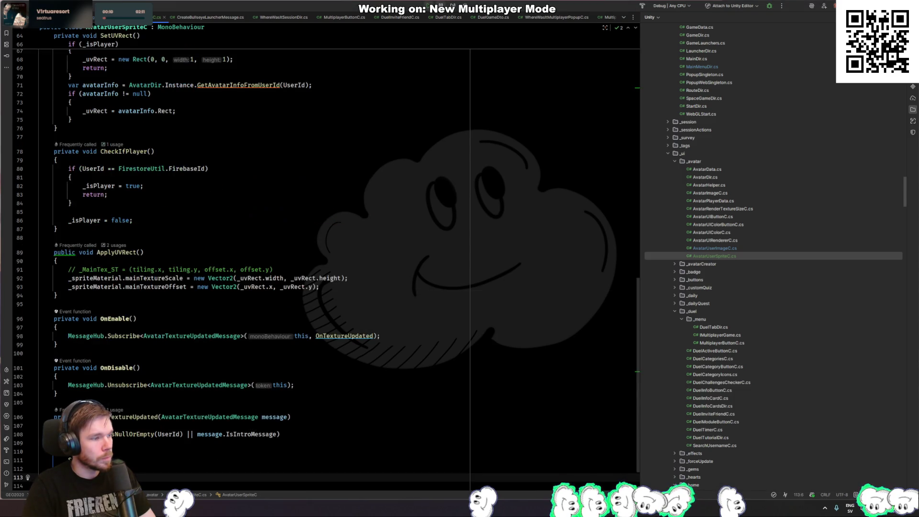
pyautogui.hotkey('alt', 'Tab')
pyautogui.click(332, 205)
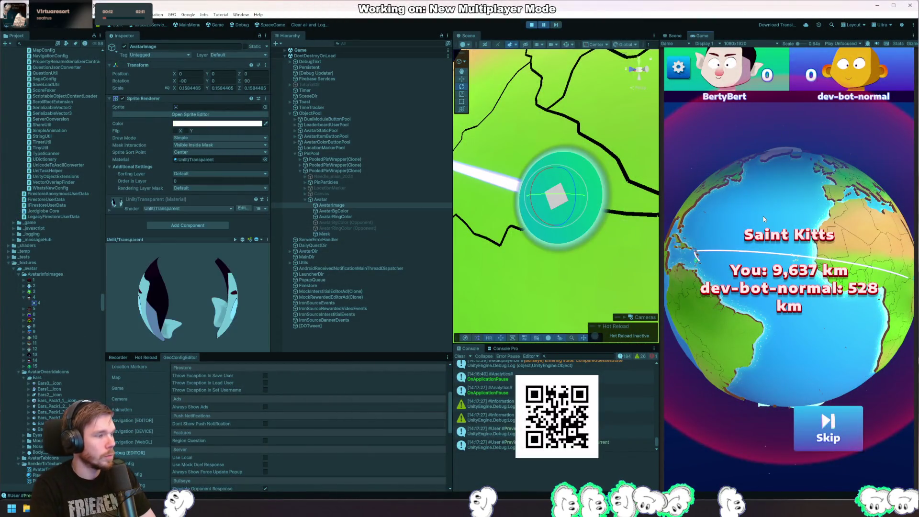
# Step: Scroll the Inspector to the Unlit/Transparent material's Tiling 1×1 and Offset 0×0 fields
pyautogui.scroll(-3, 165, 197)
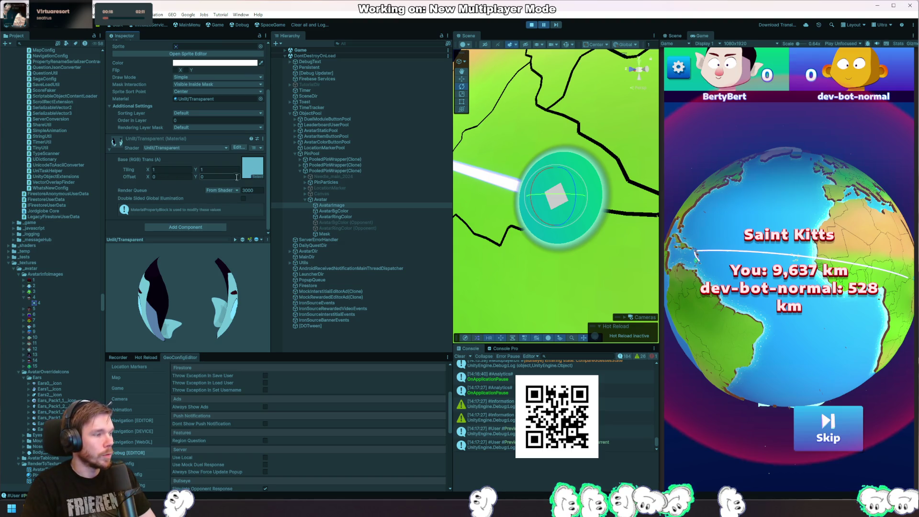
pyautogui.scroll(3, 148, 182)
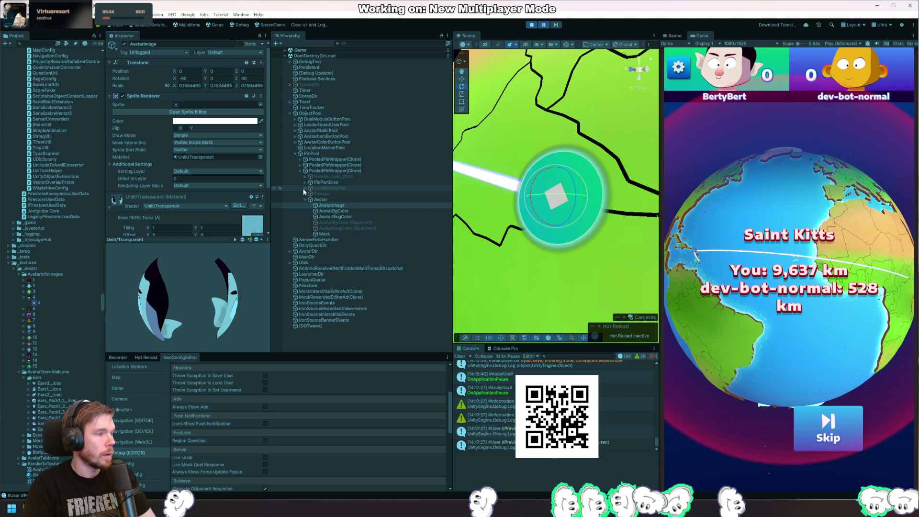
pyautogui.scroll(-3, 195, 191)
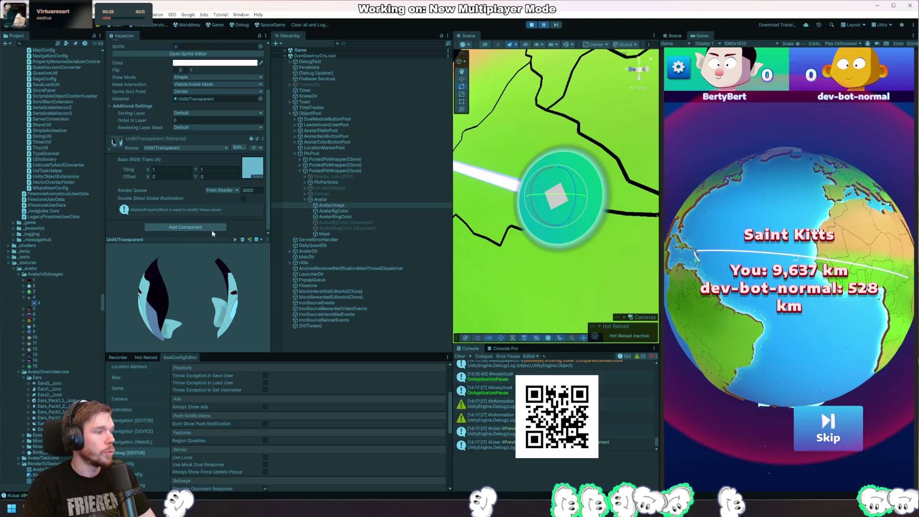
pyautogui.rightClick(332, 200)
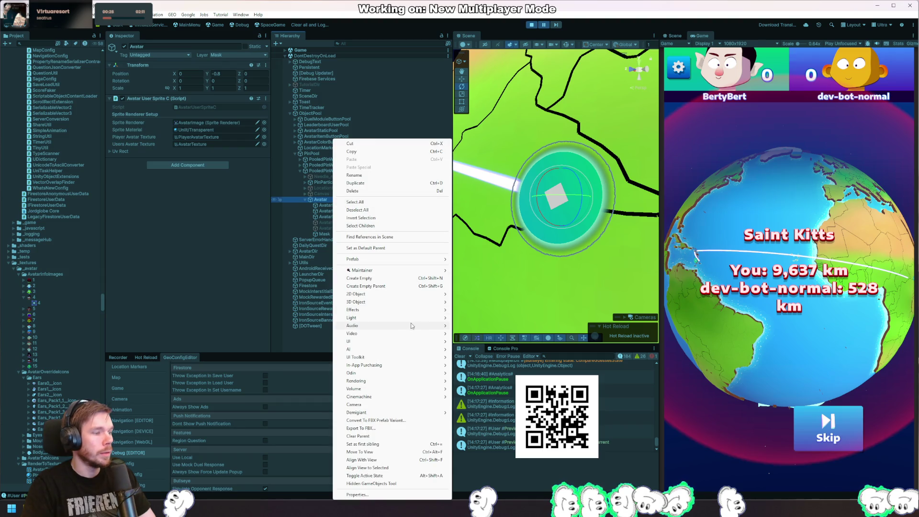
# Step: Add a Plane under Avatar and remove its Mesh Collider
pyautogui.moveTo(427, 303)
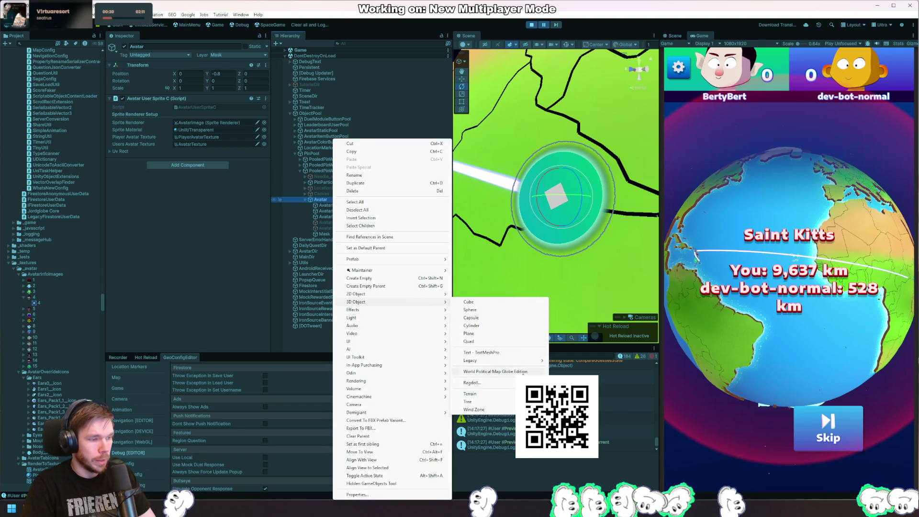
pyautogui.click(498, 334)
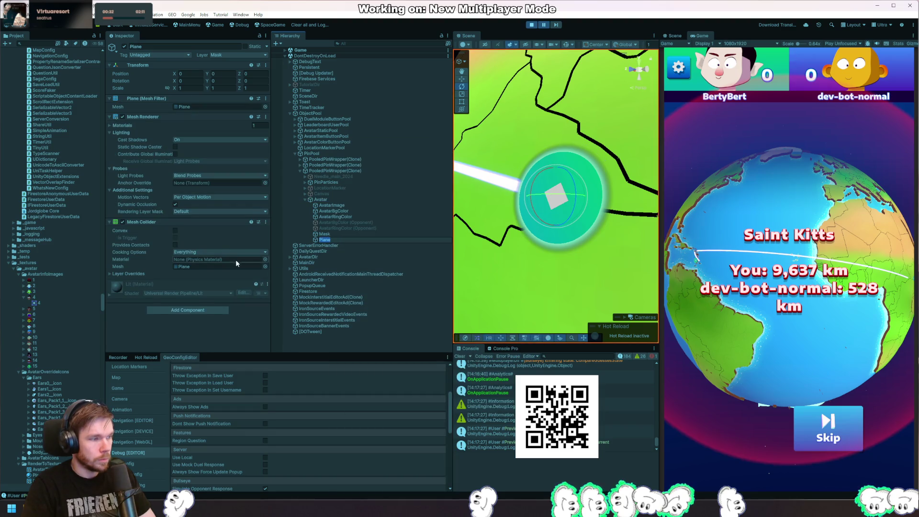
pyautogui.press('Return')
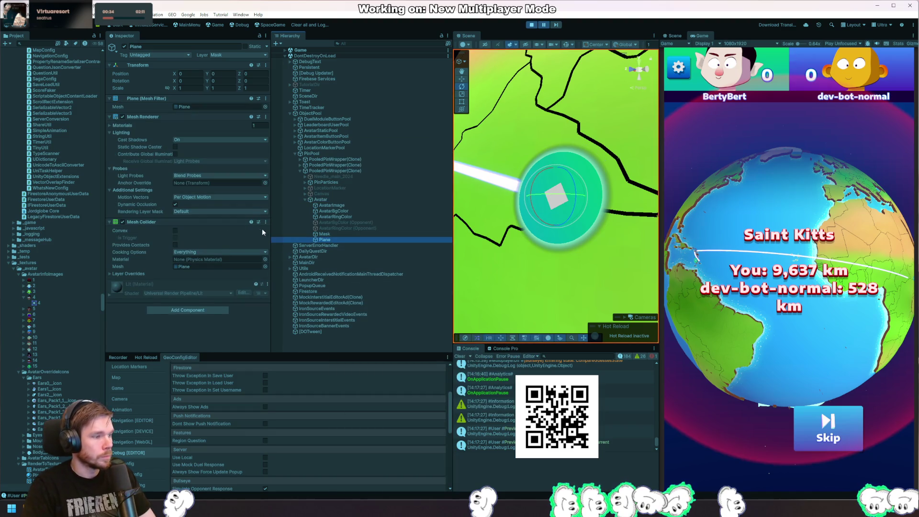
pyautogui.click(266, 222)
pyautogui.click(297, 242)
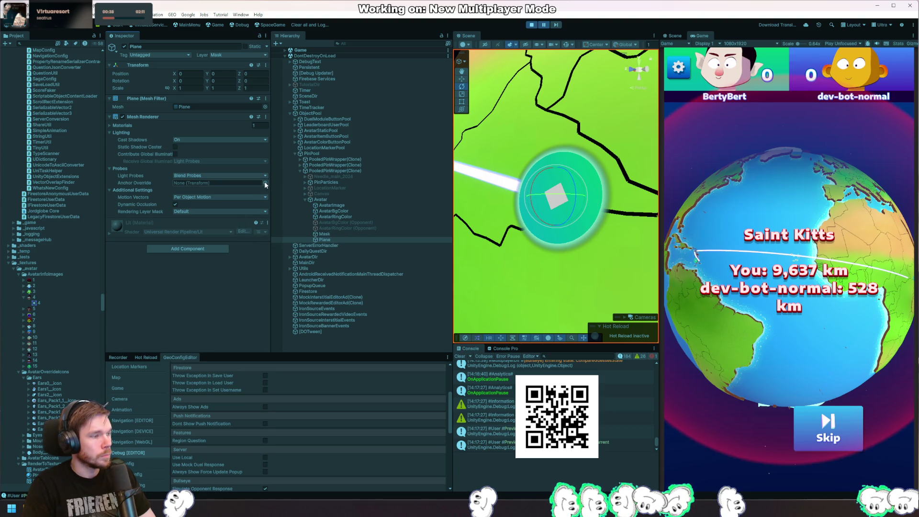
# Step: Copy the AvatarImage material, then expand the Plane's Materials list
pyautogui.click(346, 205)
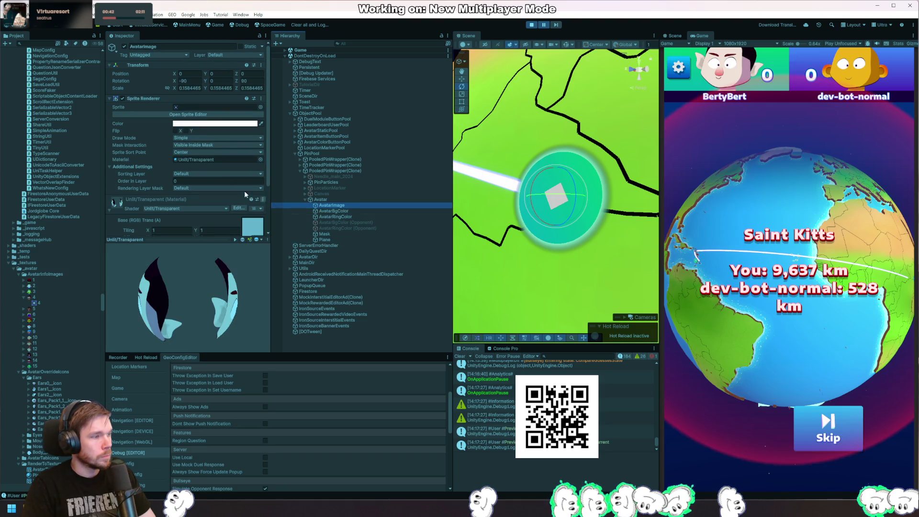
pyautogui.click(201, 159)
pyautogui.rightClick(211, 159)
pyautogui.click(217, 180)
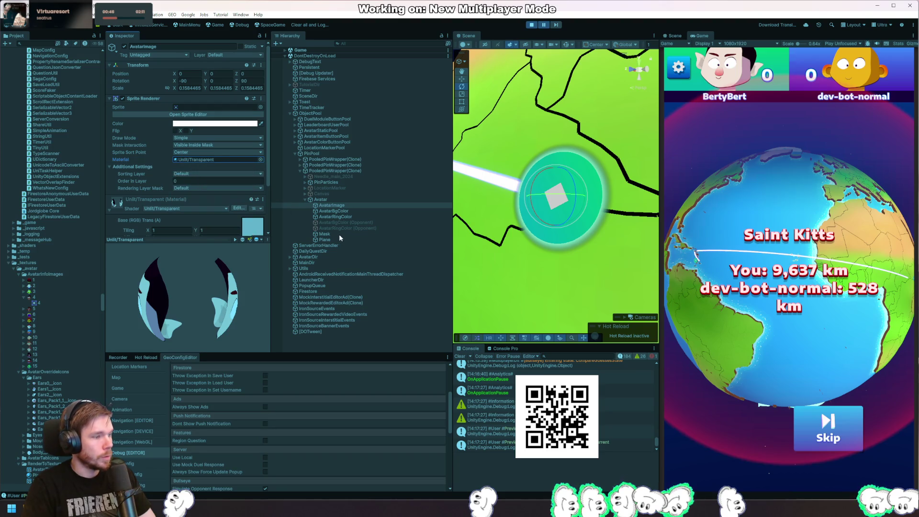
pyautogui.click(325, 239)
pyautogui.rightClick(215, 185)
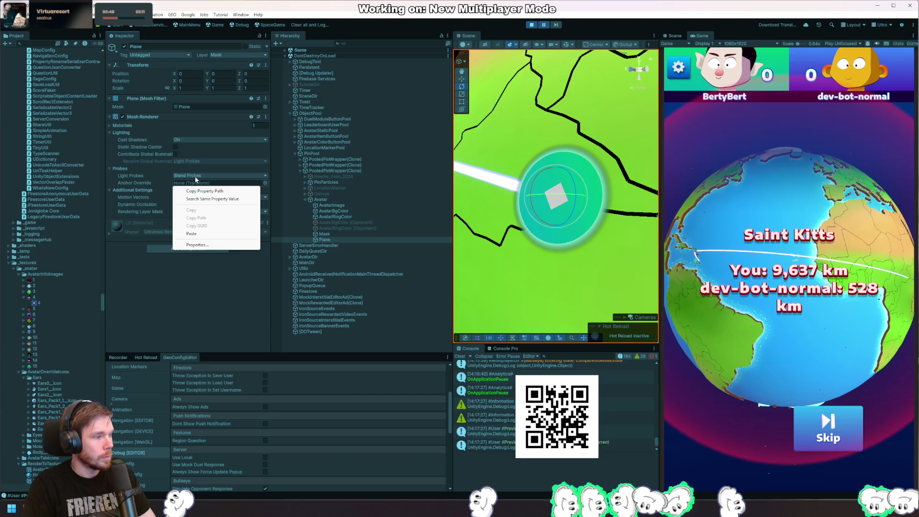
pyautogui.press('Escape')
pyautogui.click(121, 126)
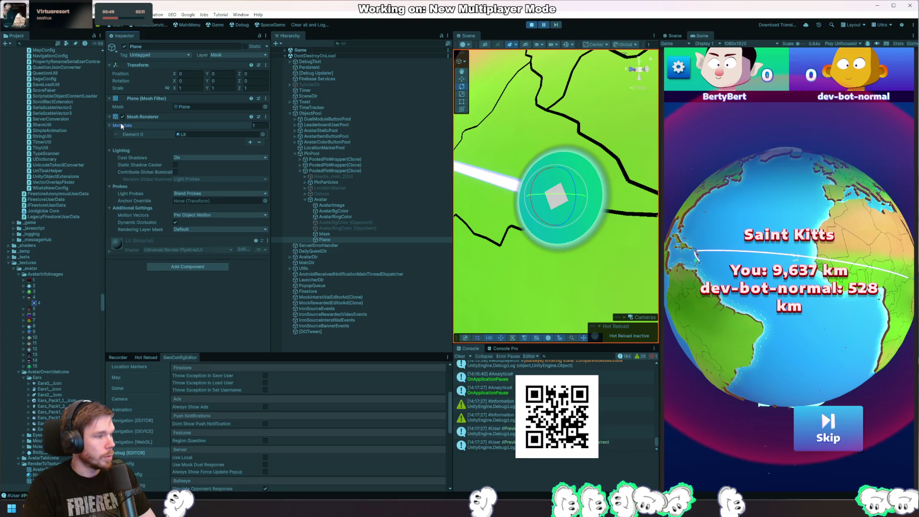
# Step: Paste the Unlit/Transparent face material into the Plane's Materials Element 0
pyautogui.rightClick(209, 135)
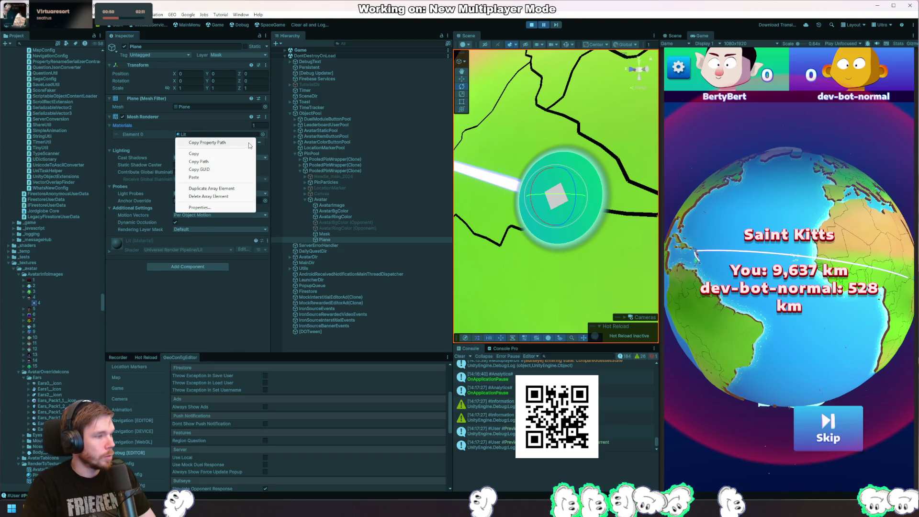
pyautogui.click(217, 177)
pyautogui.moveTo(223, 295); pyautogui.dragTo(182, 297)
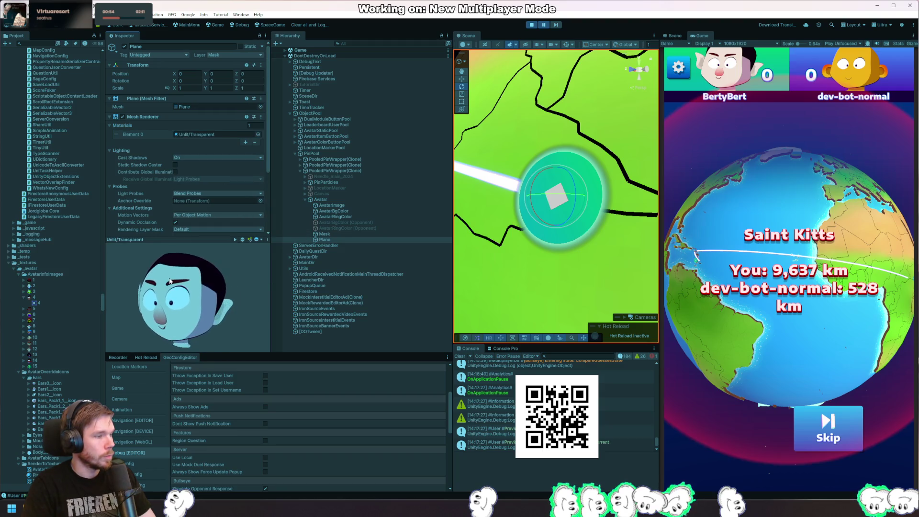
pyautogui.press('w')
pyautogui.moveTo(555, 199); pyautogui.dragTo(556, 197)
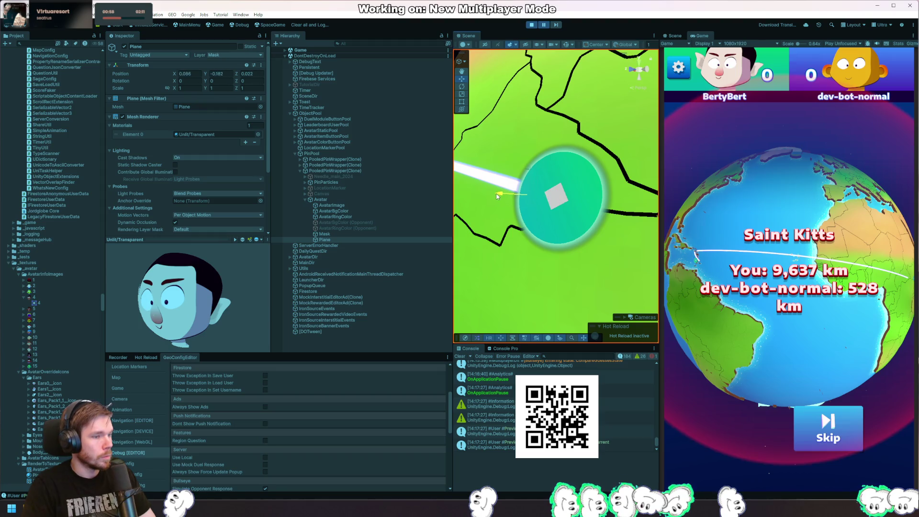
pyautogui.scroll(-5, 557, 197)
pyautogui.moveTo(594, 220)
pyautogui.mouseDown()
pyautogui.moveTo(513, 246)
pyautogui.moveTo(537, 191)
pyautogui.moveTo(479, 234)
pyautogui.moveTo(427, 239)
pyautogui.mouseUp()
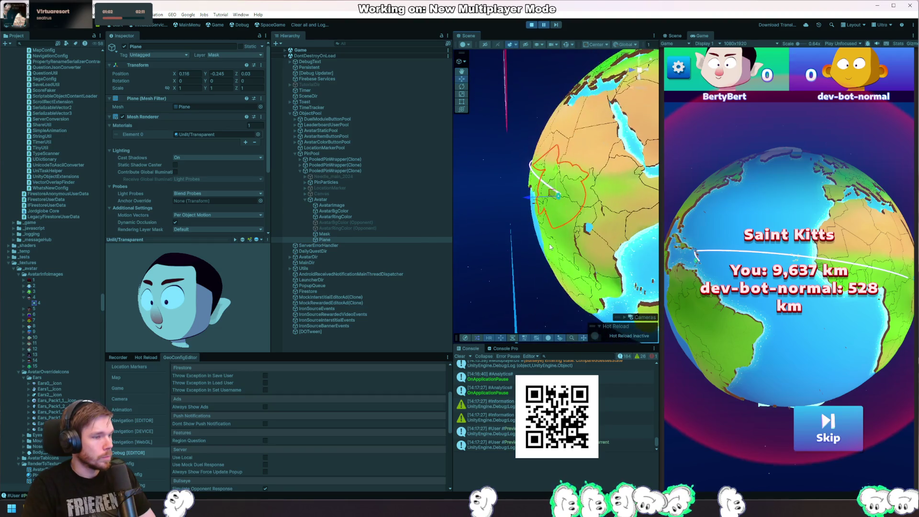
# Step: Set the Plane's Scale to -1
pyautogui.click(247, 89)
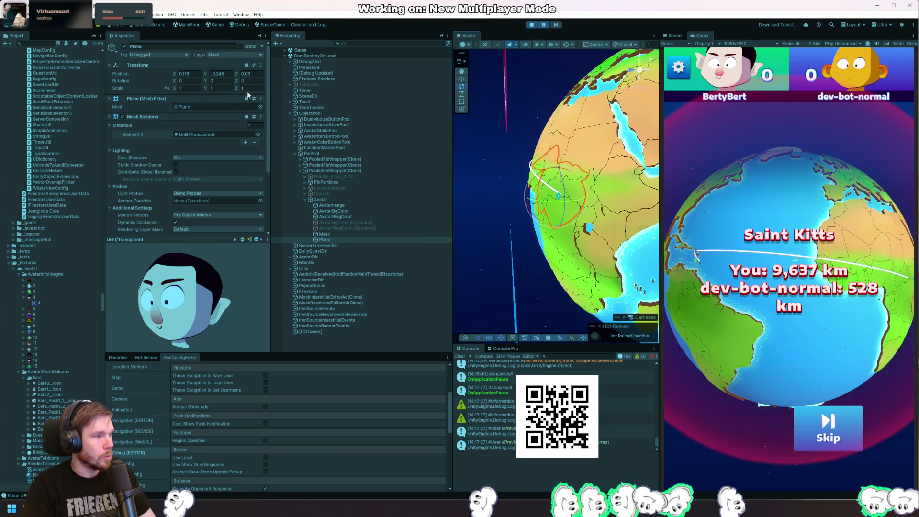
pyautogui.write('1')
pyautogui.hotkey('shift', 'Tab')
pyautogui.write('-1')
pyautogui.press('Tab')
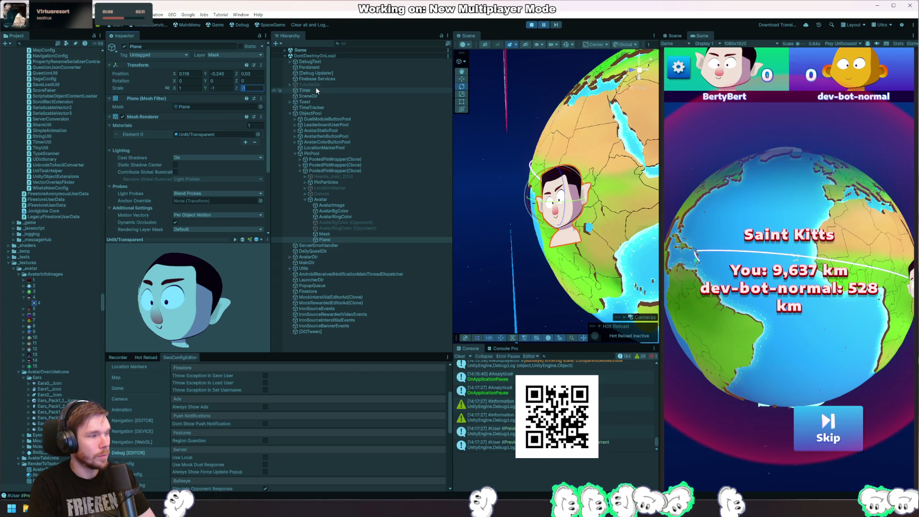
pyautogui.press('Return')
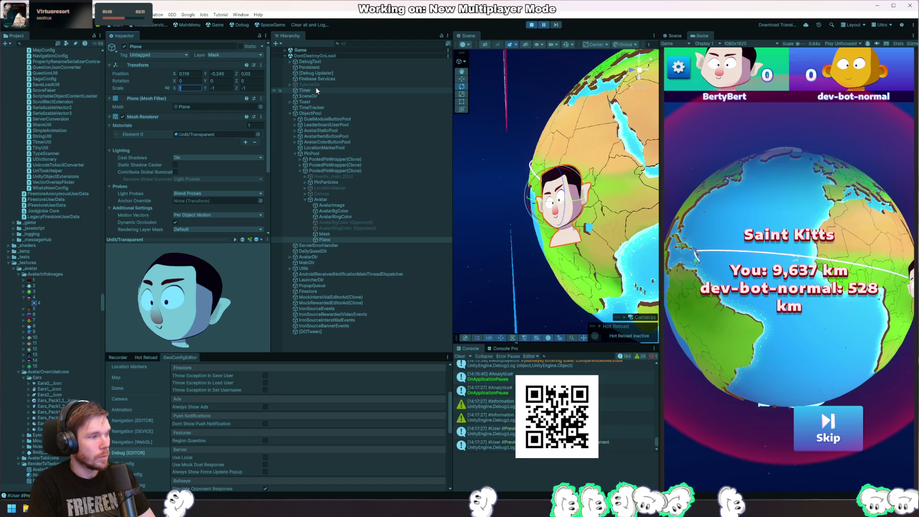
pyautogui.scroll(8, 534, 204)
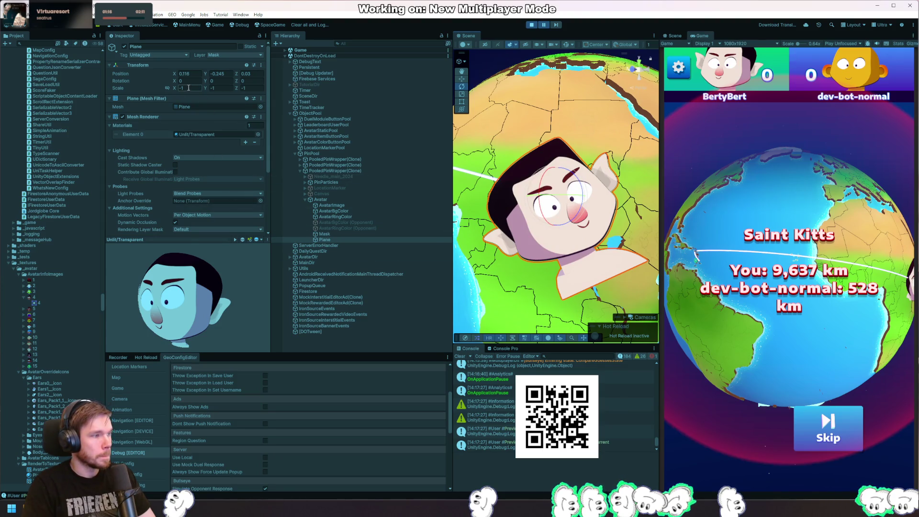
# Step: Reset the Plane's Position to 0, 0, 0
pyautogui.click(197, 74)
pyautogui.write('0')
pyautogui.press('Tab')
pyautogui.write('0')
pyautogui.press('Tab')
pyautogui.write('0r')
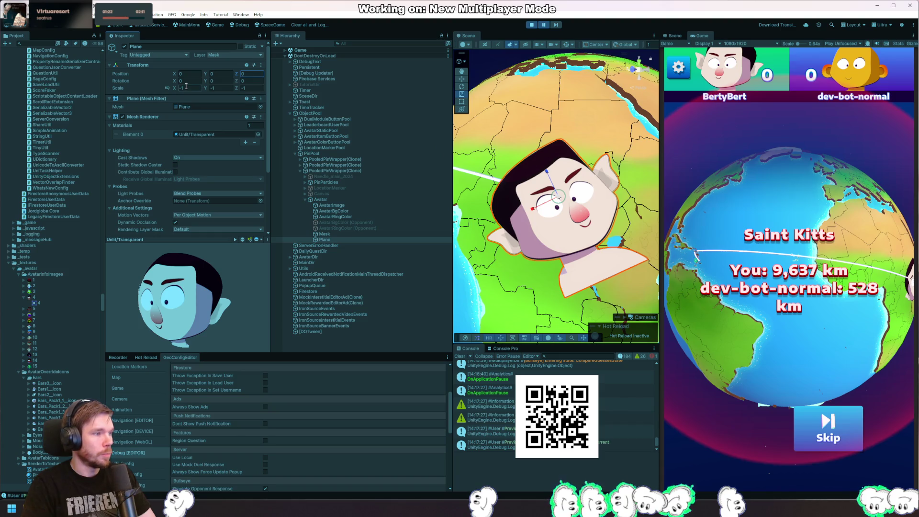
# Step: Shrink the Plane and make its scale negative (-0.0695) to flip the face
pyautogui.moveTo(558, 199); pyautogui.dragTo(563, 238)
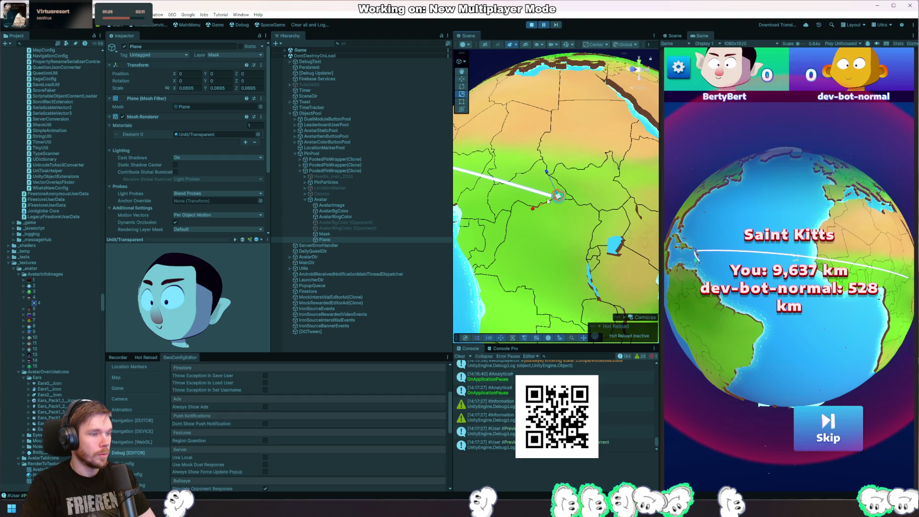
pyautogui.scroll(2, 575, 211)
pyautogui.click(192, 89)
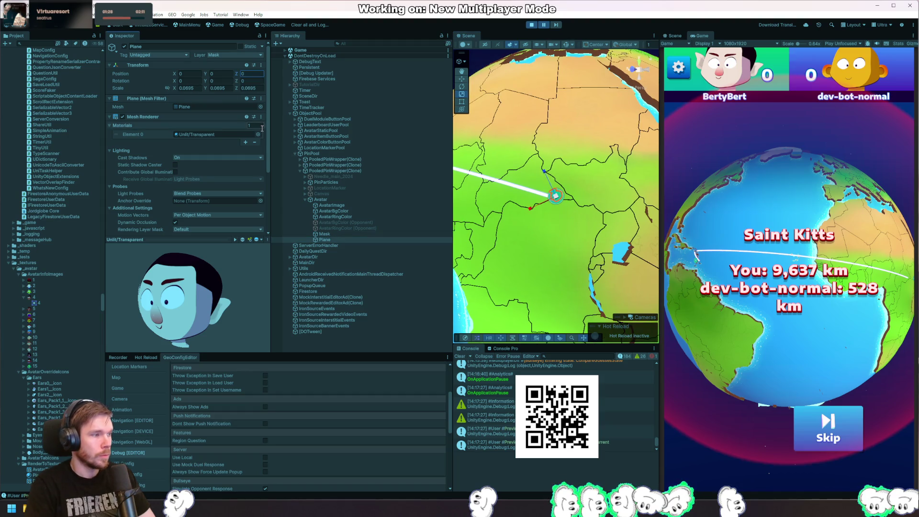
pyautogui.press('Return')
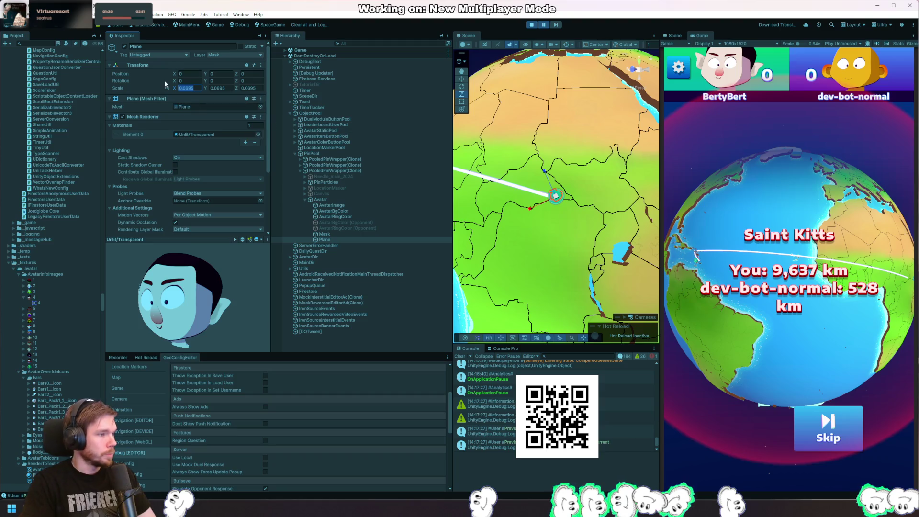
pyautogui.click(179, 88)
pyautogui.write('-')
pyautogui.press('Return')
# Step: Nudge the face plane onto the pin, then select and frame the ring colour object
pyautogui.doubleClick(325, 240)
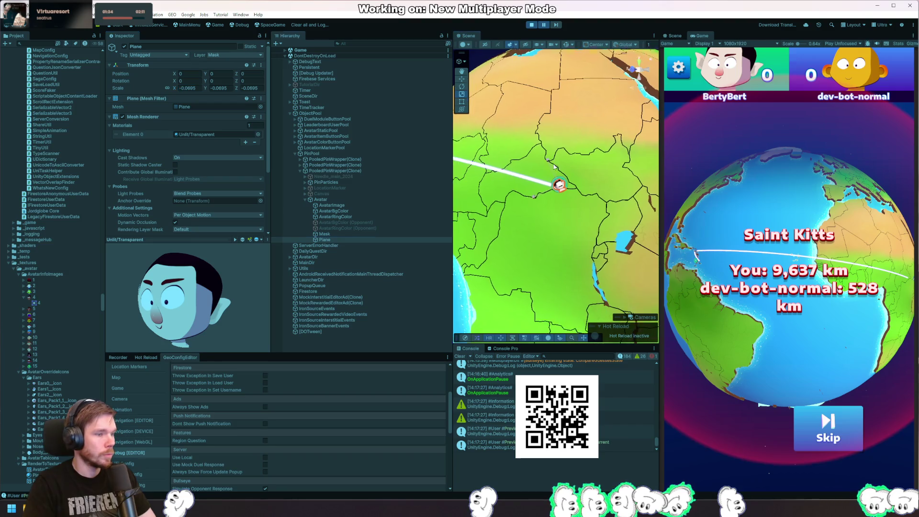
pyautogui.moveTo(554, 200); pyautogui.dragTo(556, 191)
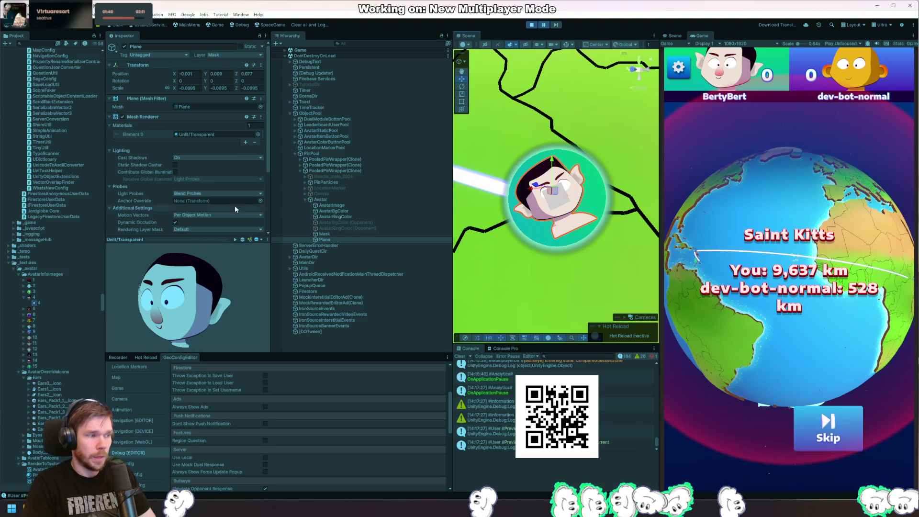
pyautogui.scroll(-8, 546, 206)
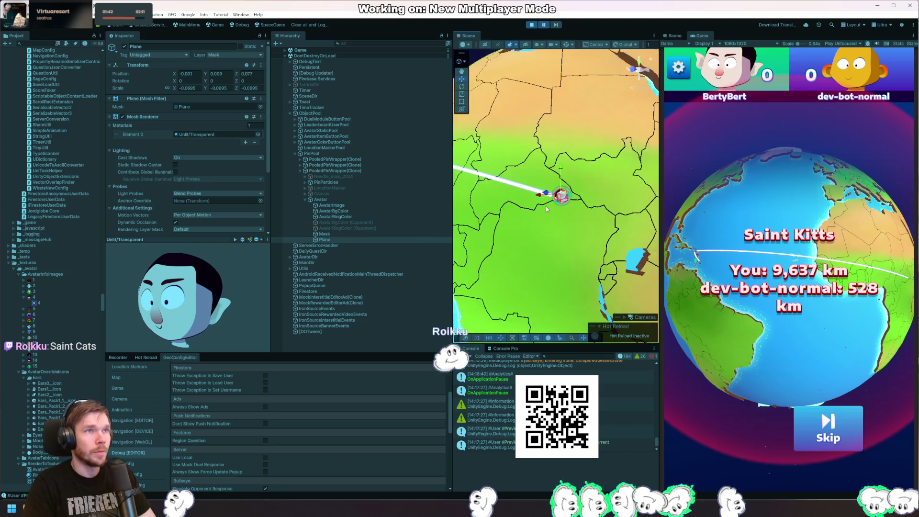
pyautogui.scroll(-6, 544, 206)
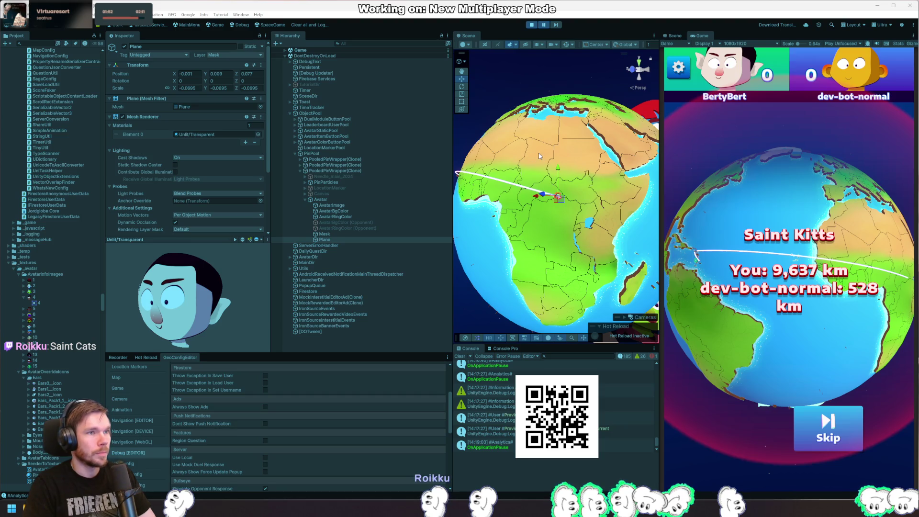
pyautogui.click(632, 70)
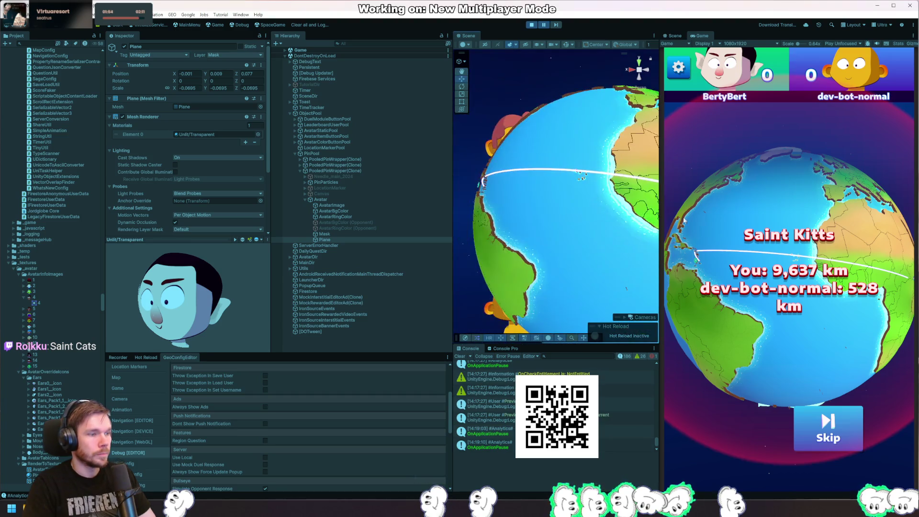
pyautogui.scroll(3, 576, 182)
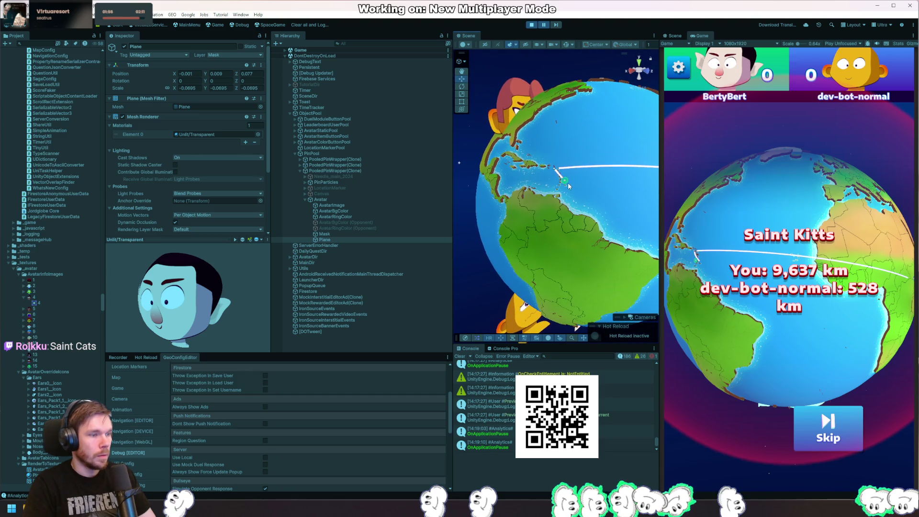
pyautogui.click(569, 186)
pyautogui.press('f')
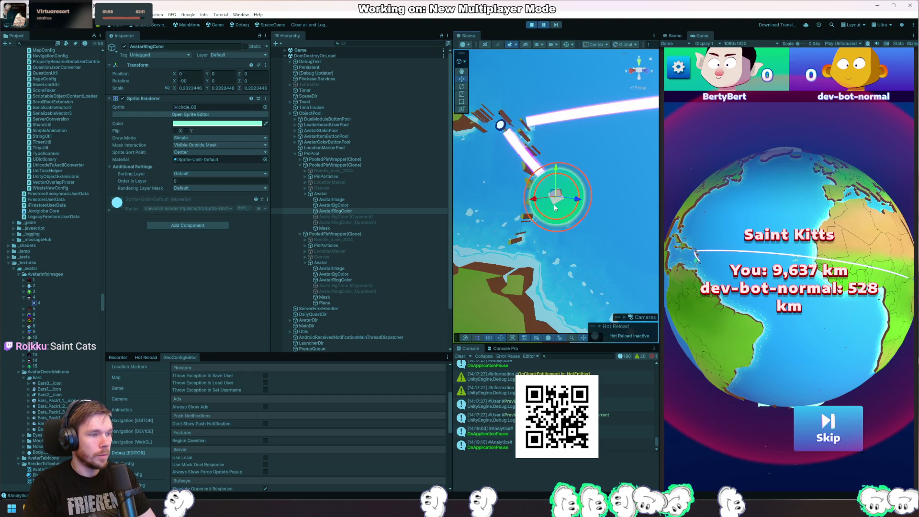
# Step: Inspect AvatarBgColor and AvatarImage's material, then stop play mode
pyautogui.click(555, 203)
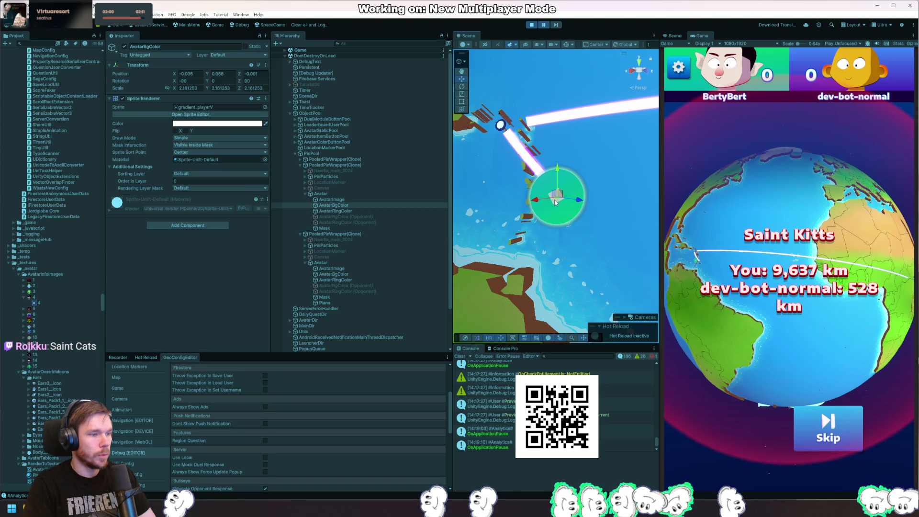
pyautogui.click(332, 199)
pyautogui.moveTo(116, 246); pyautogui.dragTo(198, 308)
pyautogui.scroll(-5, 186, 205)
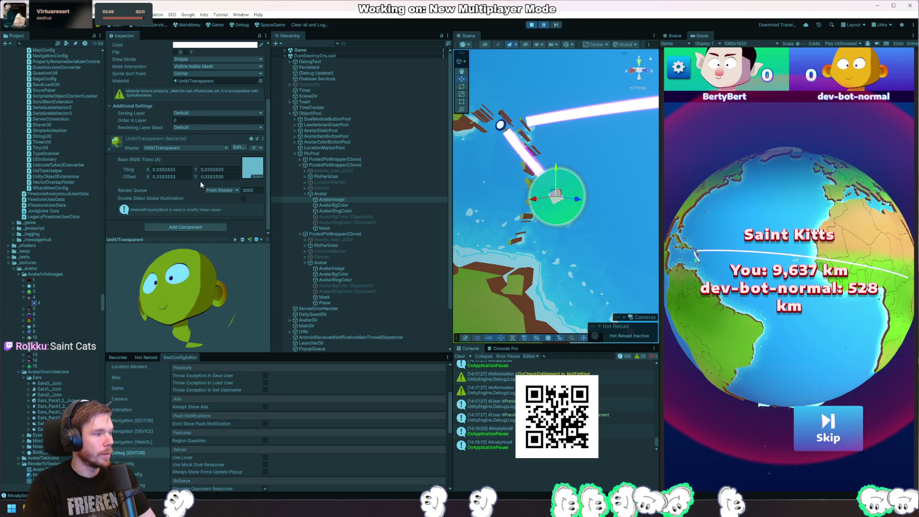
pyautogui.moveTo(197, 199)
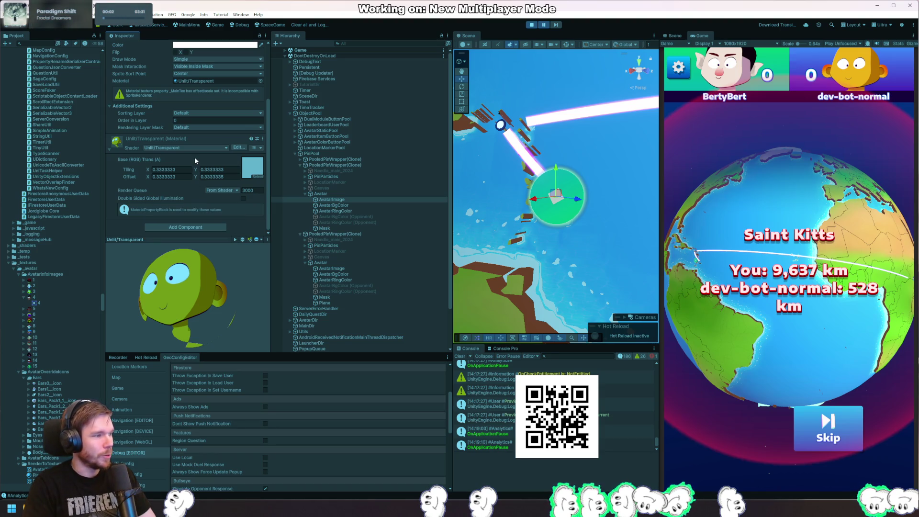
pyautogui.scroll(3, 219, 188)
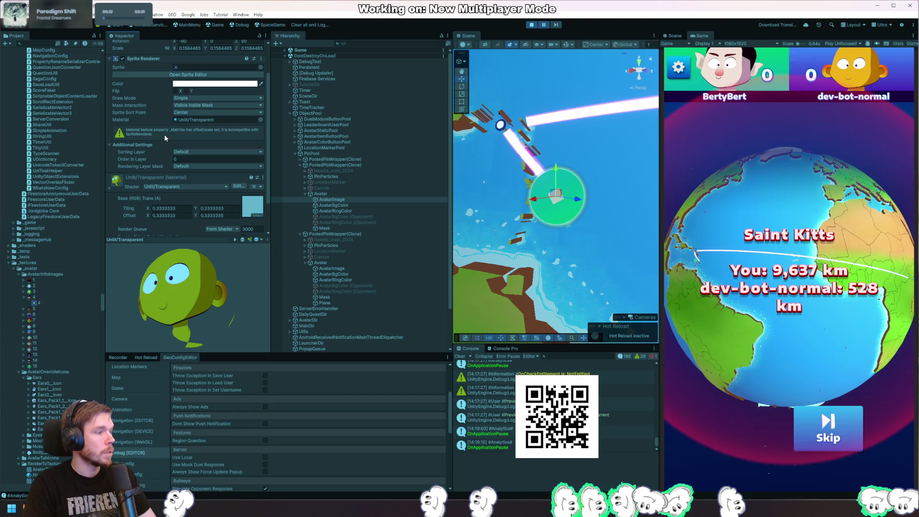
pyautogui.click(532, 25)
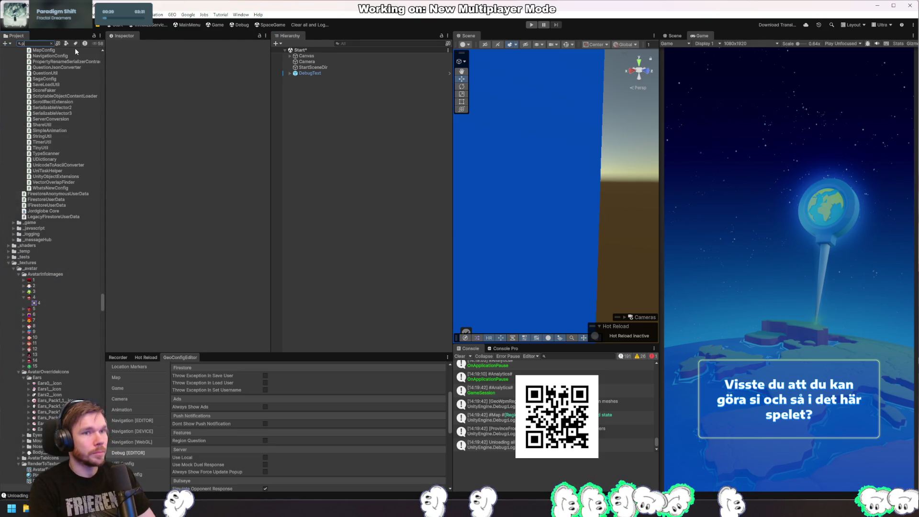
# Step: Search the Project for PooledPinWrapper and open the prefab
pyautogui.write('p')
pyautogui.press('BackSpace')
pyautogui.press('BackSpace')
pyautogui.write('ooledpi')
pyautogui.press('Down')
pyautogui.press('Down')
pyautogui.press('Return')
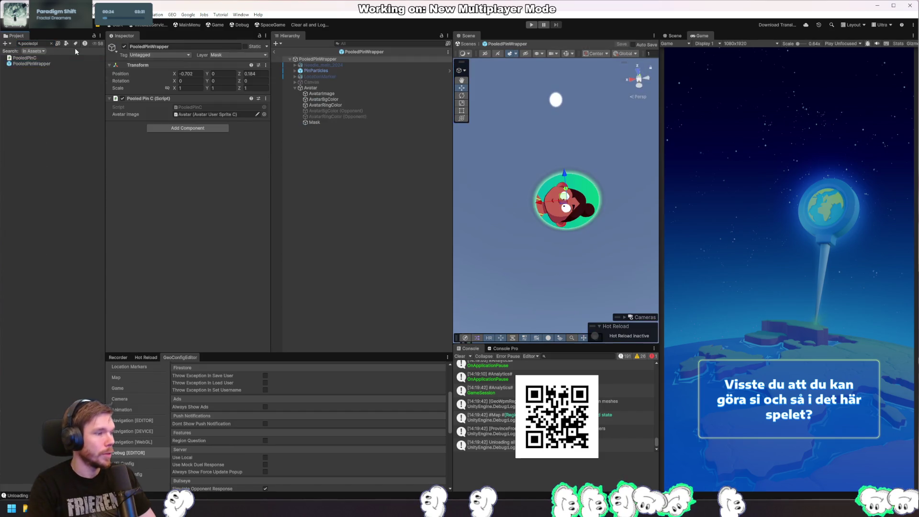
# Step: Add a Plane as a child of the prefab's Avatar object
pyautogui.click(312, 88)
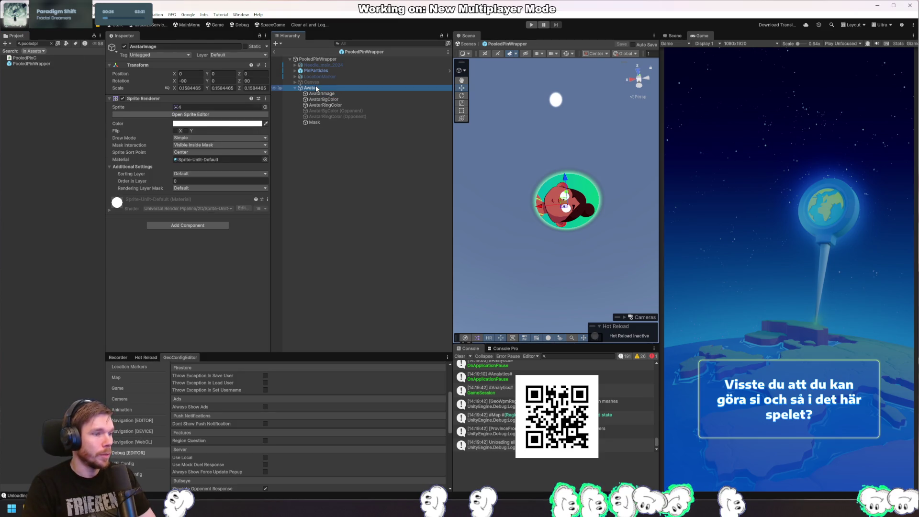
pyautogui.rightClick(317, 89)
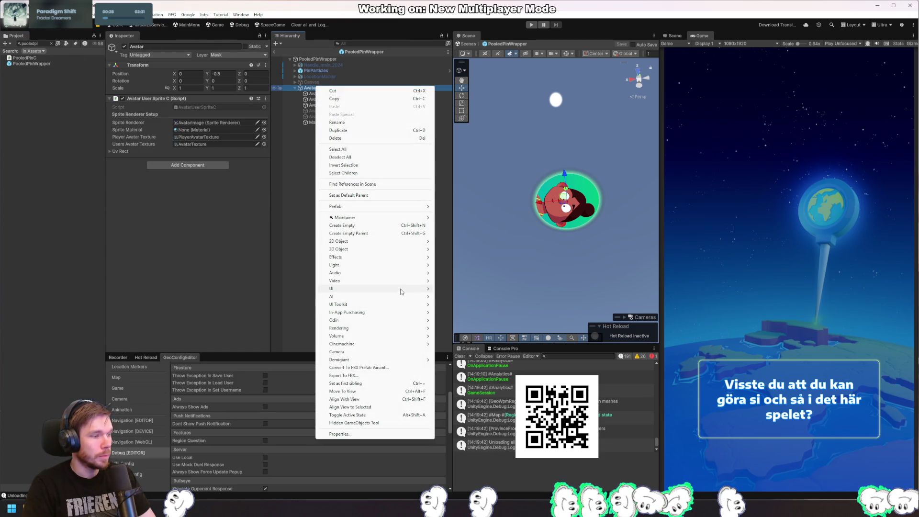
pyautogui.moveTo(415, 289)
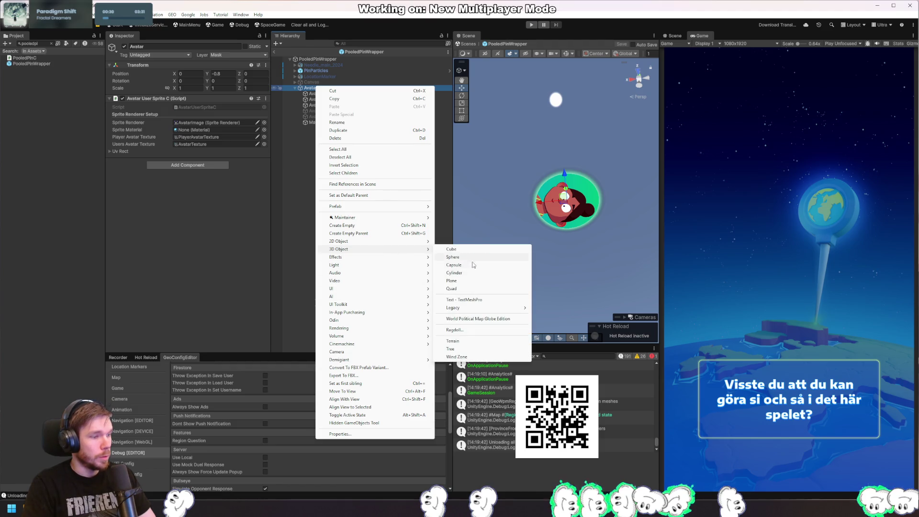
pyautogui.click(473, 282)
pyautogui.scroll(-5, 486, 258)
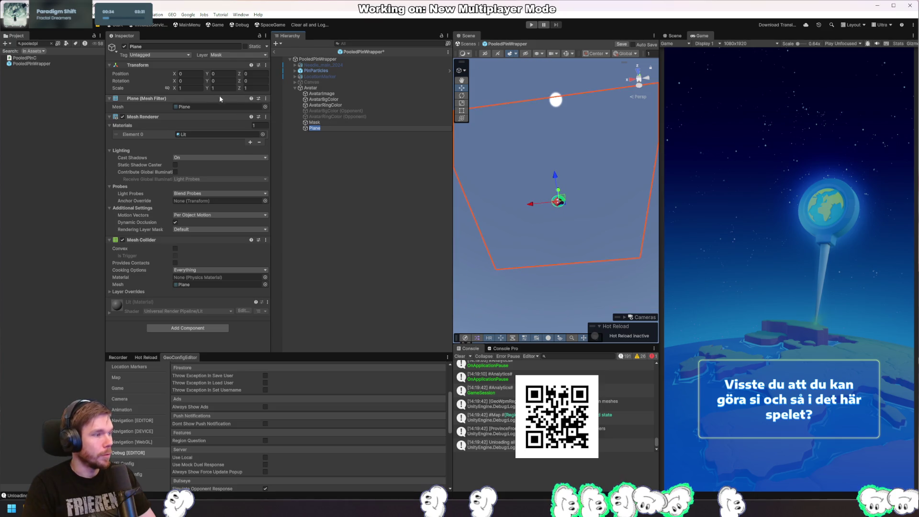
pyautogui.click(339, 137)
pyautogui.click(341, 129)
# Step: Set the Plane's Scale to -0.008 on X, Y and Z
pyautogui.click(190, 88)
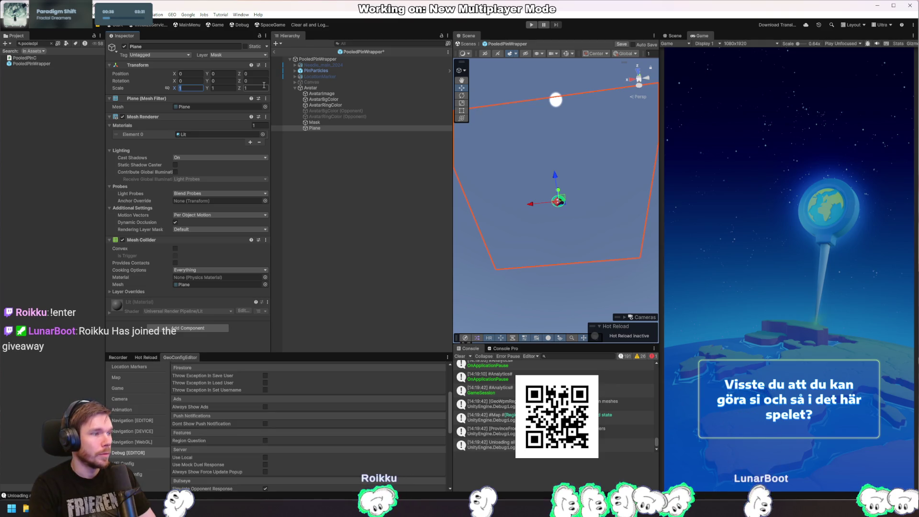
pyautogui.write('-0.008')
pyautogui.press('Tab')
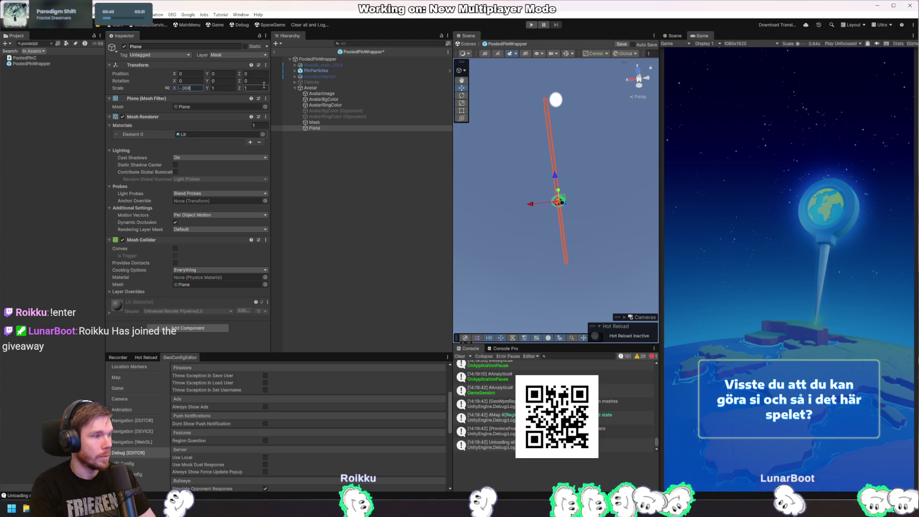
pyautogui.write('-0.008')
pyautogui.press('Tab')
pyautogui.write('-0.008')
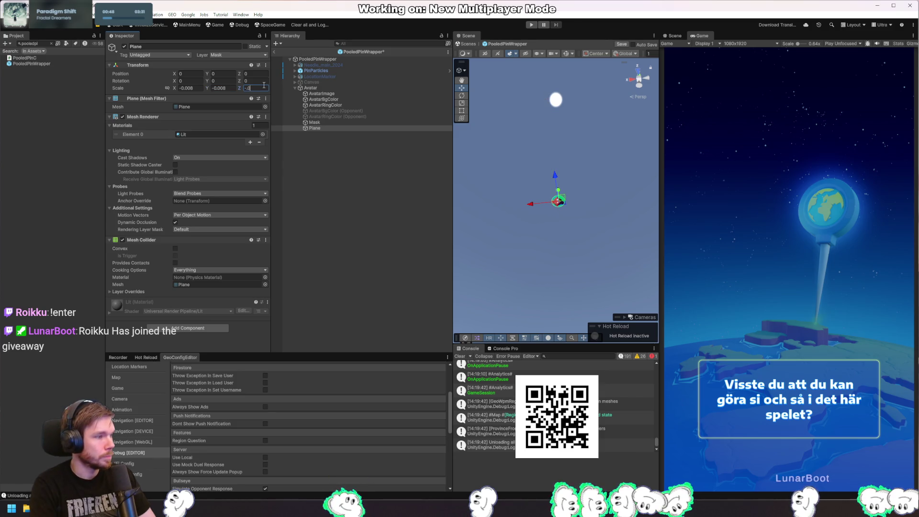
pyautogui.press('Return')
pyautogui.scroll(10, 565, 245)
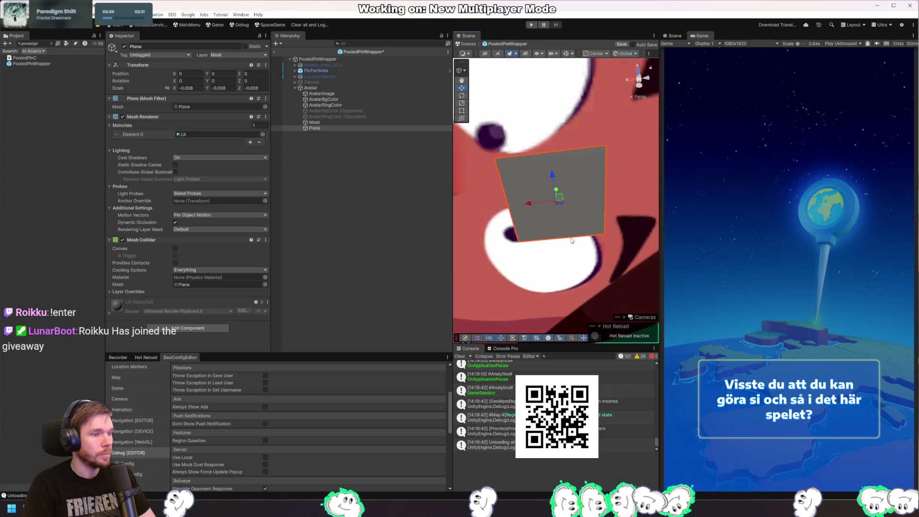
pyautogui.scroll(-5, 565, 246)
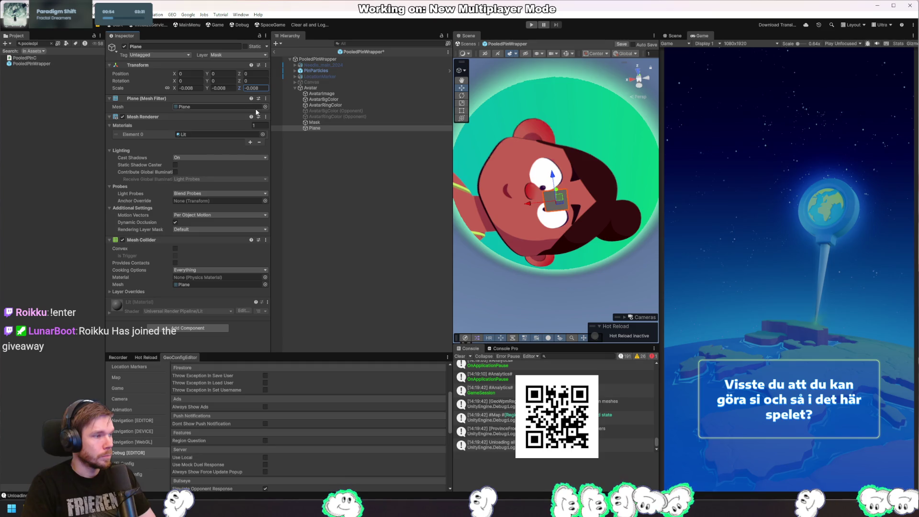
pyautogui.click(312, 88)
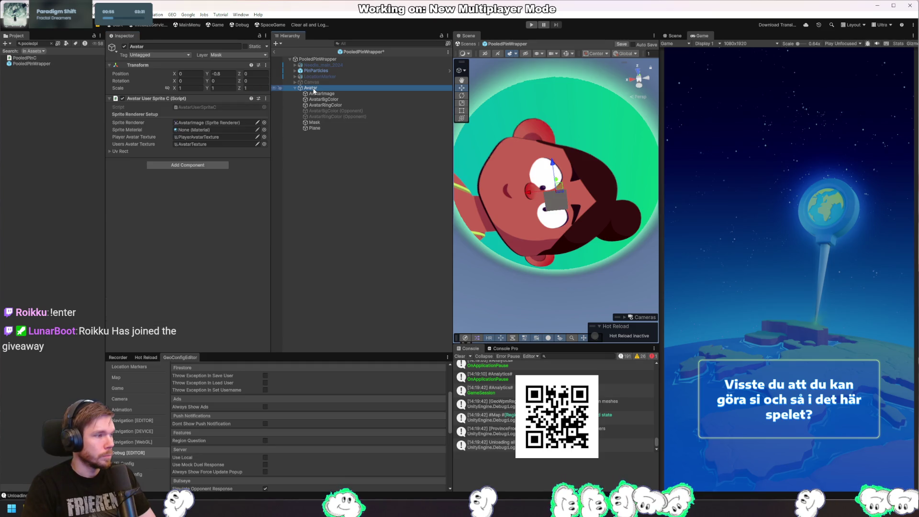
# Step: Reselect the Plane and double its X scale in the Inspector
pyautogui.click(330, 127)
pyautogui.moveTo(509, 147)
pyautogui.mouseDown()
pyautogui.moveTo(533, 190)
pyautogui.moveTo(534, 156)
pyautogui.mouseUp()
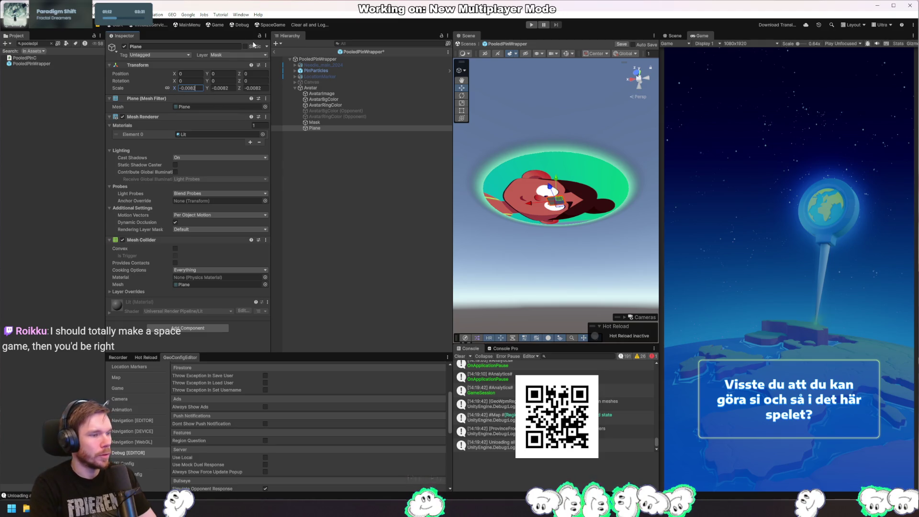
pyautogui.write('*2')
pyautogui.press('Tab')
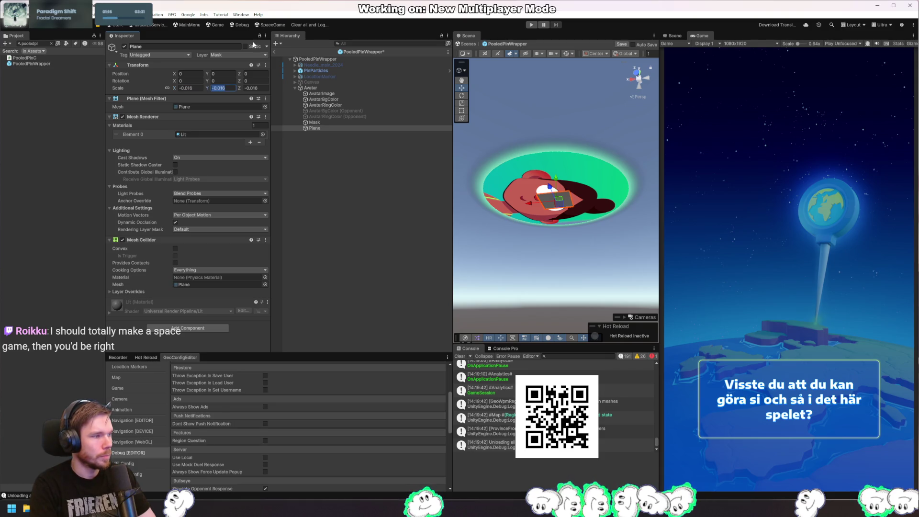
pyautogui.hotkey('shift', 'Tab')
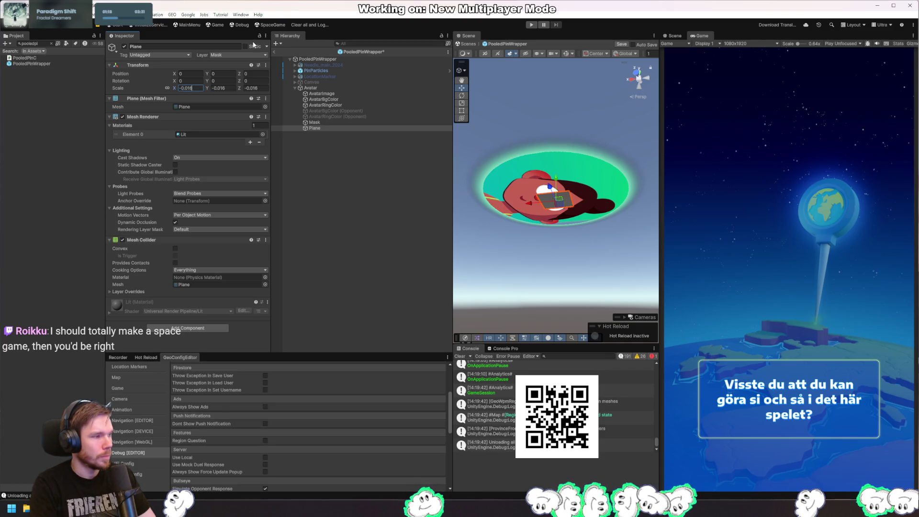
# Step: Step the Plane's scale through -0.05 and -0.06 to -0.07 on all axes
pyautogui.write('*2')
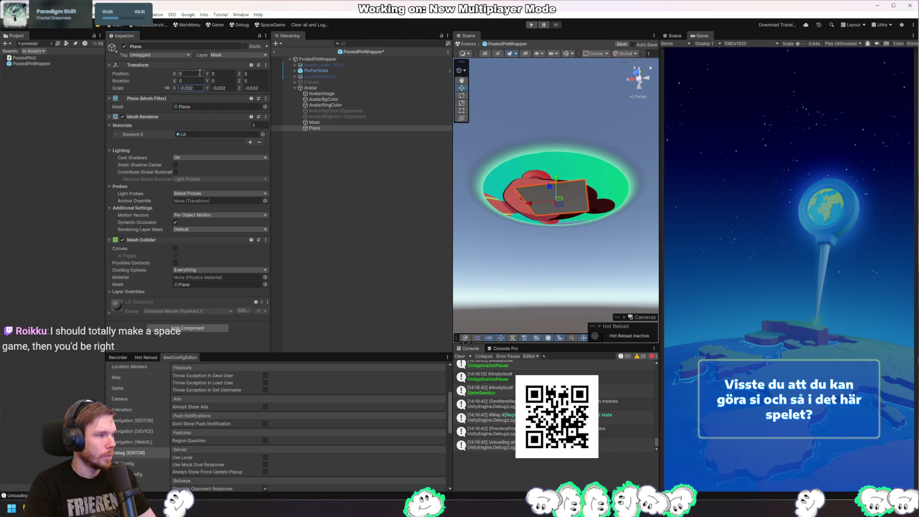
pyautogui.write('-0.04')
pyautogui.press('BackSpace')
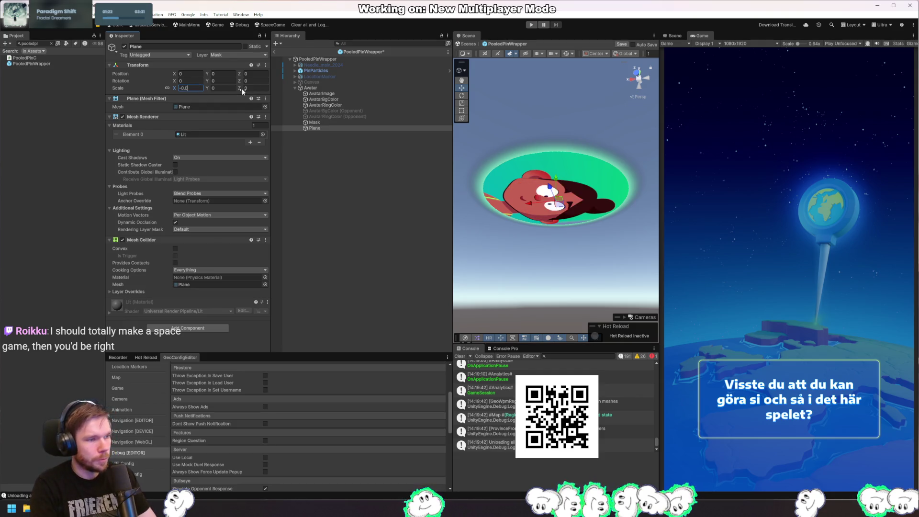
pyautogui.write('5')
pyautogui.press('BackSpace')
pyautogui.write('6')
pyautogui.press('BackSpace')
pyautogui.write('7')
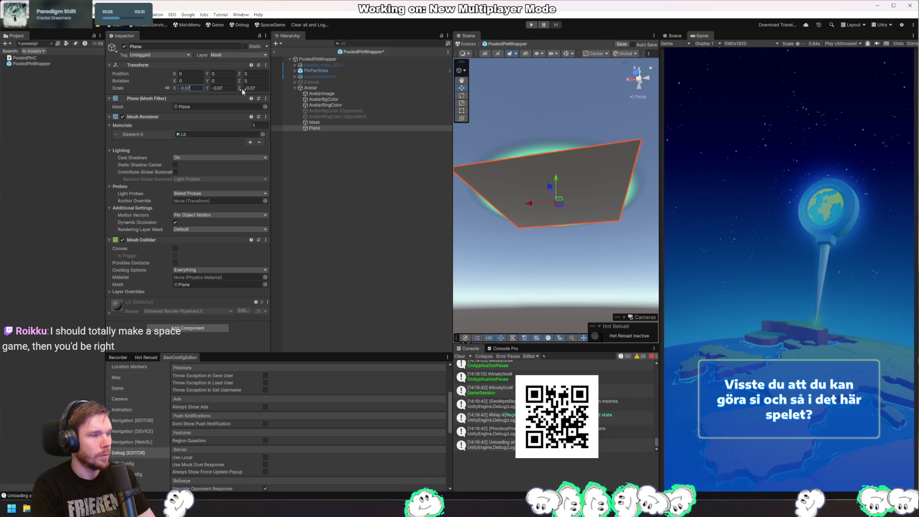
pyautogui.moveTo(517, 158); pyautogui.dragTo(549, 173)
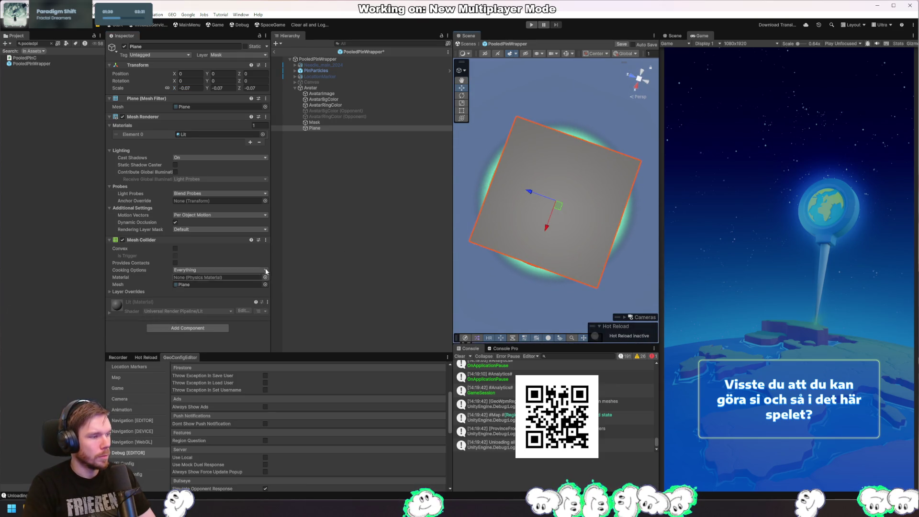
pyautogui.rightClick(310, 88)
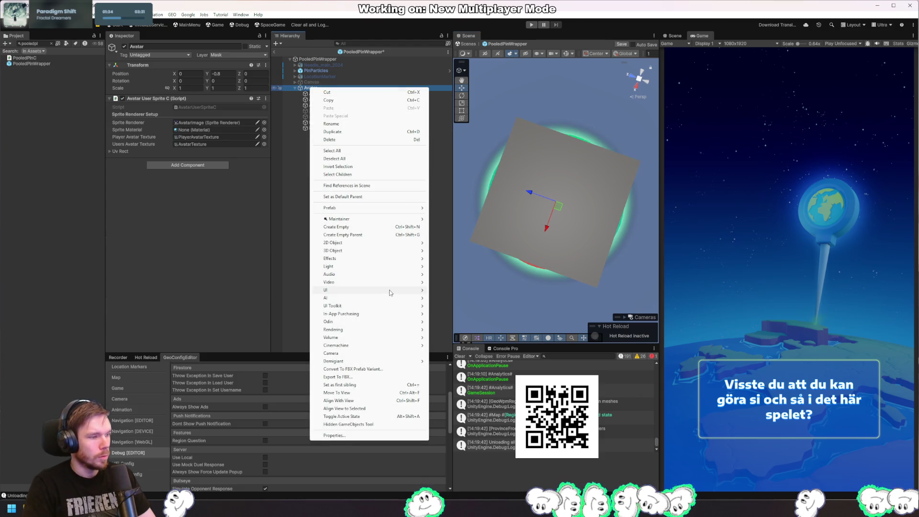
# Step: Strip the Plane's Mesh Collider, then open Avatar's AvatarUserSpriteC script in Rider
pyautogui.moveTo(405, 254)
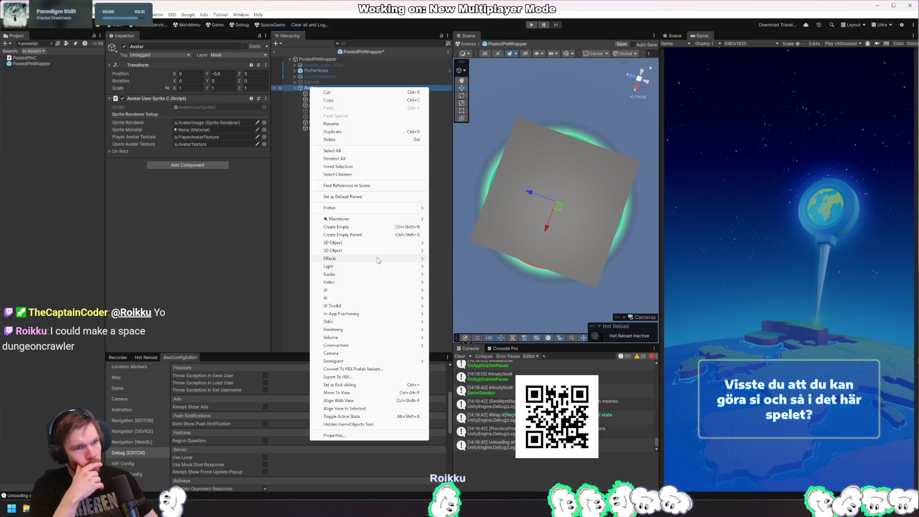
pyautogui.click(601, 222)
pyautogui.moveTo(601, 221)
pyautogui.mouseDown()
pyautogui.moveTo(556, 181)
pyautogui.moveTo(538, 218)
pyautogui.moveTo(527, 211)
pyautogui.mouseUp()
pyautogui.click(353, 122)
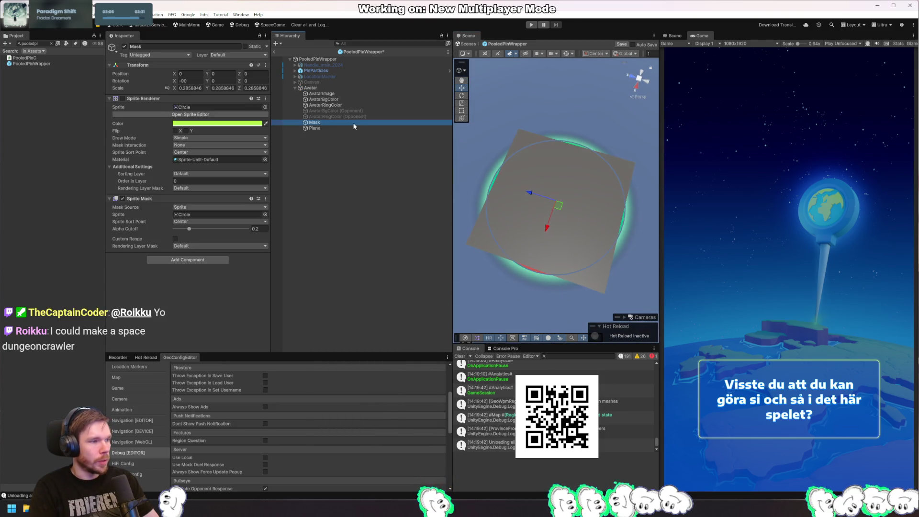
pyautogui.click(320, 128)
pyautogui.click(265, 240)
pyautogui.click(288, 260)
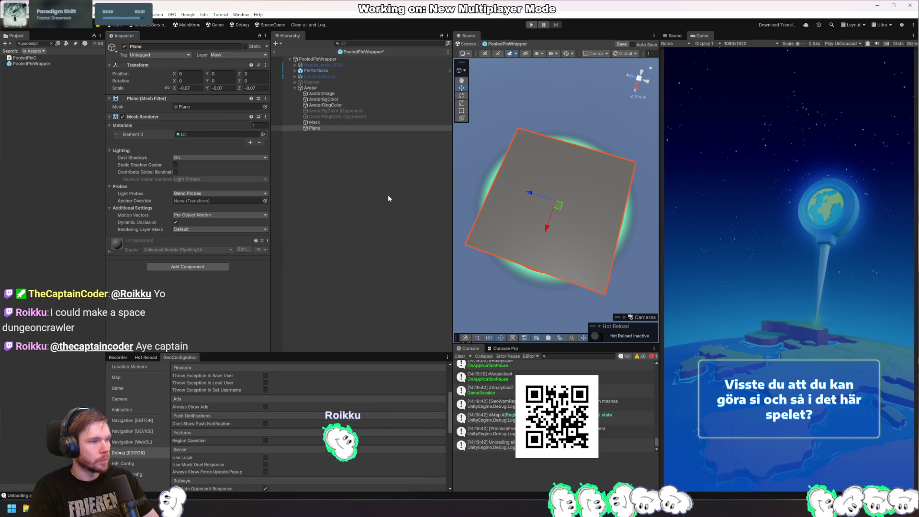
pyautogui.click(311, 88)
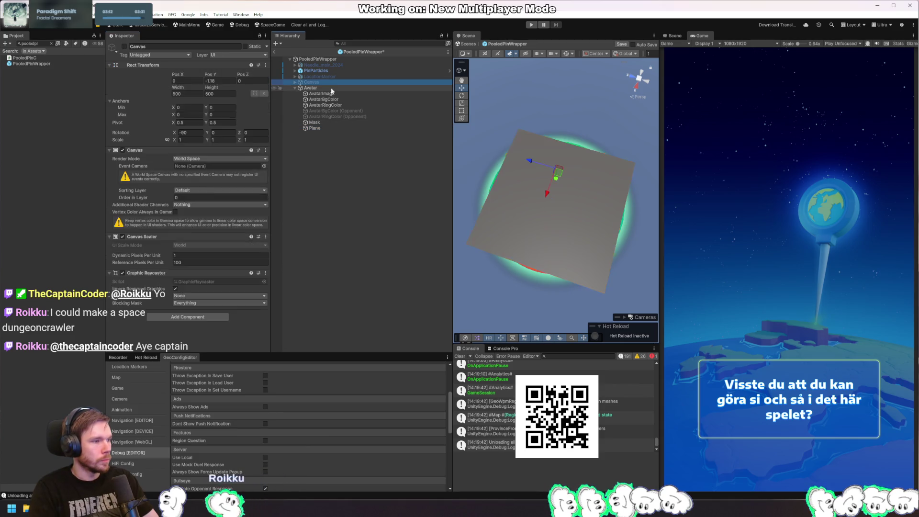
pyautogui.doubleClick(214, 107)
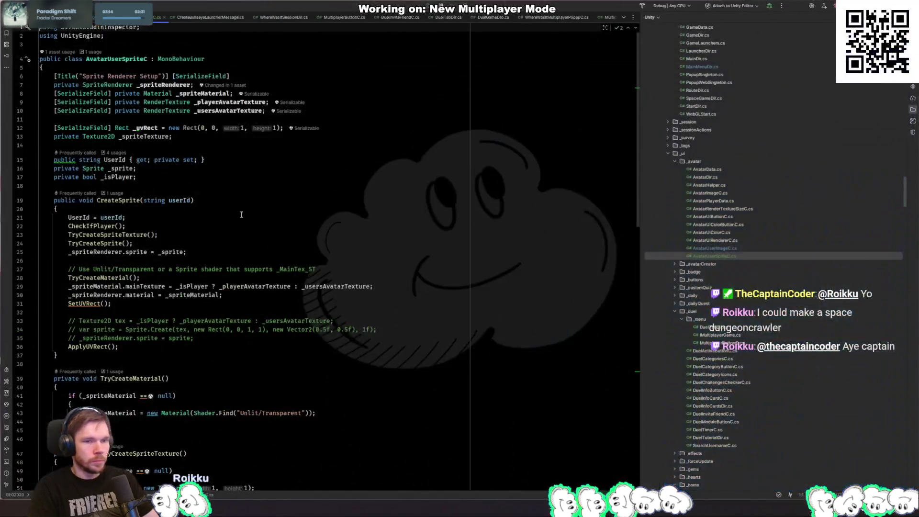
# Step: Duplicate the _spriteRenderer field declaration as a [SerializeField] field
pyautogui.click(201, 174)
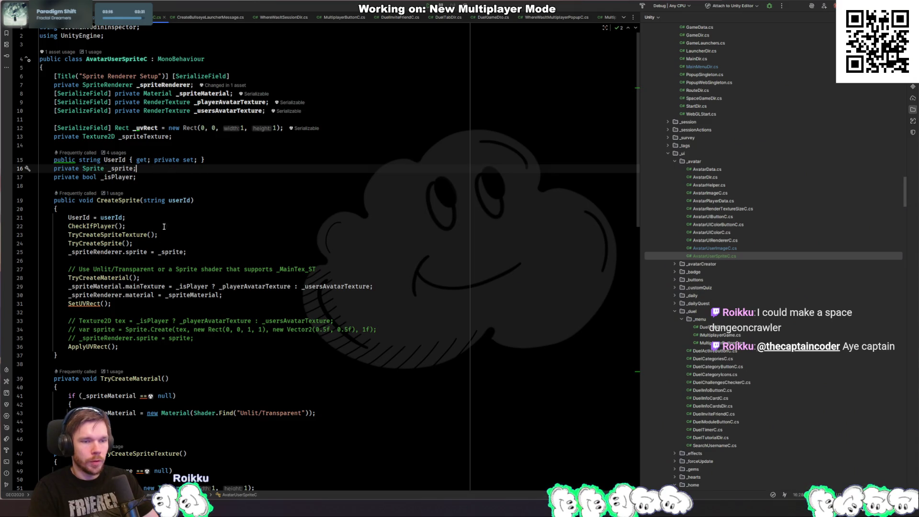
pyautogui.click(363, 108)
pyautogui.click(347, 95)
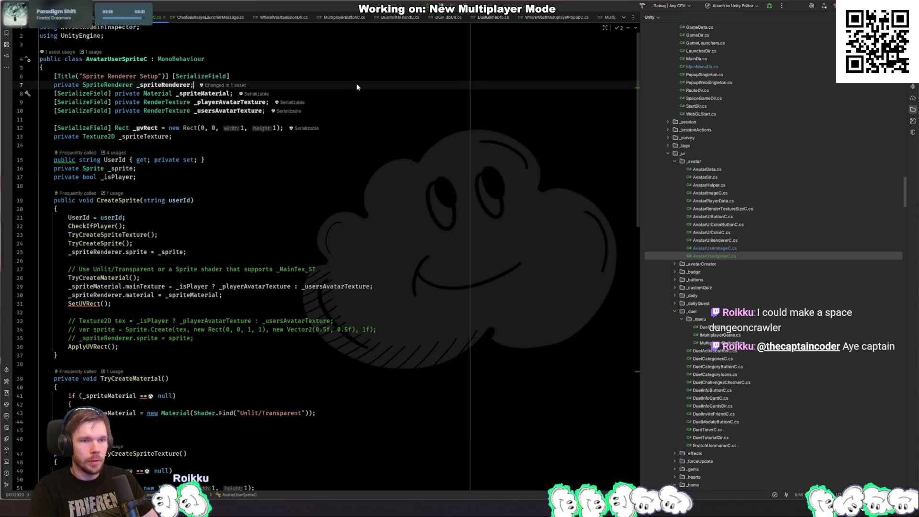
pyautogui.click(102, 85)
pyautogui.hotkey('ctrl', 'd')
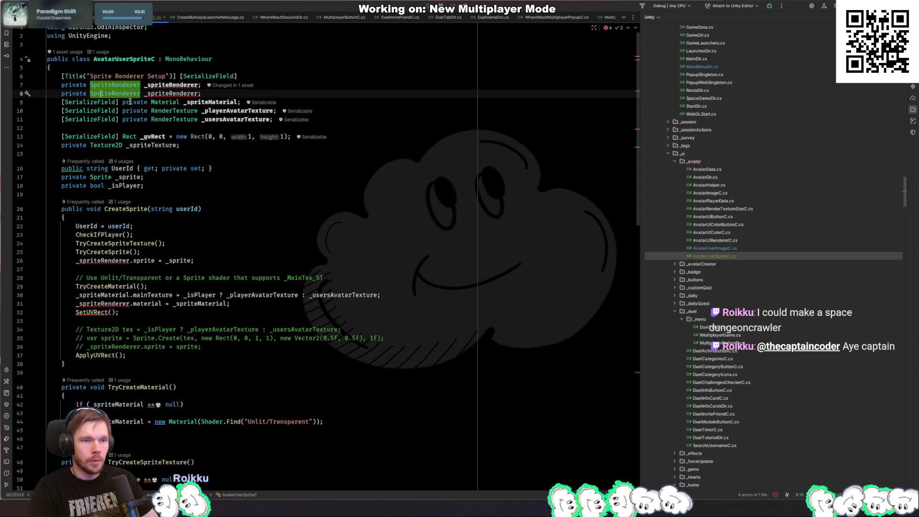
pyautogui.press('Home')
pyautogui.write('[serialize')
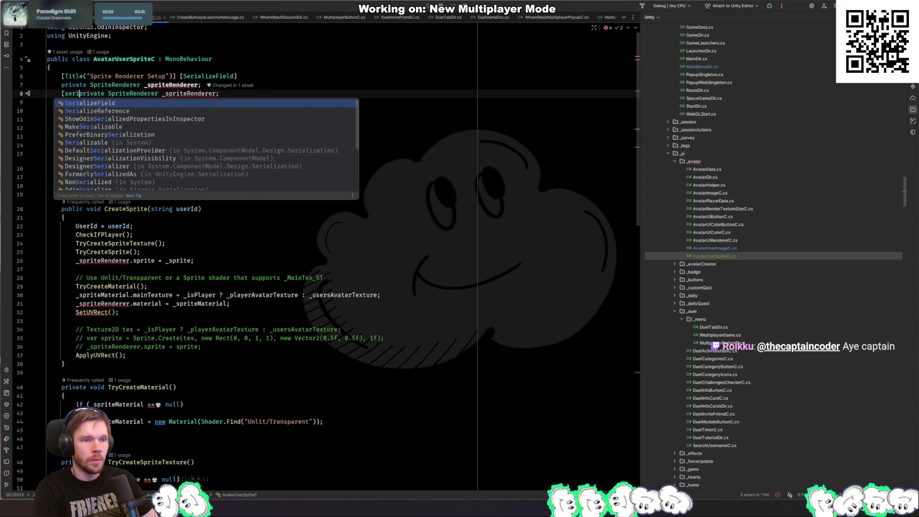
pyautogui.press('Return')
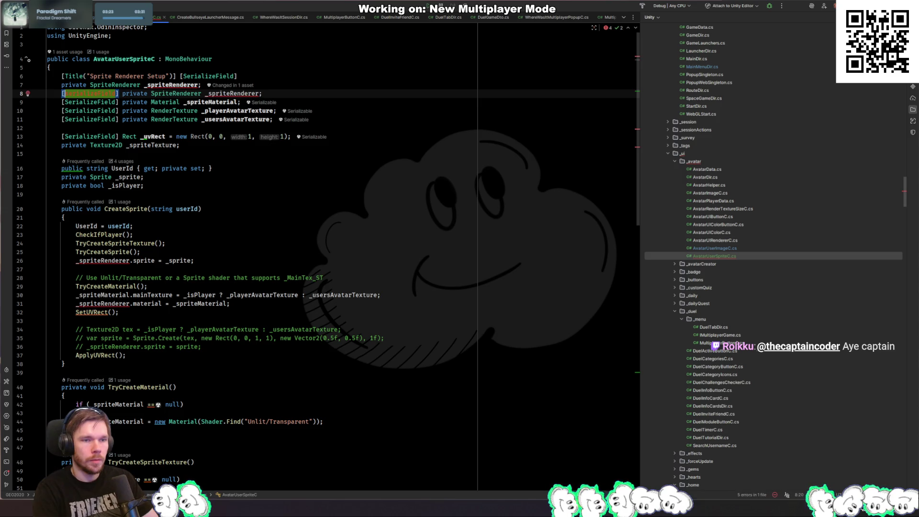
pyautogui.hotkey('ctrl', 'w')
pyautogui.hotkey('ctrl', 'w')
# Step: Change the copied field's type to MeshRenderer and rename it _meshRenderer
pyautogui.click(201, 93)
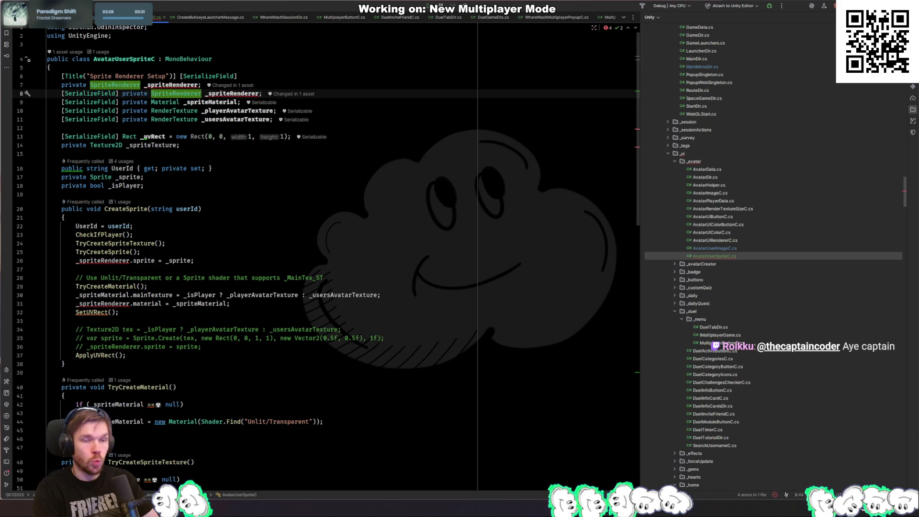
pyautogui.hotkey('ctrl', 'BackSpace')
pyautogui.write('Renderer')
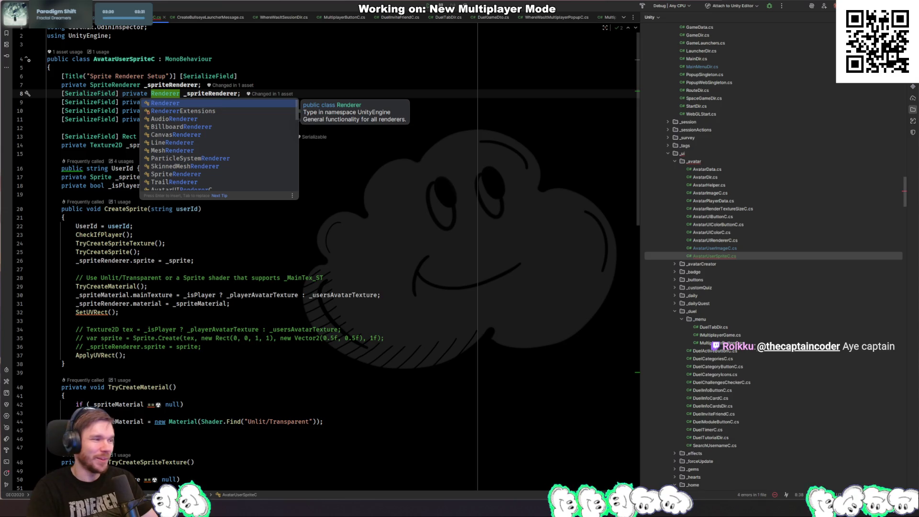
pyautogui.hotkey('alt', 'Tab')
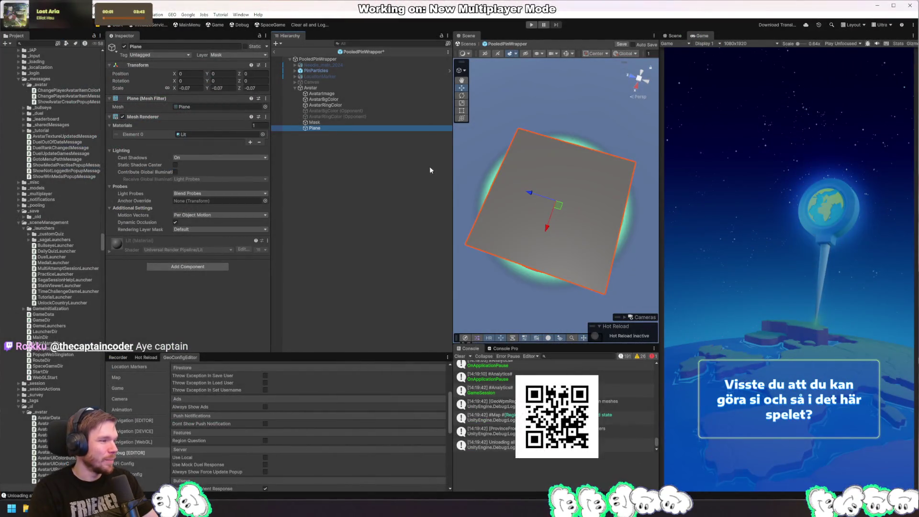
pyautogui.hotkey('alt', 'Tab')
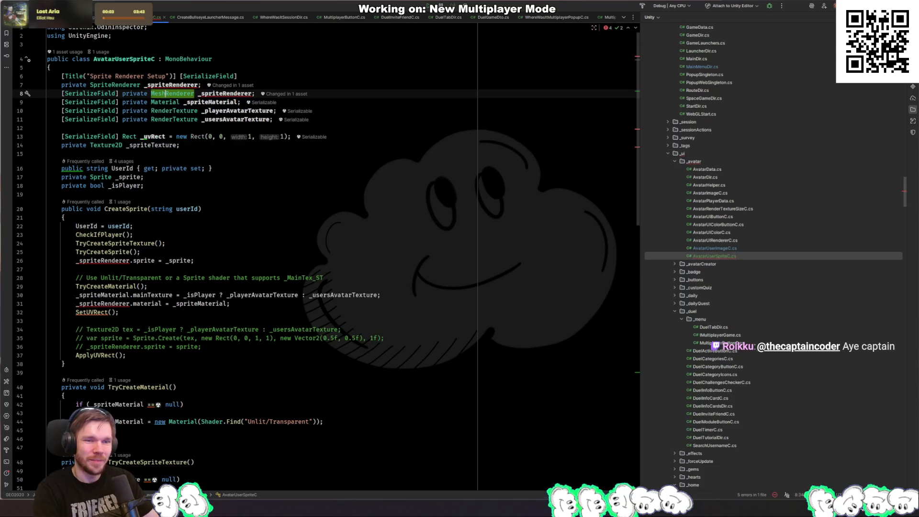
pyautogui.hotkey('ctrl', 'shift', 'Right')
pyautogui.write('_mesh')
pyautogui.press('Return')
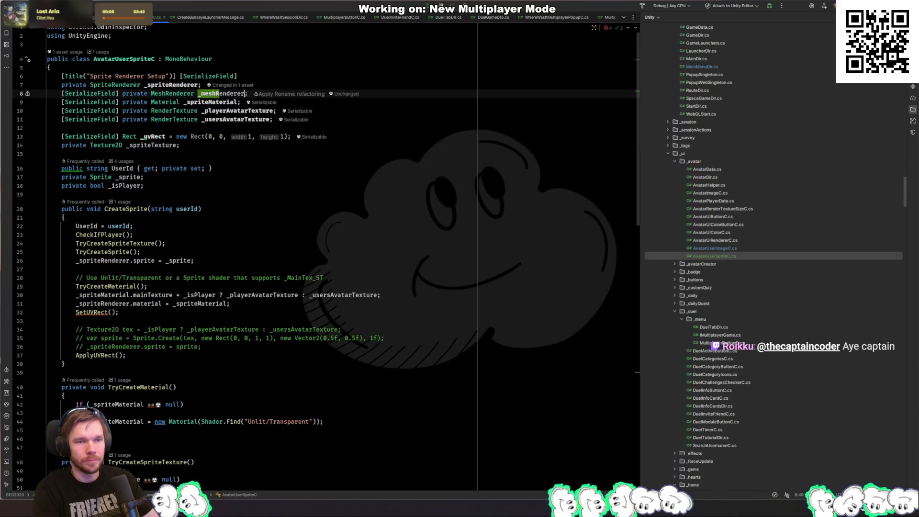
# Step: Assign _spriteMaterial to _meshRenderer instead of _spriteRenderer on line 31
pyautogui.click(195, 85)
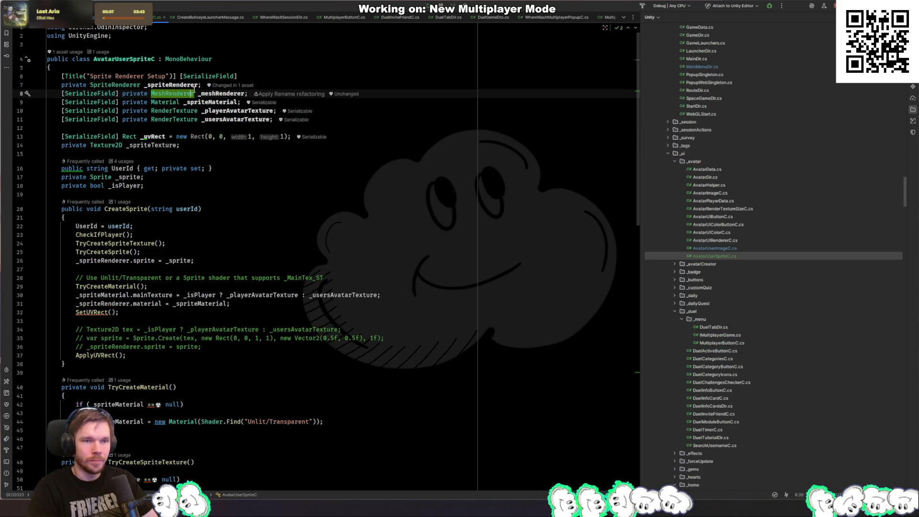
pyautogui.scroll(-6, 222, 205)
pyautogui.scroll(-4, 140, 158)
pyautogui.scroll(7, 125, 201)
pyautogui.doubleClick(119, 226)
pyautogui.write('_meshRenderer')
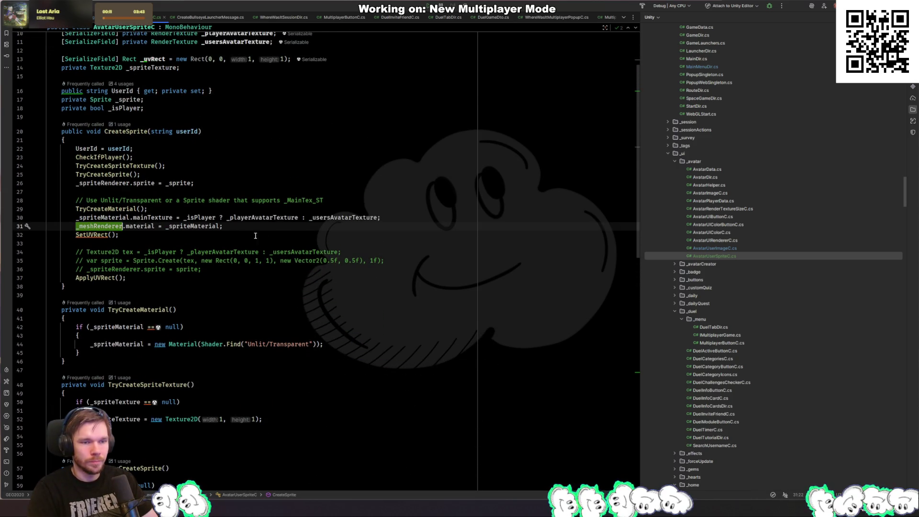
pyautogui.click(180, 226)
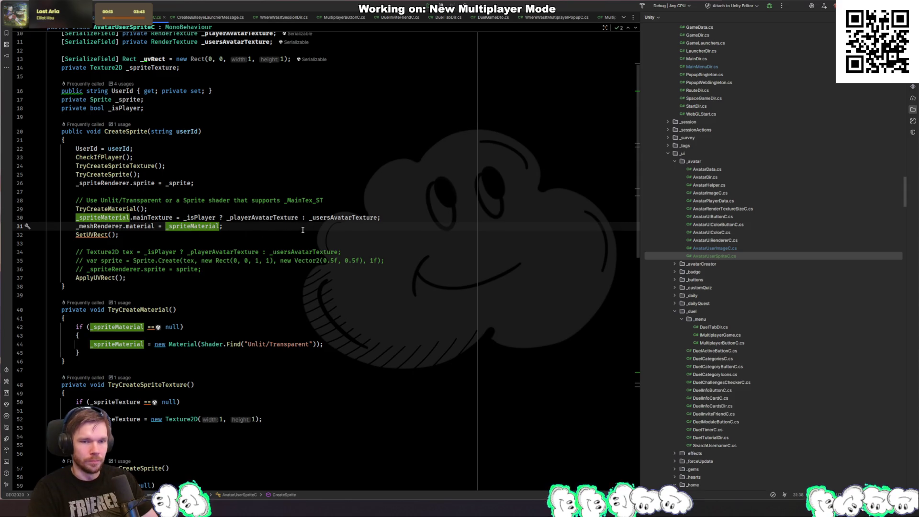
pyautogui.click(239, 229)
pyautogui.click(208, 229)
pyautogui.scroll(-2, 402, 254)
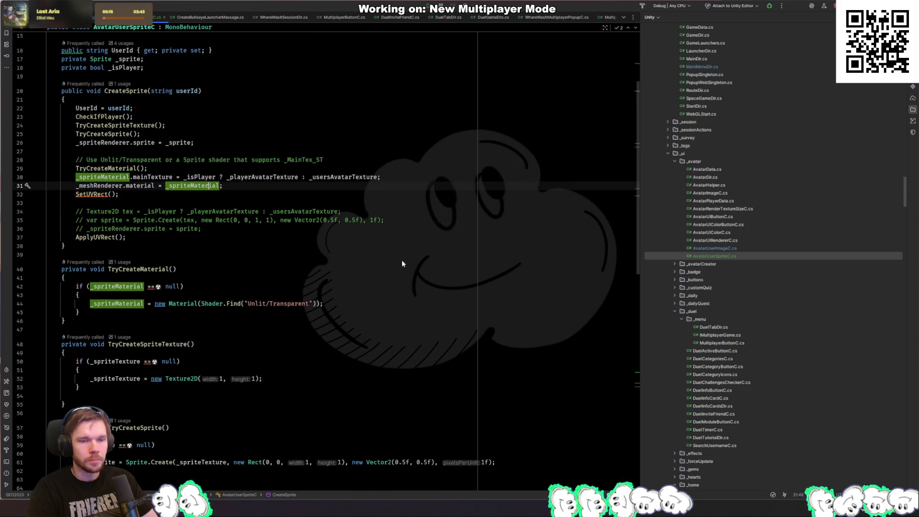
pyautogui.scroll(5, 402, 260)
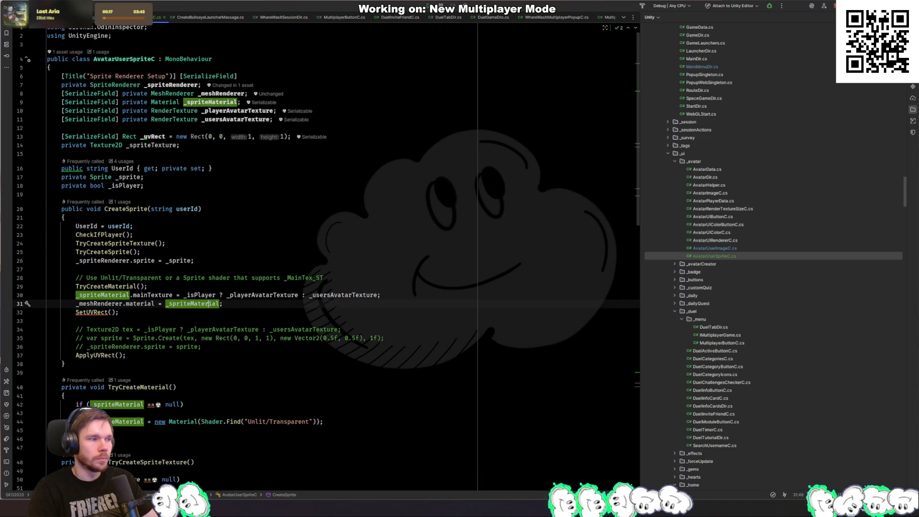
pyautogui.hotkey('alt', 'Tab')
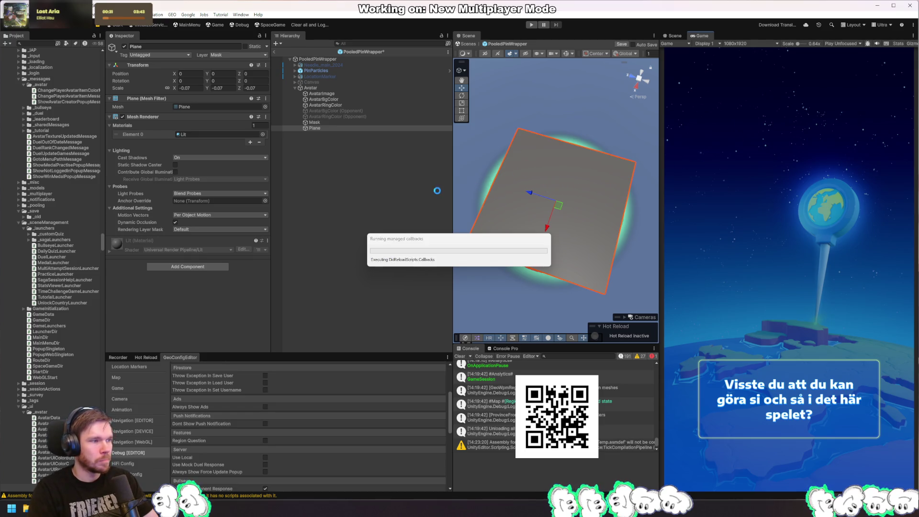
# Step: Drag the Plane into the Avatar script's Mesh Renderer field
pyautogui.click(331, 88)
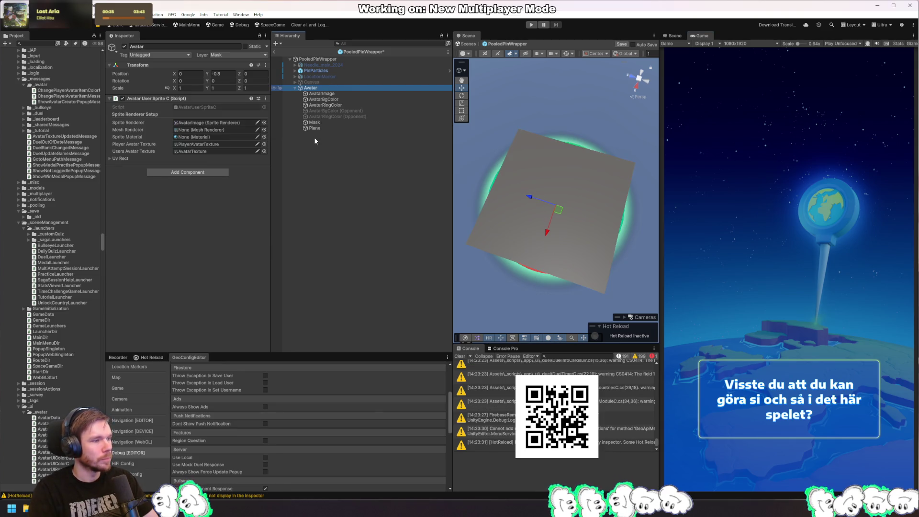
pyautogui.click(323, 82)
pyautogui.click(319, 88)
pyautogui.moveTo(311, 128); pyautogui.dragTo(220, 130)
# Step: Start play mode and select the Plane to watch it
pyautogui.hotkey('ctrl', 'p')
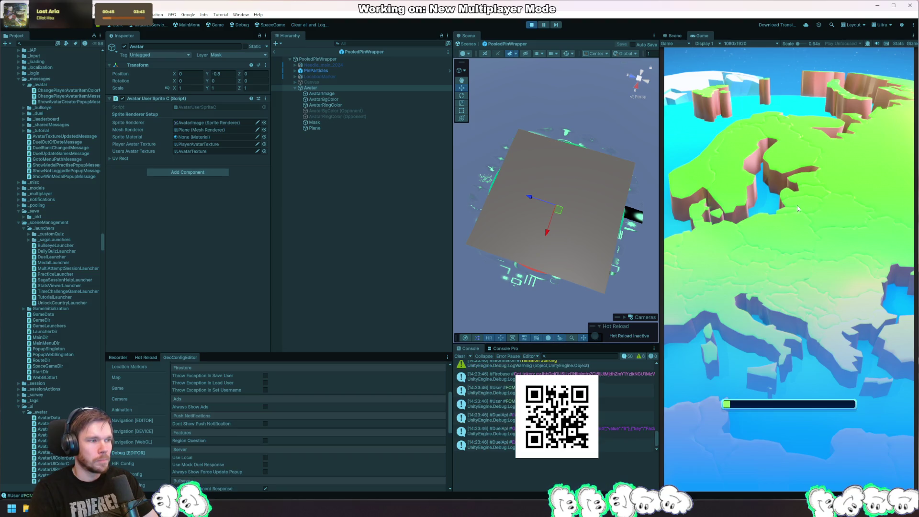
pyautogui.click(336, 127)
pyautogui.click(781, 233)
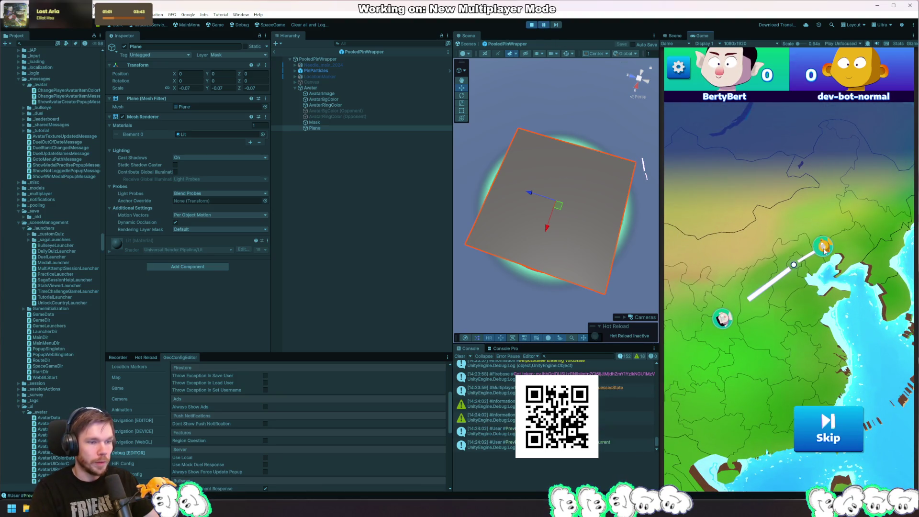
# Step: Switch to the Scene view and leave prefab mode to see the running scene
pyautogui.scroll(4, 833, 263)
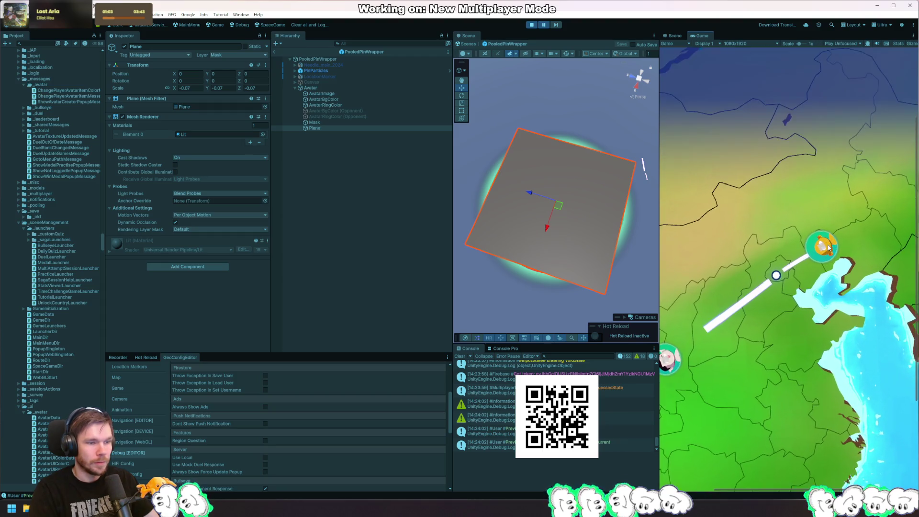
pyautogui.scroll(-4, 829, 251)
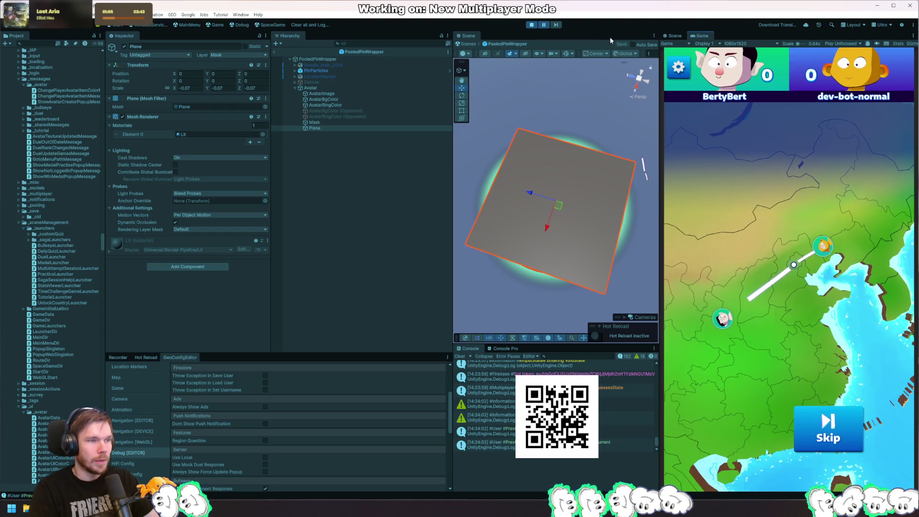
pyautogui.click(675, 35)
pyautogui.scroll(3, 815, 293)
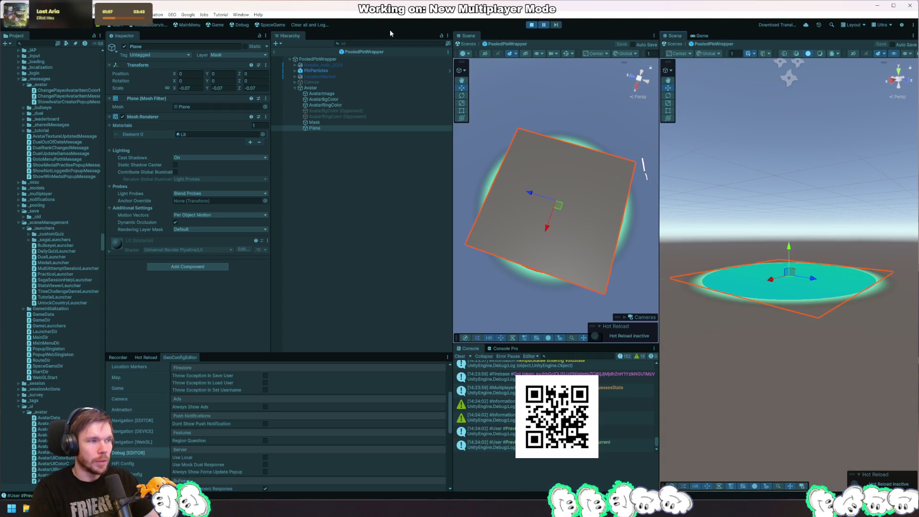
pyautogui.click(274, 51)
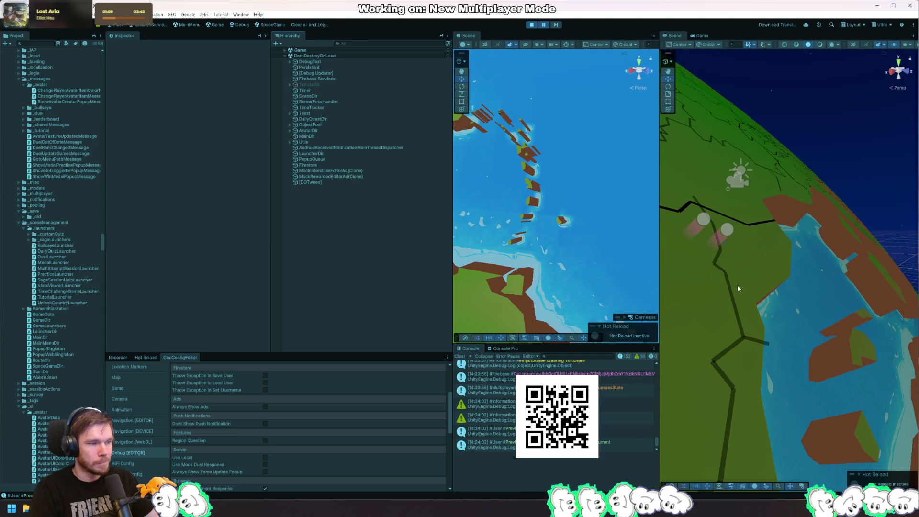
pyautogui.scroll(-10, 786, 282)
# Step: Orbit the globe to Asia, select the avatar pin's Plane and frame it closely
pyautogui.click(837, 253)
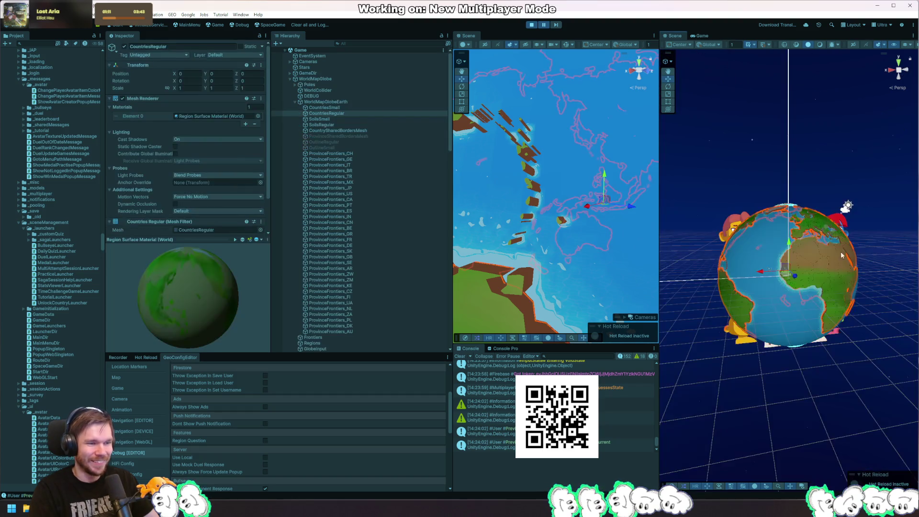
pyautogui.moveTo(840, 263); pyautogui.dragTo(822, 305)
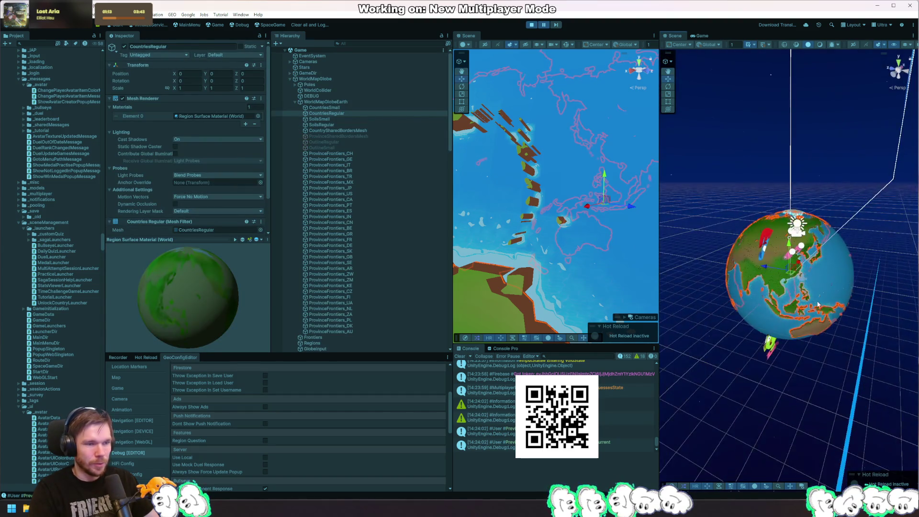
pyautogui.scroll(8, 761, 222)
pyautogui.click(765, 181)
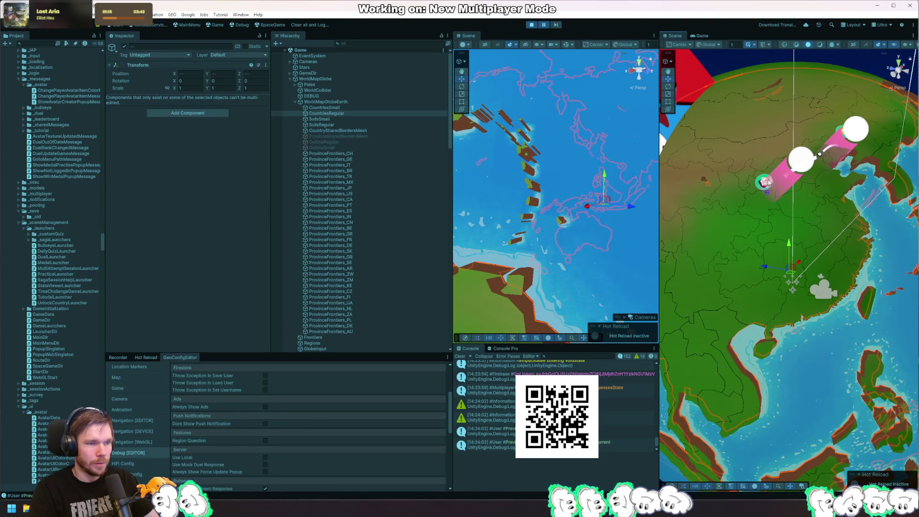
pyautogui.click(765, 183)
pyautogui.press('f')
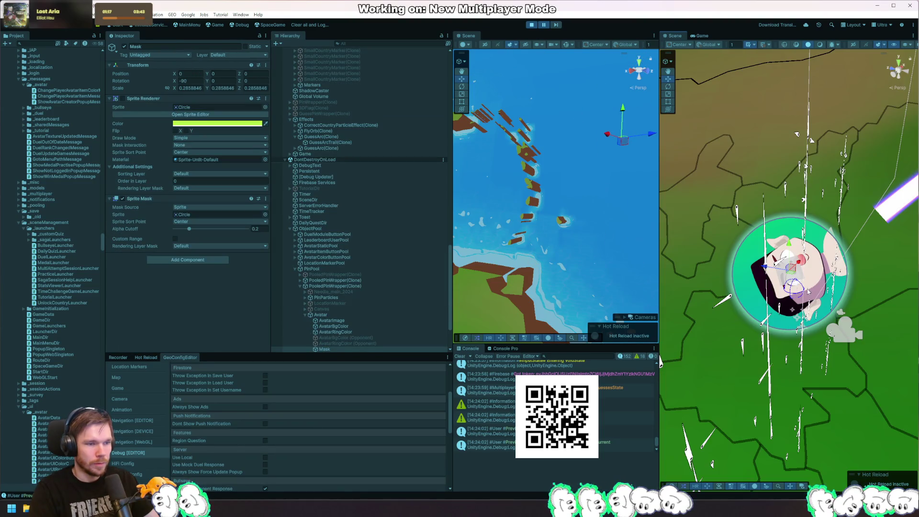
pyautogui.click(824, 278)
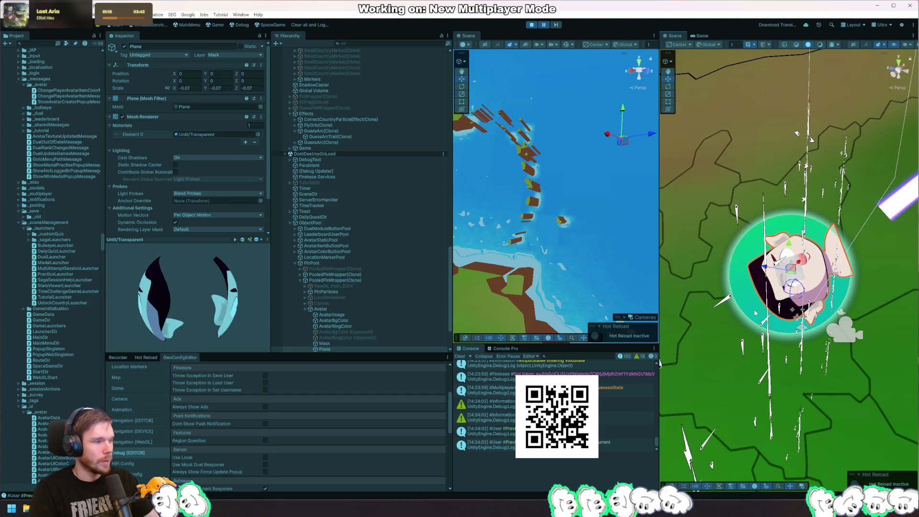
pyautogui.scroll(-3, 392, 251)
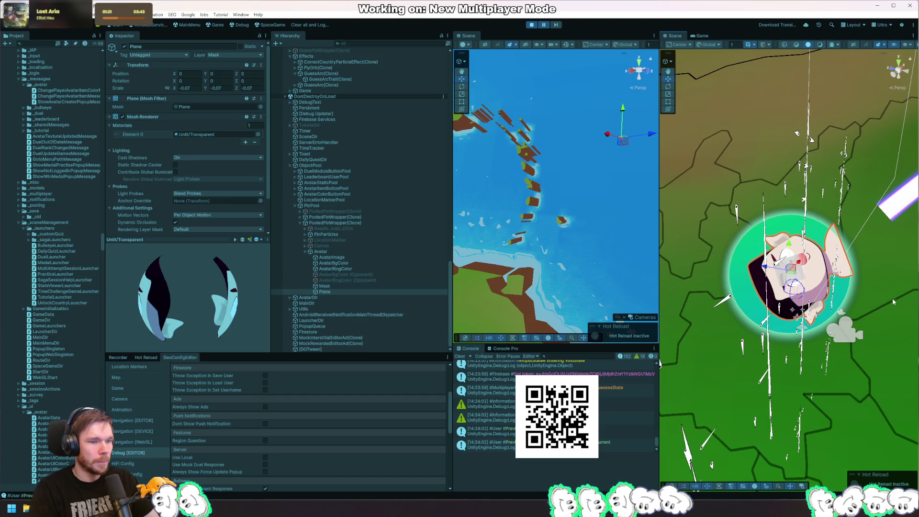
pyautogui.press('f')
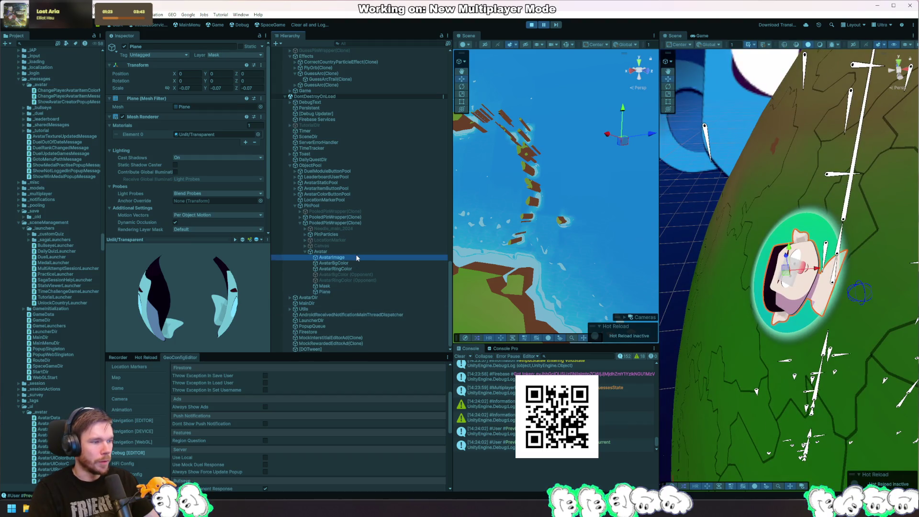
pyautogui.moveTo(706, 336)
pyautogui.mouseDown()
pyautogui.moveTo(891, 264)
pyautogui.moveTo(750, 357)
pyautogui.moveTo(849, 291)
pyautogui.mouseUp()
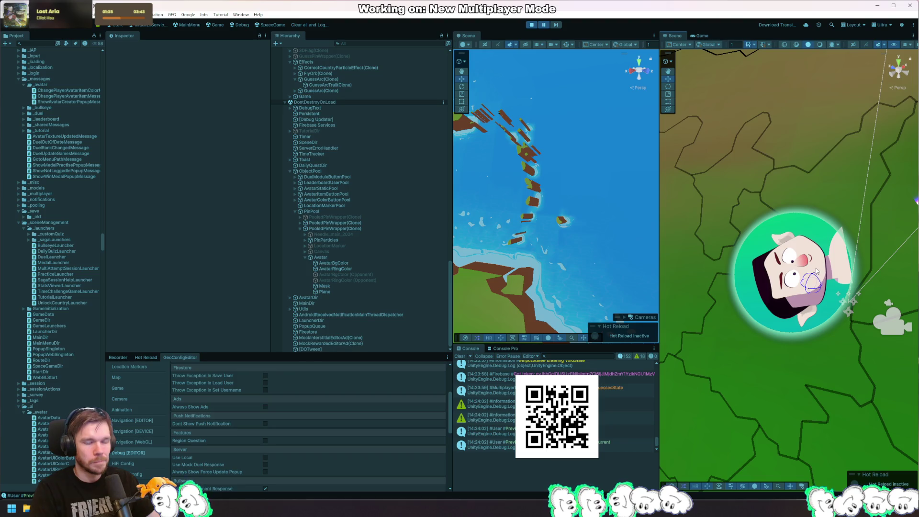
pyautogui.click(790, 275)
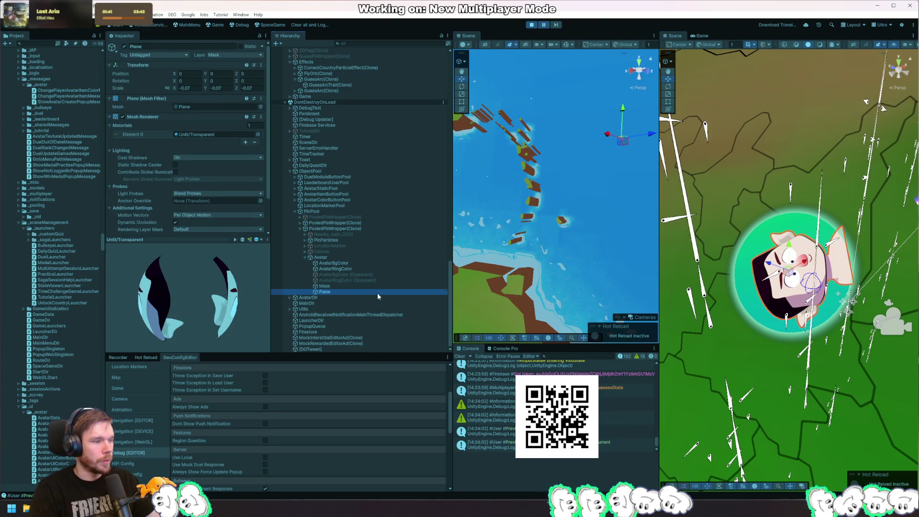
# Step: Try a Sprite Mask using AvatarBgColor on the Plane, then remove it
pyautogui.click(398, 264)
pyautogui.click(407, 258)
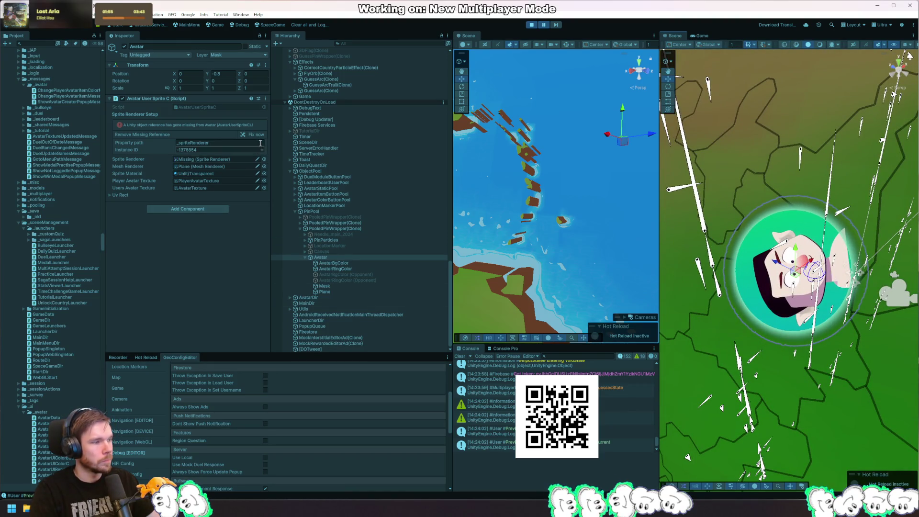
pyautogui.click(346, 292)
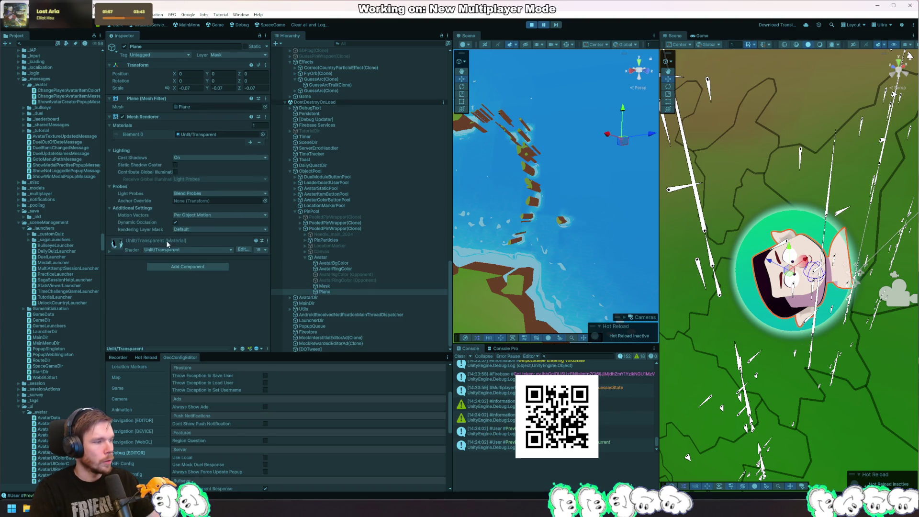
pyautogui.click(193, 267)
pyautogui.write('mask')
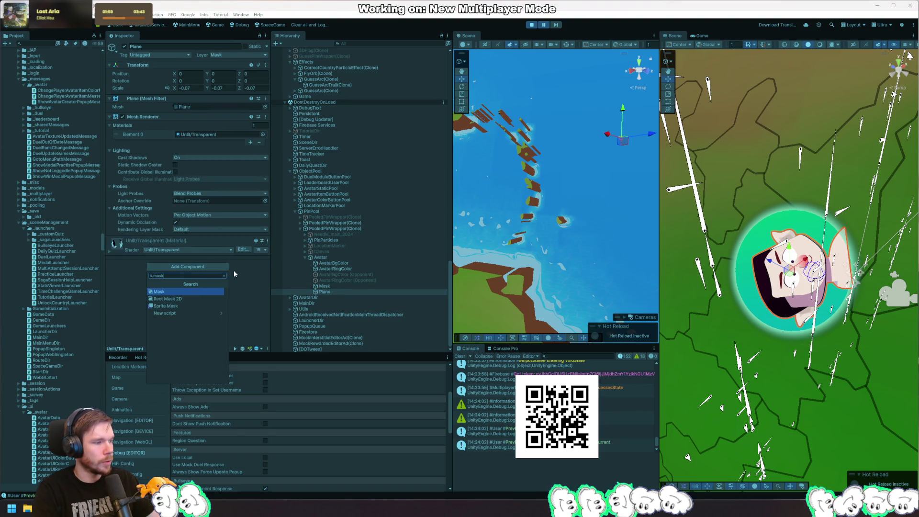
pyautogui.press('Down')
pyautogui.press('Down')
pyautogui.press('Return')
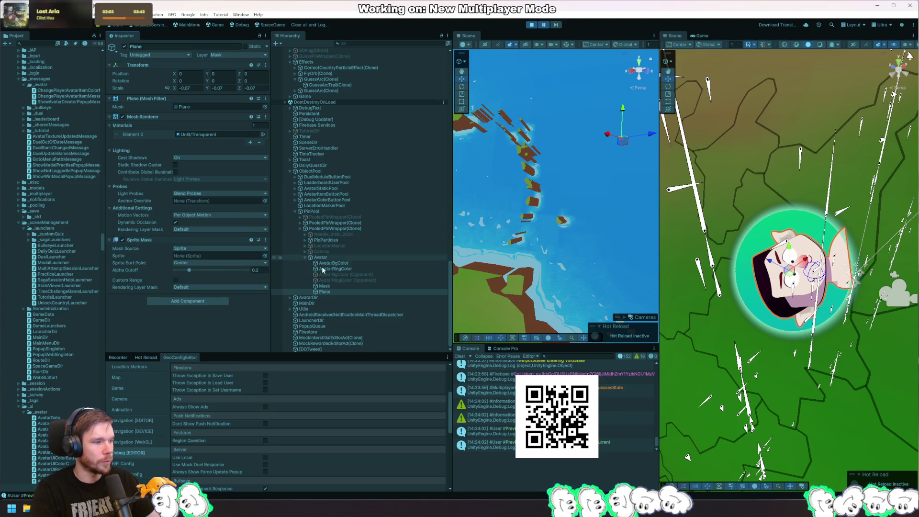
pyautogui.moveTo(337, 265)
pyautogui.mouseDown()
pyautogui.moveTo(197, 261)
pyautogui.moveTo(327, 275)
pyautogui.moveTo(195, 261)
pyautogui.moveTo(210, 257)
pyautogui.mouseUp()
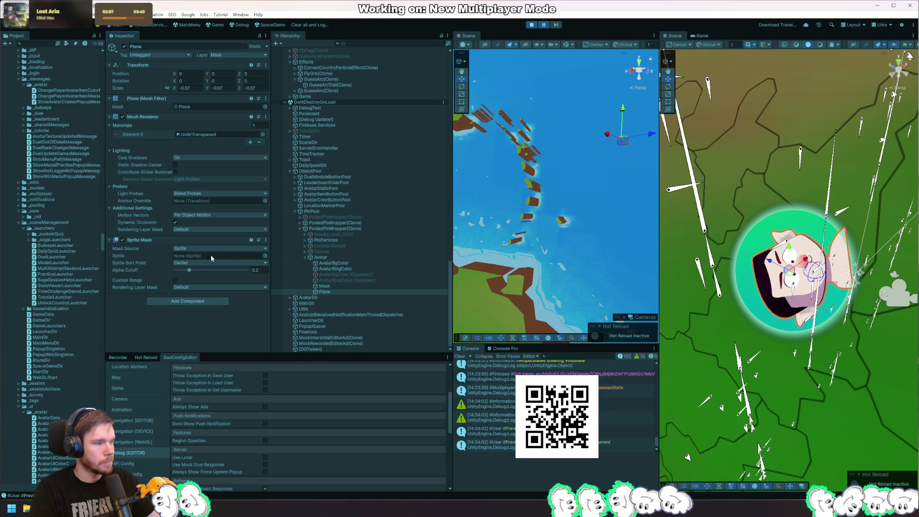
pyautogui.click(265, 240)
pyautogui.click(287, 259)
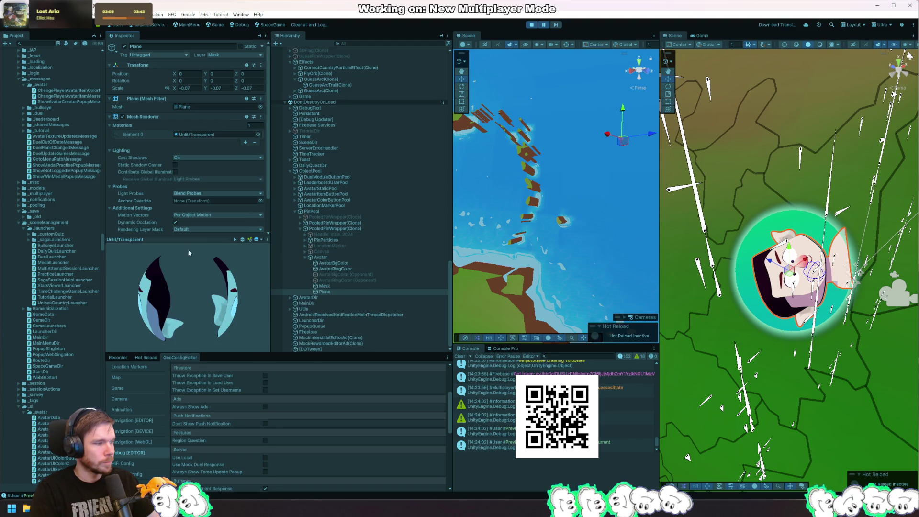
# Step: Add a UI Mask component to the Plane and remove it again
pyautogui.click(221, 240)
pyautogui.click(188, 266)
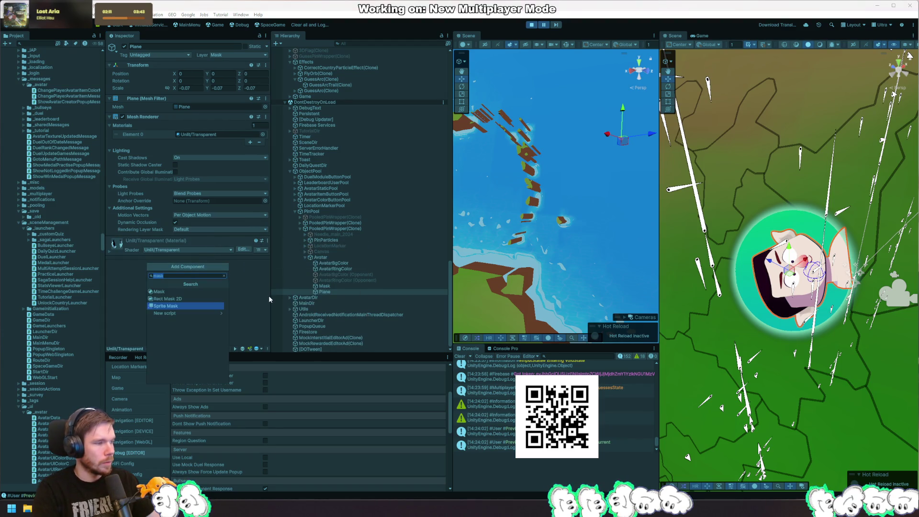
pyautogui.press('Up')
pyautogui.press('Return')
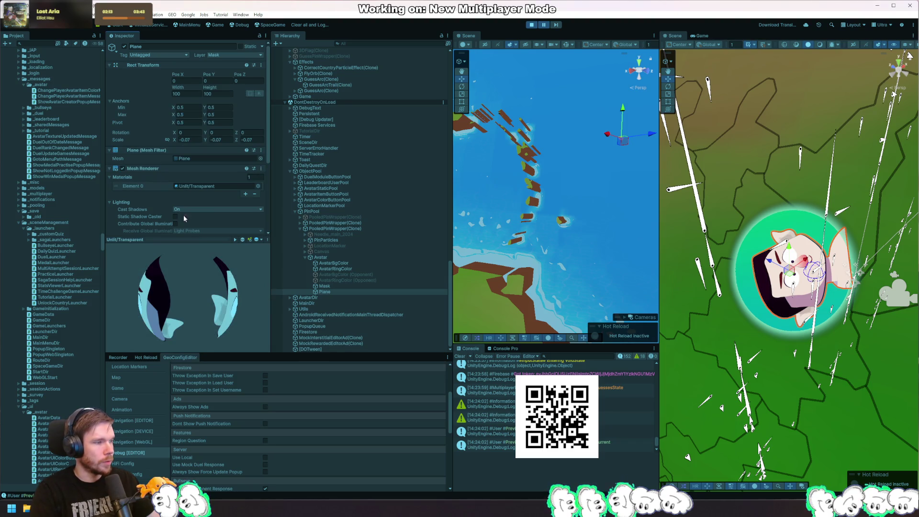
pyautogui.scroll(-4, 182, 211)
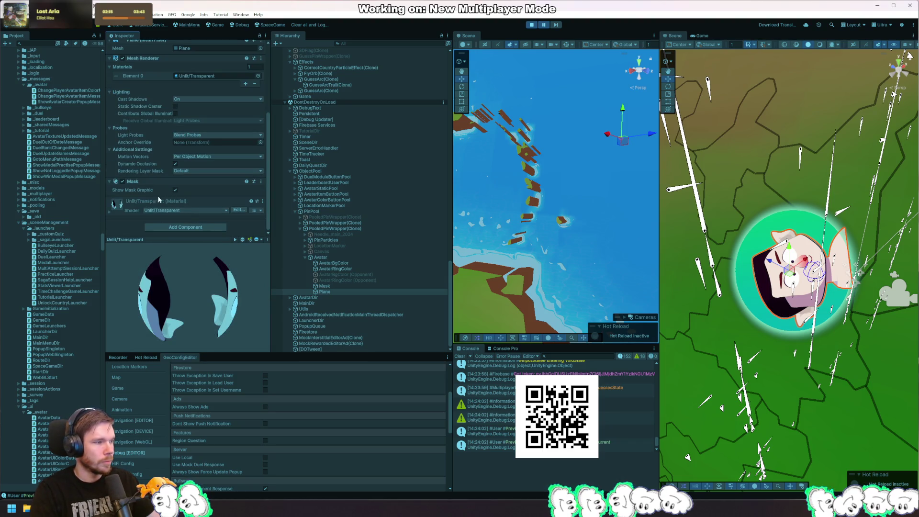
pyautogui.click(261, 181)
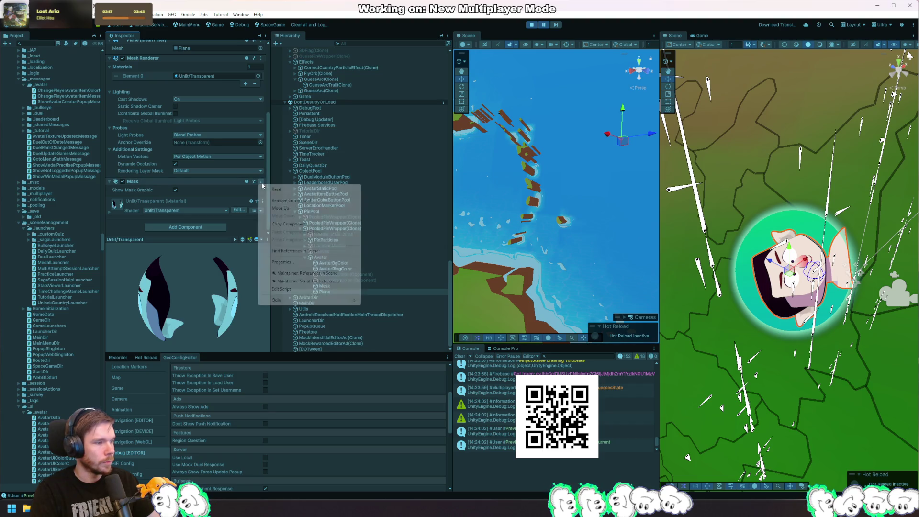
pyautogui.click(312, 203)
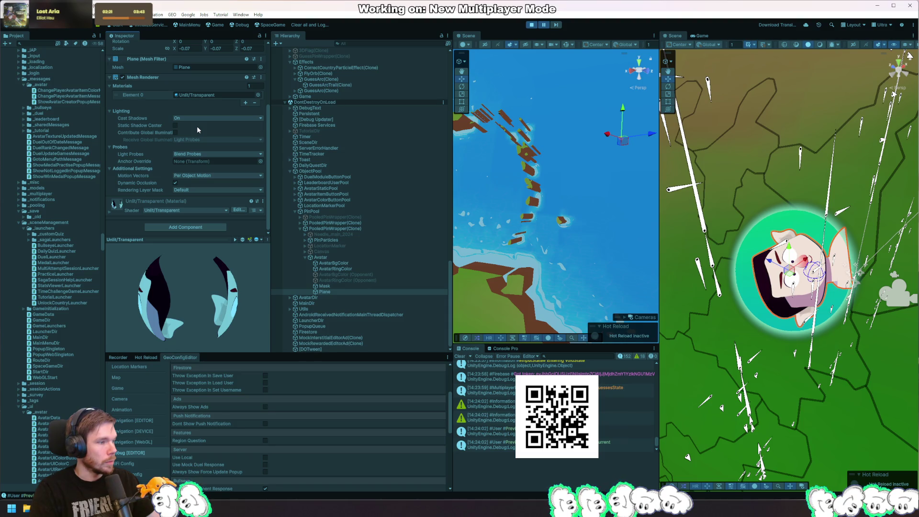
pyautogui.hotkey('alt', 'Tab')
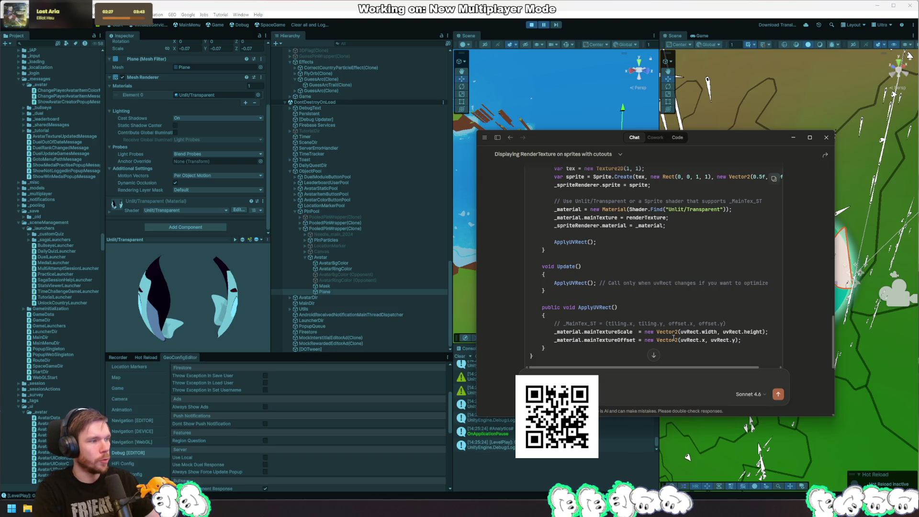
# Step: Ask Claude how to show an Unlit/Transparent material Plane only inside a circle, hiding everything outside
pyautogui.write('h an Unlit')
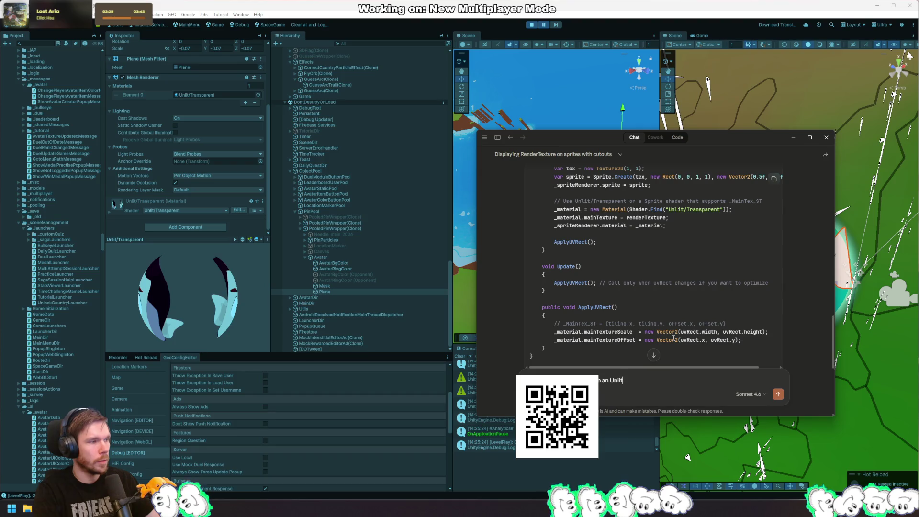
pyautogui.write('/transparent')
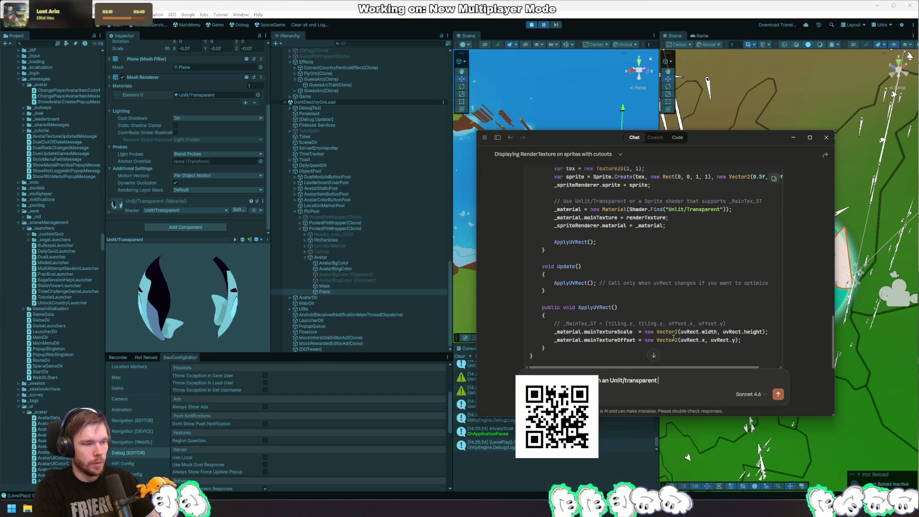
pyautogui.hotkey('ctrl', 'BackSpace')
pyautogui.write('Transparent texture,')
pyautogui.hotkey('ctrl', 'BackSpace')
pyautogui.write('material. how do')
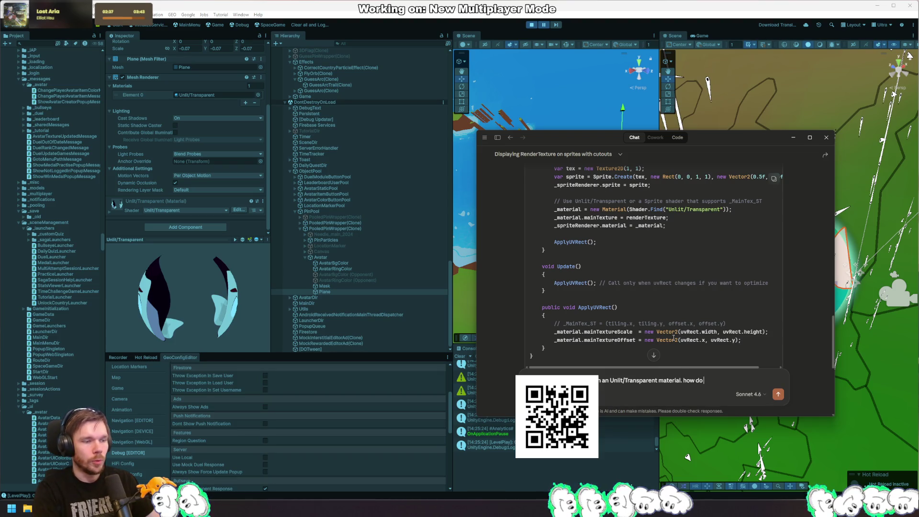
pyautogui.hotkey('ctrl', 'BackSpace')
pyautogui.write('Is there a way')
pyautogui.hotkey('ctrl', 'BackSpace')
pyautogui.hotkey('ctrl', 'BackSpace')
pyautogui.hotkey('ctrl', 'BackSpace')
pyautogui.write('antto')
pyautogui.write(' it t')
pyautogui.write('a Plane')
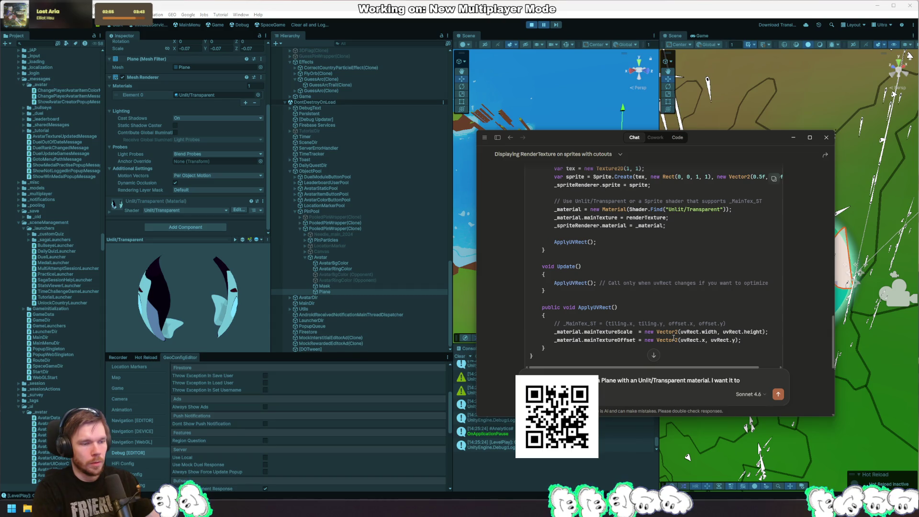
pyautogui.write('be shown')
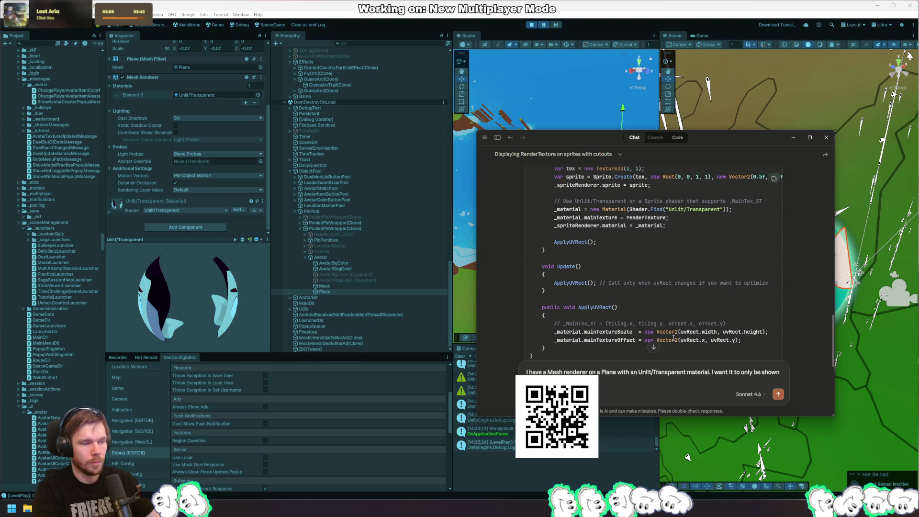
pyautogui.write('everything ou')
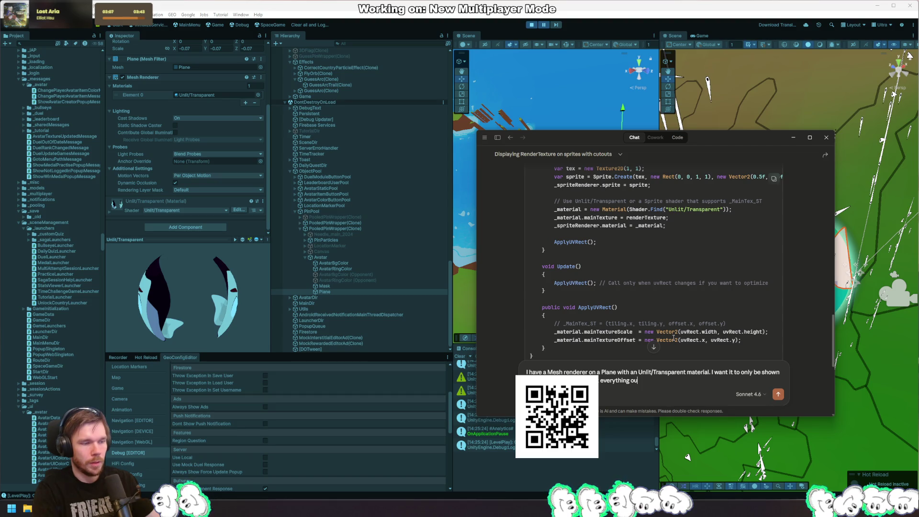
pyautogui.write('tside of the circle')
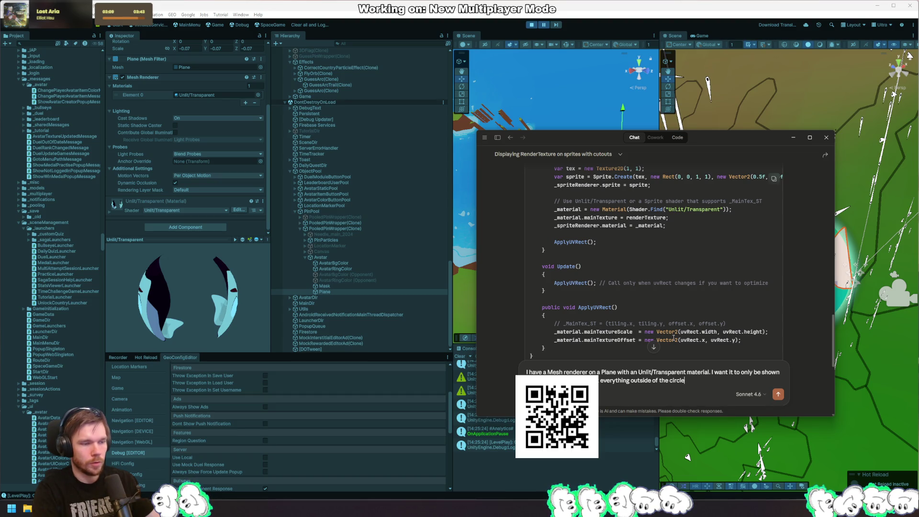
pyautogui.press('Return')
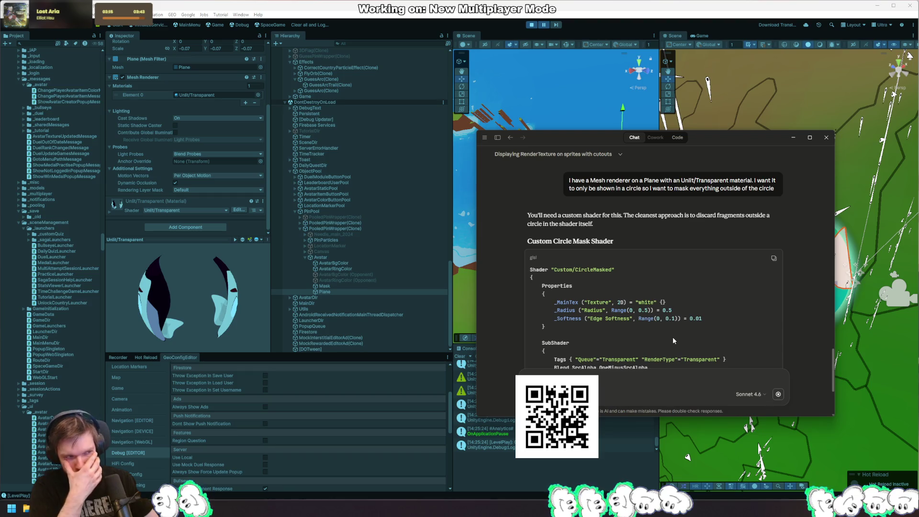
# Step: Read through the CircleMasked shader code, Usage steps, Radius/Edge Softness properties and non-square plane fix
pyautogui.scroll(-3, 674, 337)
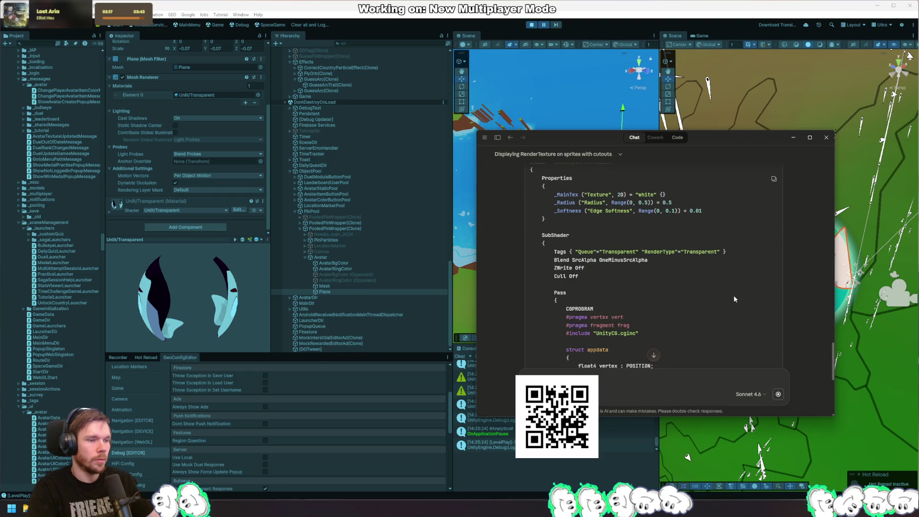
pyautogui.scroll(-10, 688, 272)
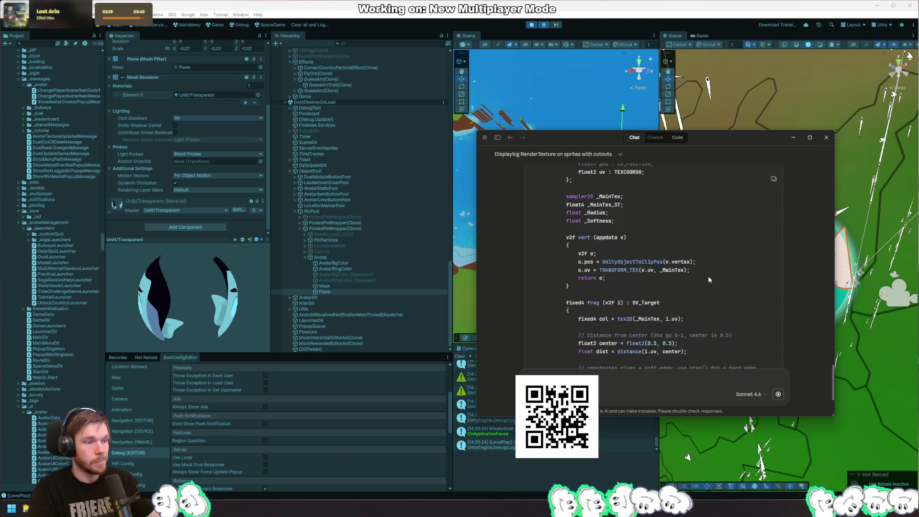
pyautogui.scroll(-2, 751, 268)
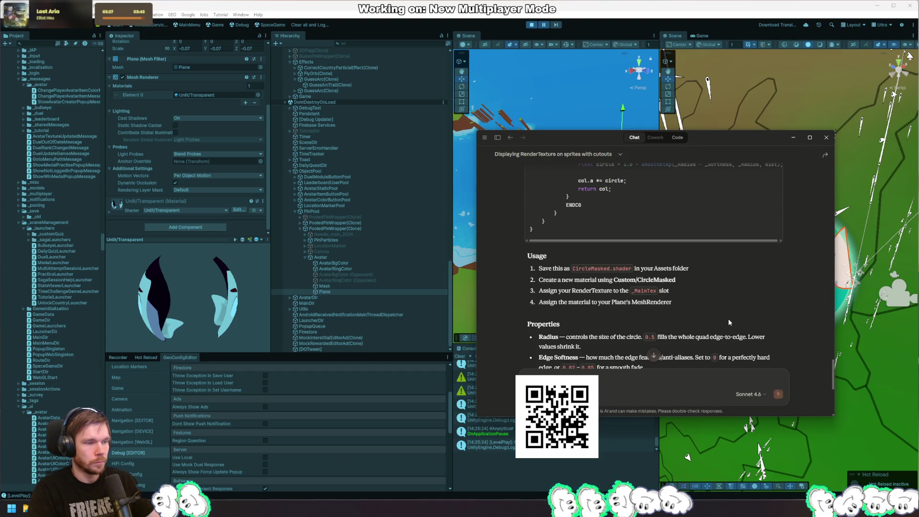
pyautogui.scroll(-3, 743, 305)
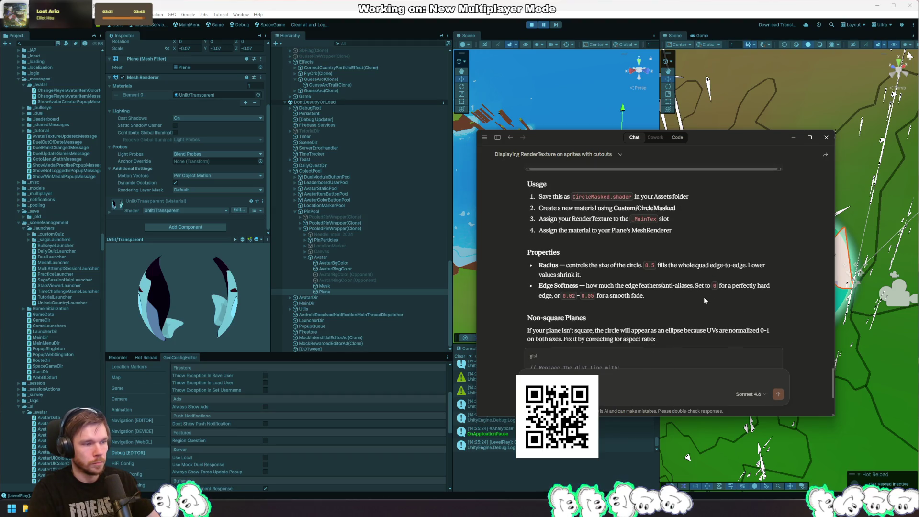
pyautogui.scroll(-3, 705, 297)
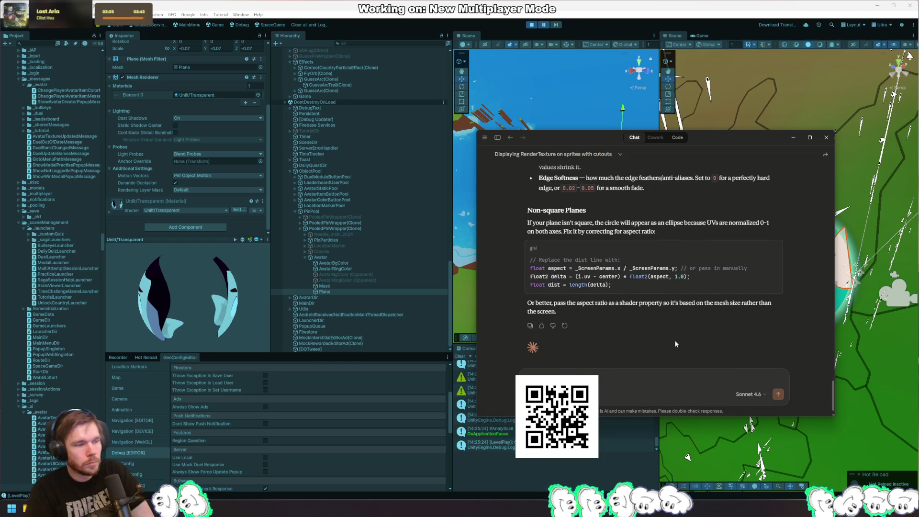
pyautogui.scroll(-1, 668, 321)
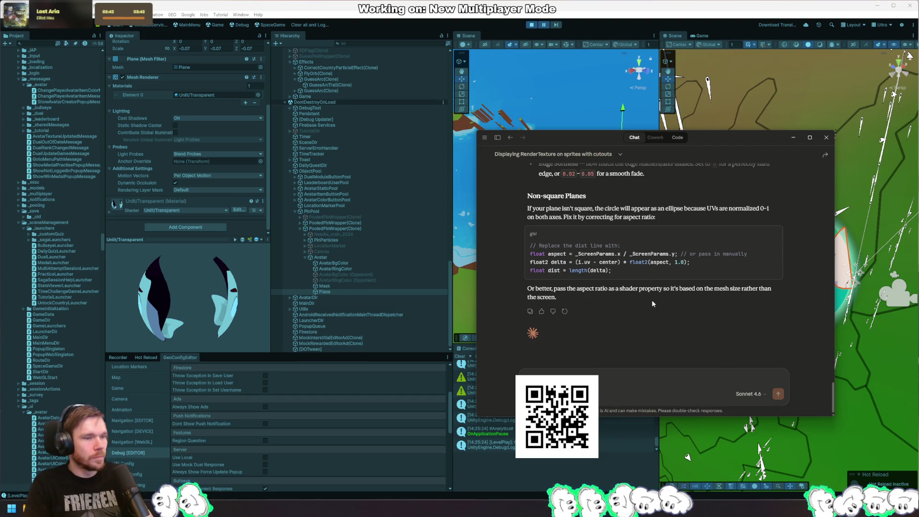
pyautogui.scroll(8, 633, 309)
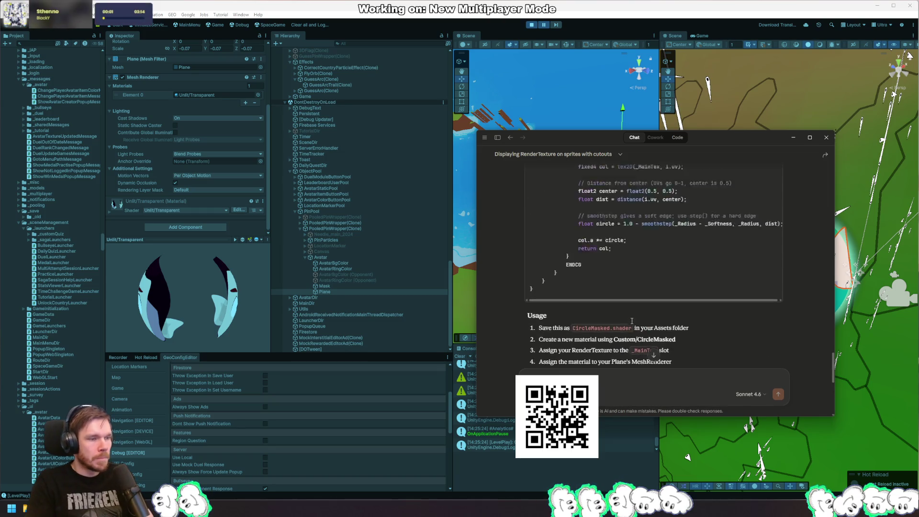
# Step: Back in Unity, collapse the _messages, _sceneManagement, _config and _meshes folders in the Project tree
pyautogui.click(17, 78)
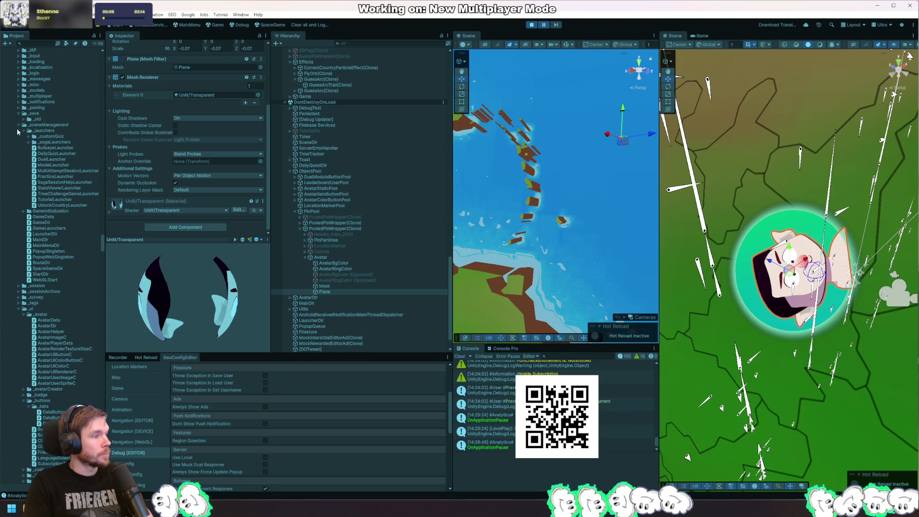
pyautogui.click(21, 125)
pyautogui.click(20, 124)
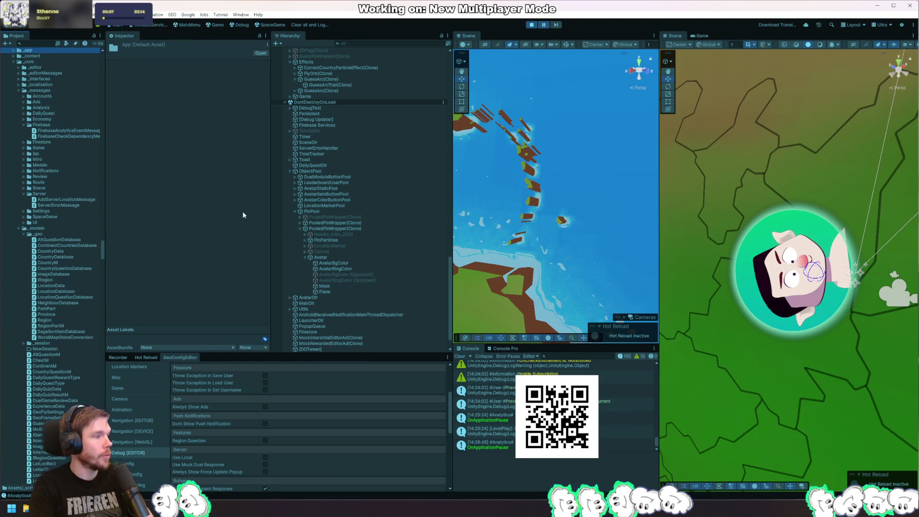
pyautogui.scroll(-10, 90, 148)
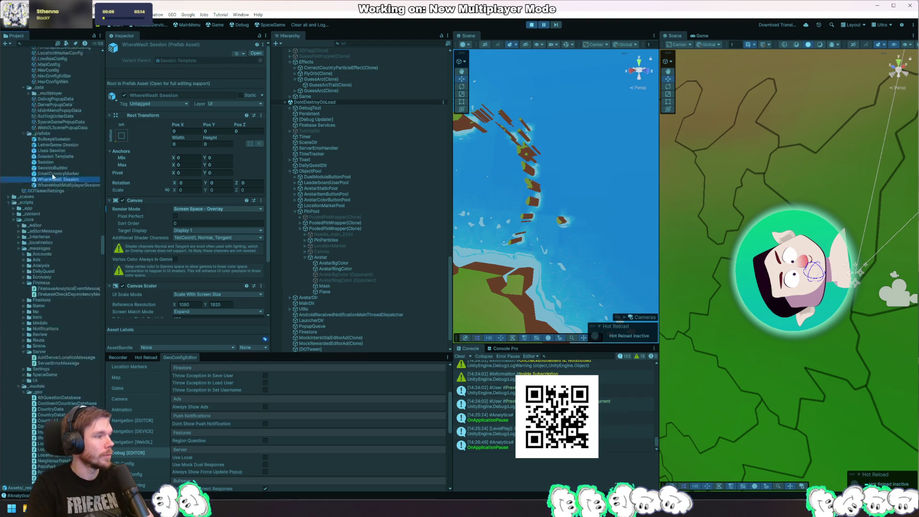
pyautogui.click(93, 150)
pyautogui.press('Left')
pyautogui.press('Left')
pyautogui.press('Left')
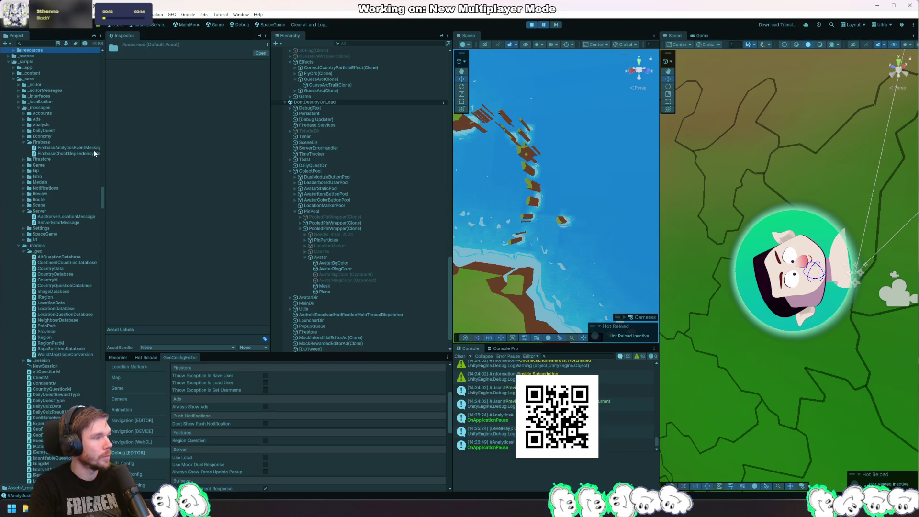
pyautogui.press('Down')
pyautogui.press('Down')
pyautogui.press('Down')
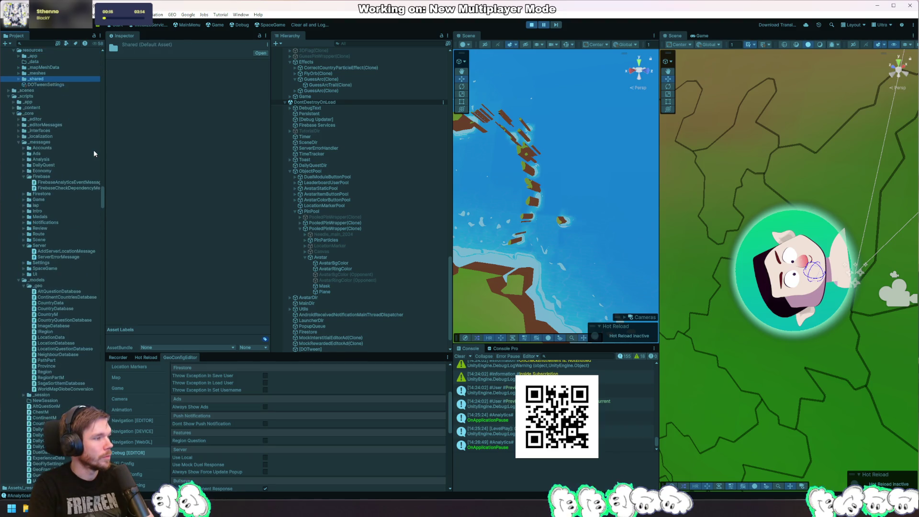
pyautogui.press('Down')
pyautogui.press('Down')
pyautogui.press('Left')
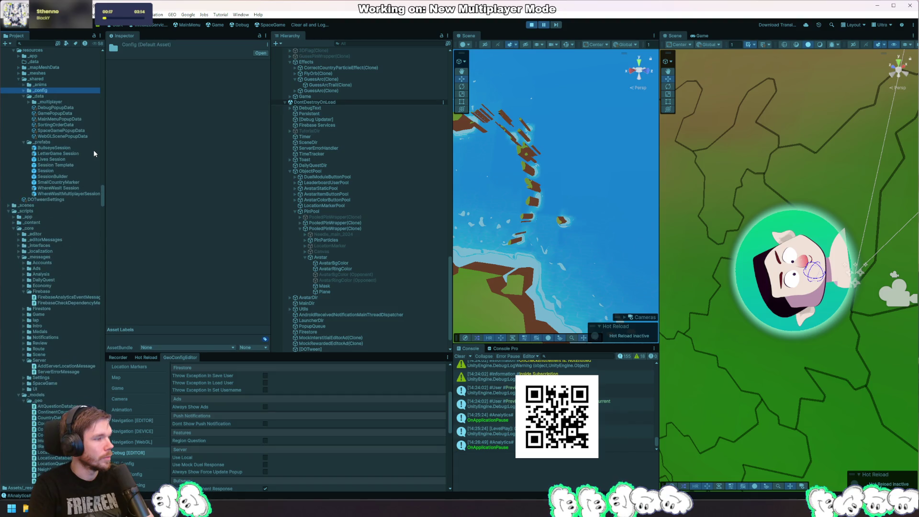
pyautogui.press('Up')
pyautogui.press('Up')
pyautogui.press('Up')
pyautogui.press('Right')
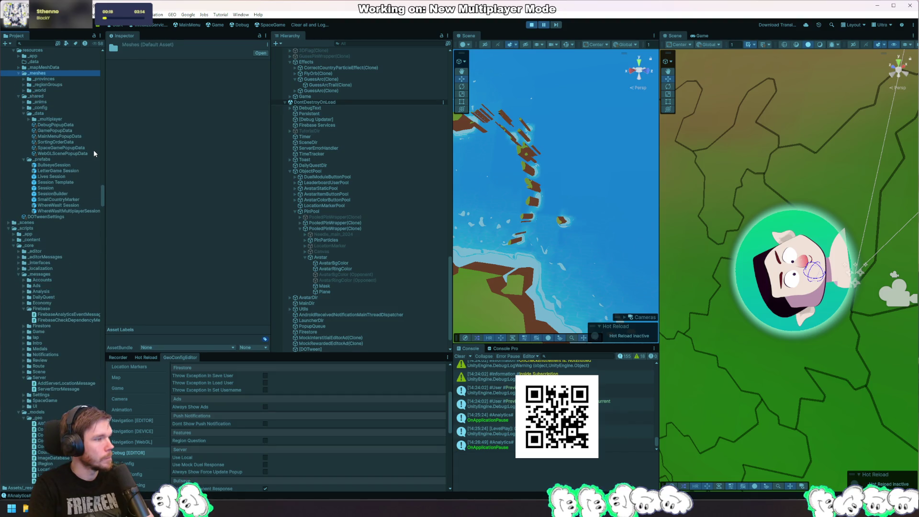
pyautogui.press('Left')
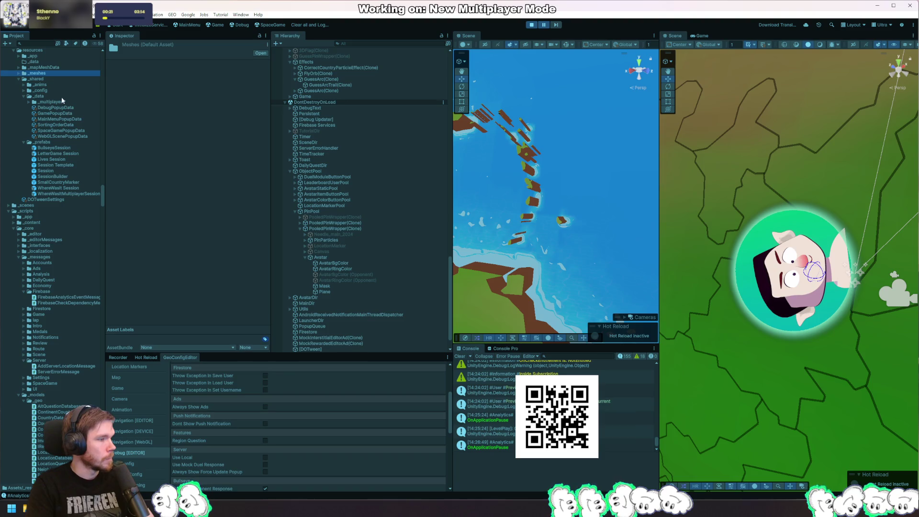
# Step: Search the project for '_shaders' and reveal that folder in the tree
pyautogui.click(27, 44)
pyautogui.write('_shaders')
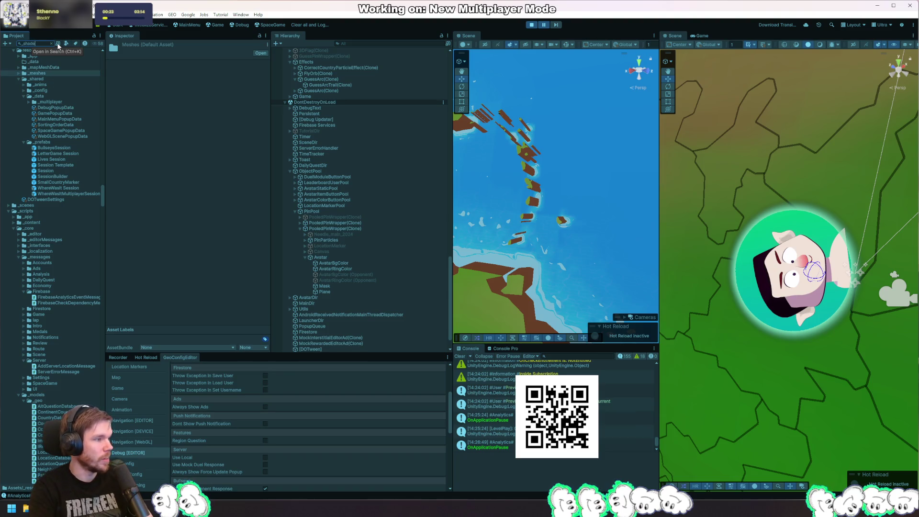
pyautogui.click(41, 58)
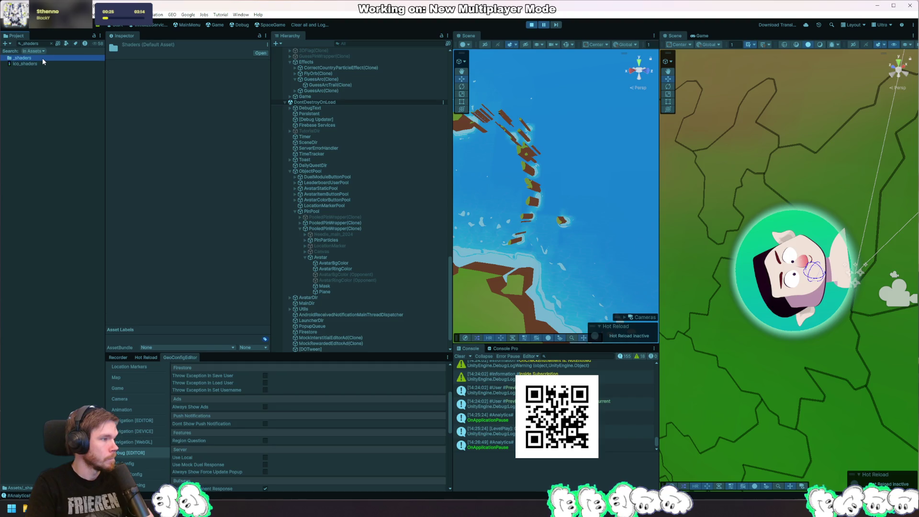
pyautogui.hotkey('ctrl', 'z')
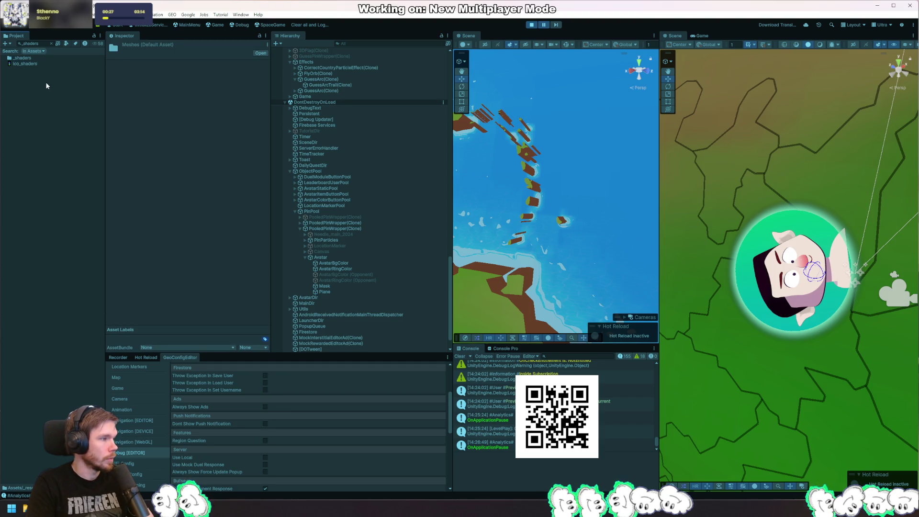
pyautogui.doubleClick(30, 60)
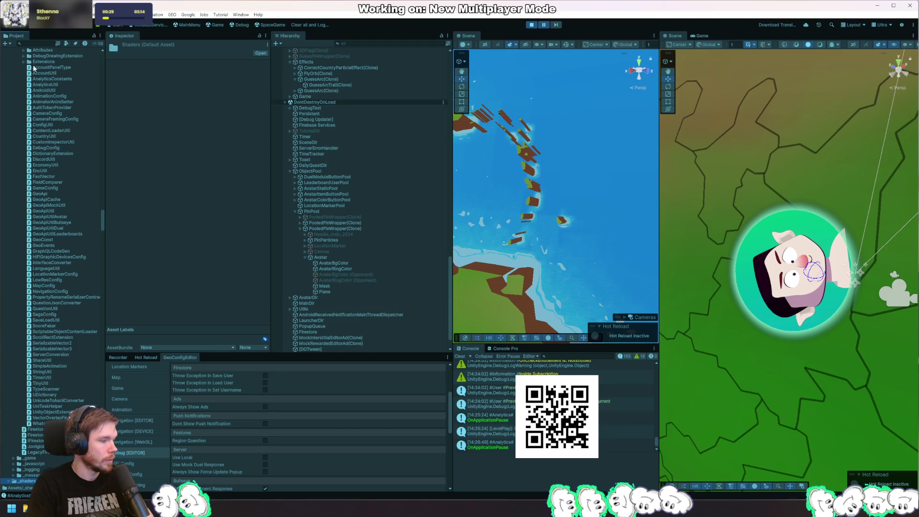
pyautogui.scroll(-15, 52, 399)
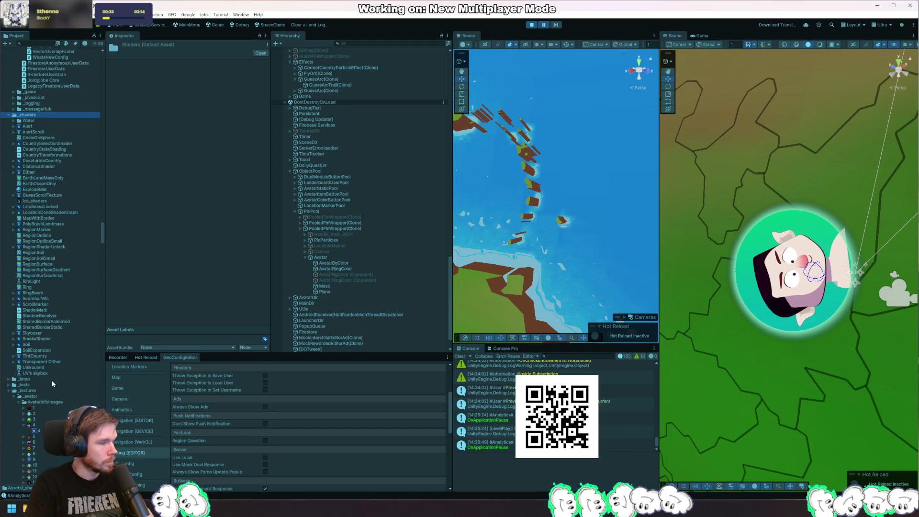
pyautogui.rightClick(36, 117)
# Step: Choose Create > Shader on the _shaders folder to add AvatarPlaneShader
pyautogui.moveTo(61, 121)
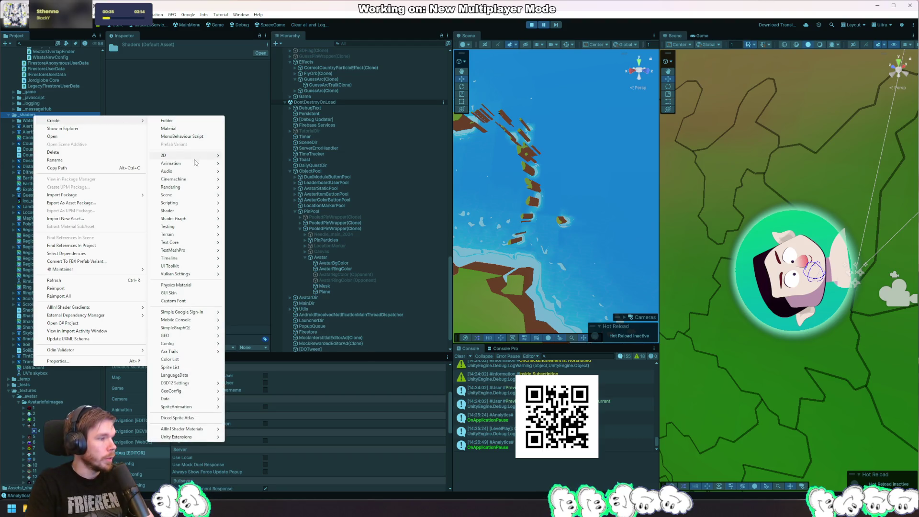
pyautogui.moveTo(207, 212)
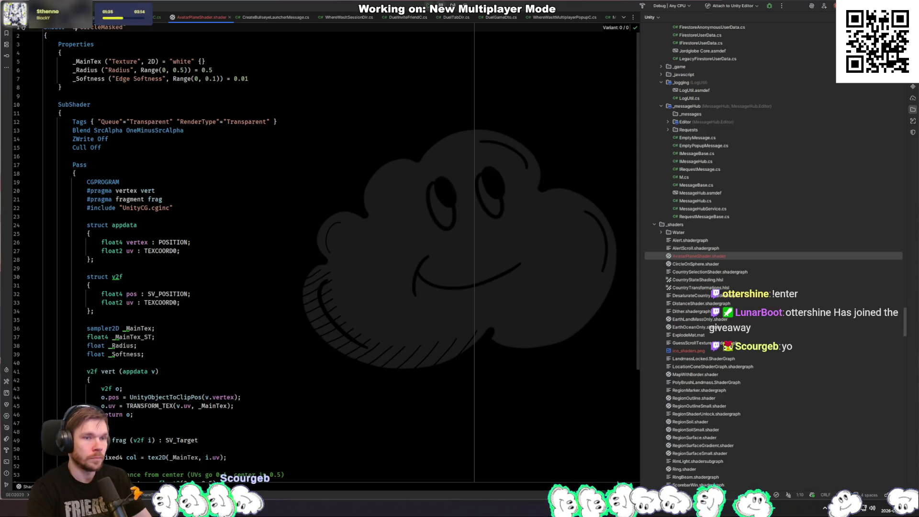
# Step: Rename the shader on line 1 from CircleMasked to Jordglobe/AvatarPlaneShader and go back to AvatarUserSpriteC.cs
pyautogui.hotkey('shift', 'End')
pyautogui.write('AvatarPlaneShader"')
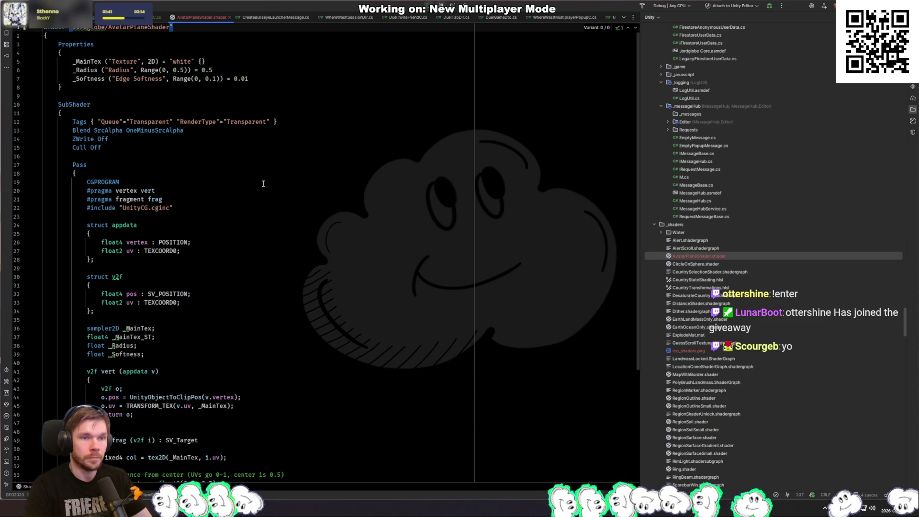
pyautogui.hotkey('alt', 'Tab')
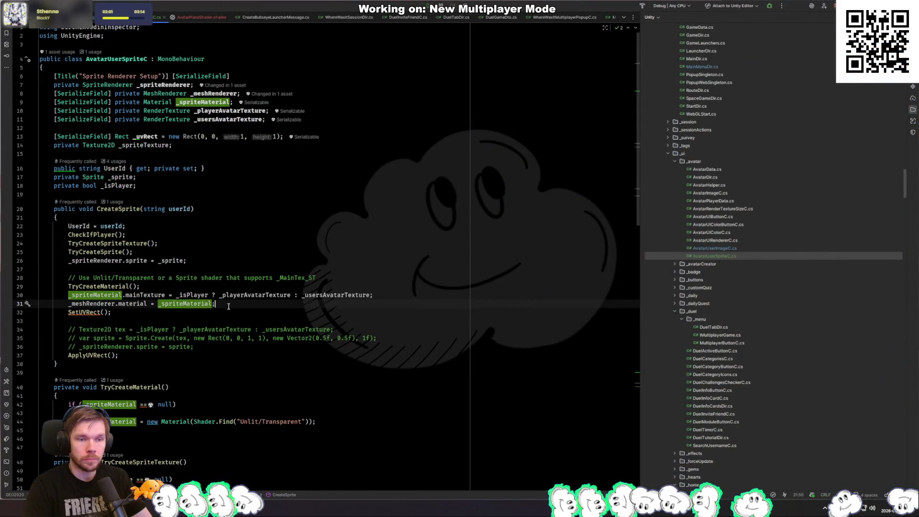
# Step: Replace Unlit/Transparent with Jordglobe/AvatarPlaneShader in TryCreateMaterial's Shader.Find call
pyautogui.scroll(-3, 229, 306)
pyautogui.click(265, 372)
pyautogui.hotkey('ctrl', 'w')
pyautogui.hotkey('ctrl', 'w')
pyautogui.hotkey('ctrl', 'w')
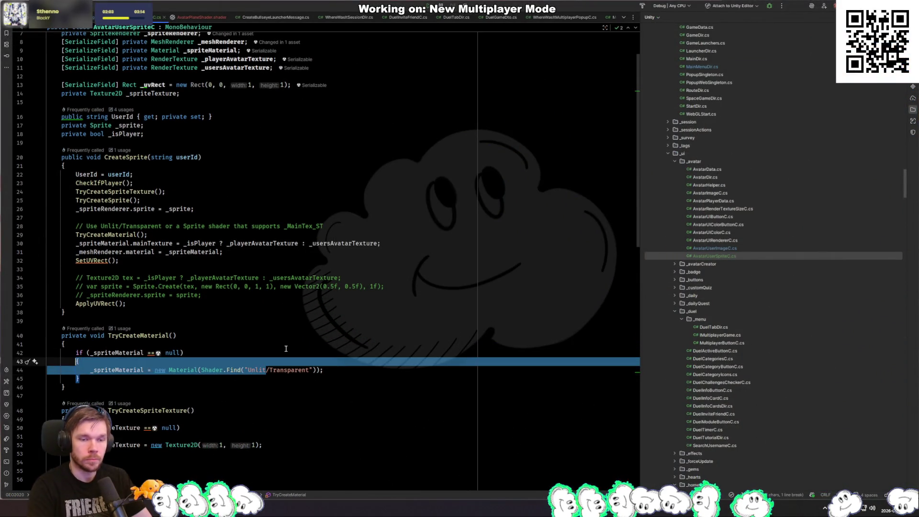
pyautogui.hotkey('ctrl', 'shift', 'w')
pyautogui.hotkey('ctrl', 'shift', 'w')
pyautogui.hotkey('ctrl', 'shift', 'w')
pyautogui.press('Left')
pyautogui.hotkey('ctrl', 'w')
pyautogui.write('J')
pyautogui.press('Return')
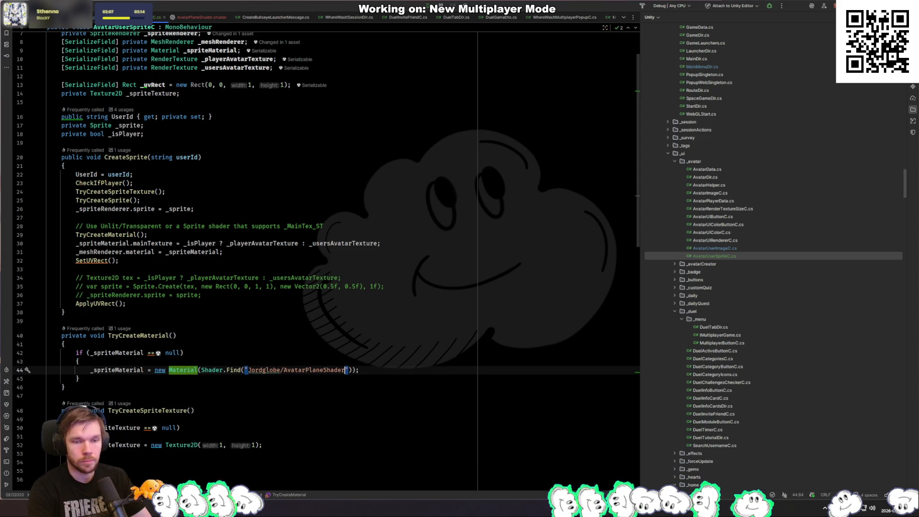
pyautogui.hotkey('ctrl', 'z')
pyautogui.hotkey('ctrl', 'z')
pyautogui.write('Jord')
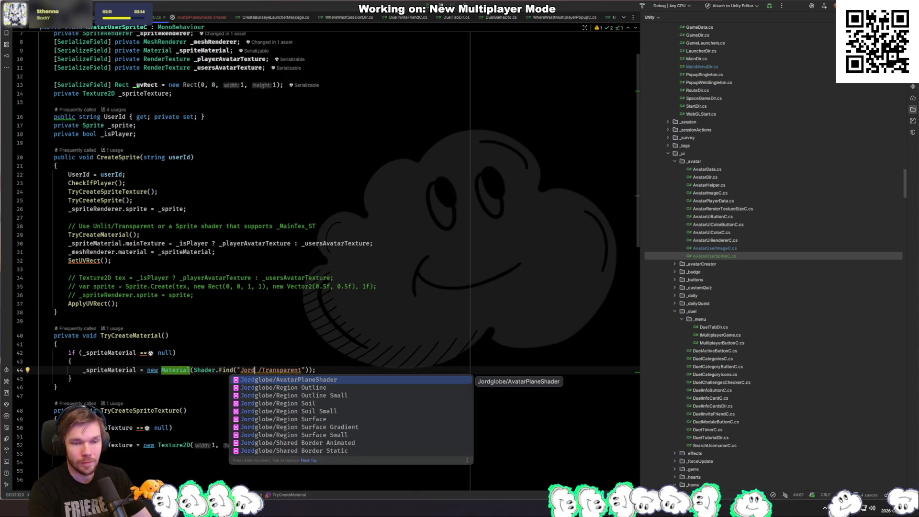
pyautogui.press('Return')
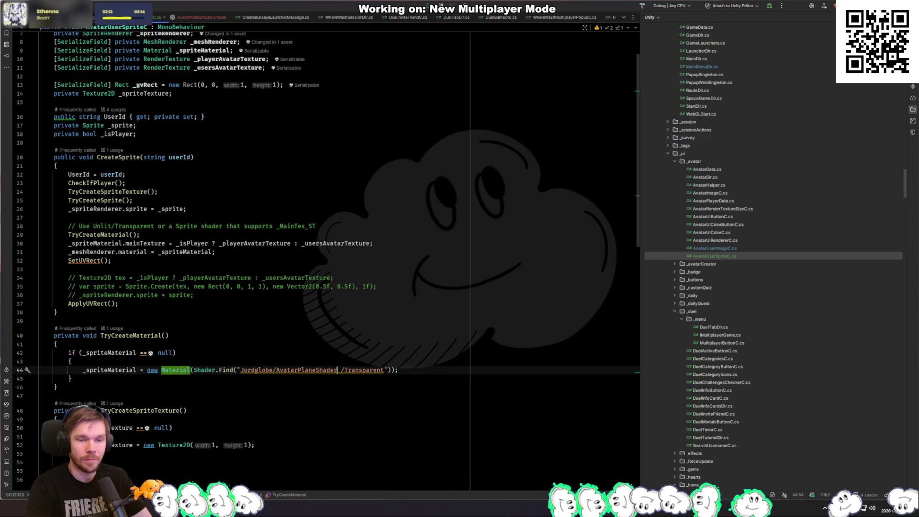
pyautogui.hotkey('ctrl', 'shift', 'Right')
pyautogui.hotkey('ctrl', 'shift', 'Right')
pyautogui.press('Delete')
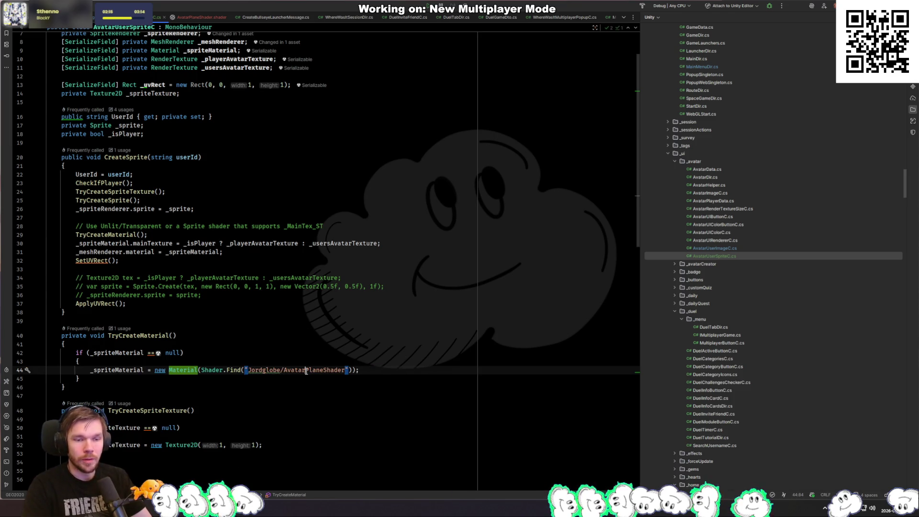
# Step: Save 'Jordglobe' to the spelling dictionary, then return to Unity to recompile
pyautogui.click(272, 377)
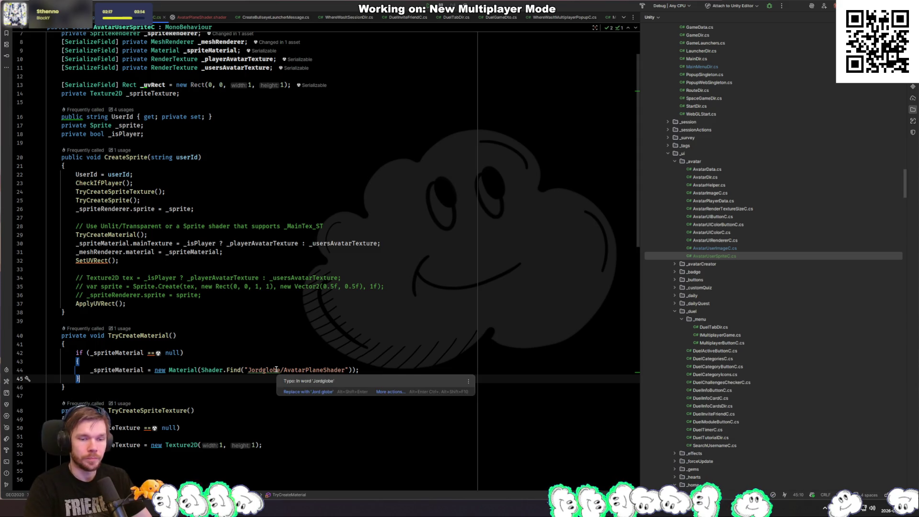
pyautogui.click(276, 369)
pyautogui.hotkey('alt', 'Return')
pyautogui.press('Down')
pyautogui.press('Down')
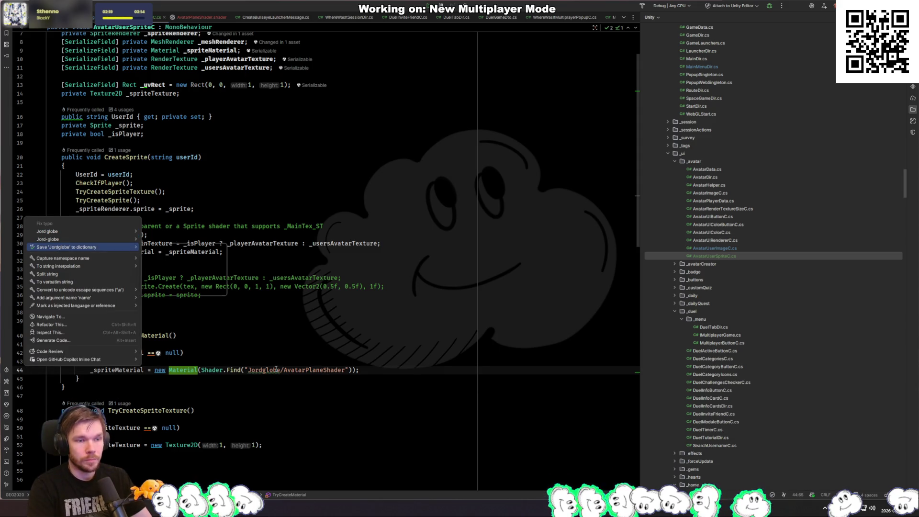
pyautogui.press('Right')
pyautogui.press('Return')
pyautogui.click(352, 392)
pyautogui.click(339, 385)
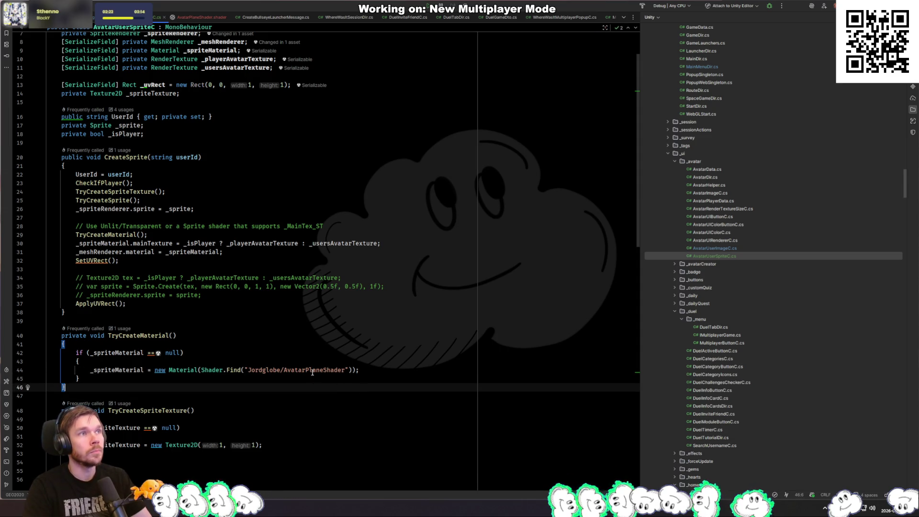
pyautogui.hotkey('alt', 'Tab')
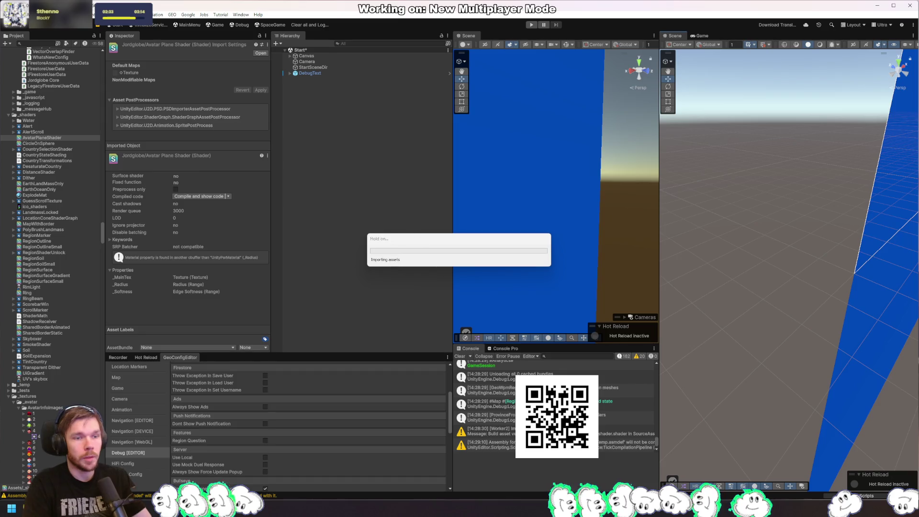
# Step: Delete the TryCreateSprite and TryCreateSpriteTexture methods from AvatarUserSpriteC
pyautogui.hotkey('alt', 'Tab')
pyautogui.scroll(-2, 167, 153)
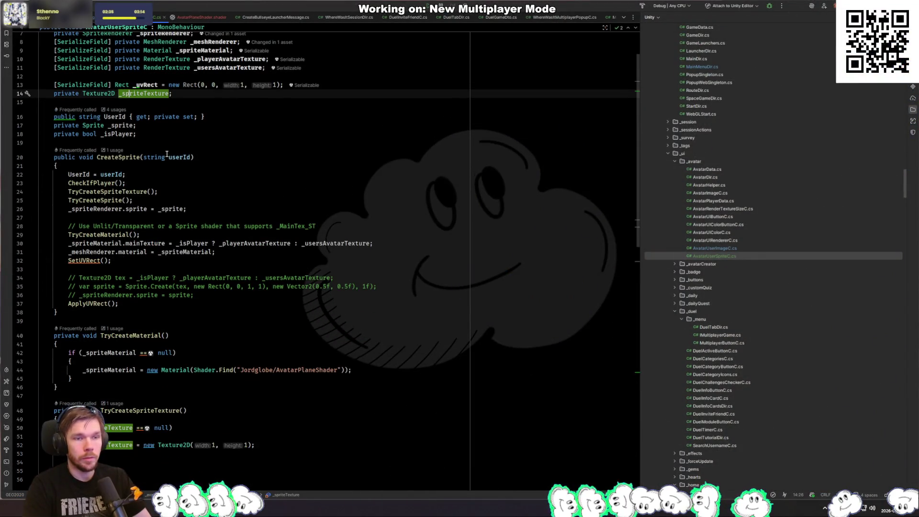
pyautogui.click(110, 428)
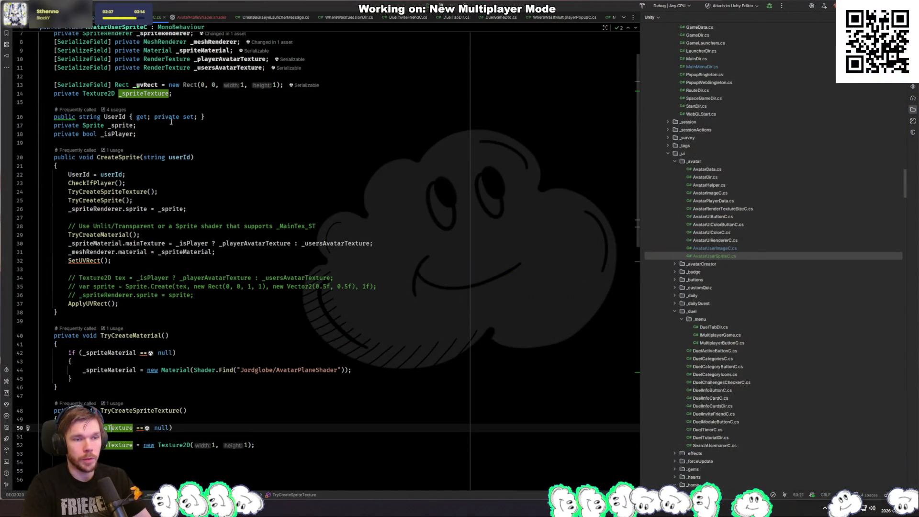
pyautogui.scroll(-5, 179, 222)
pyautogui.scroll(-1, 178, 222)
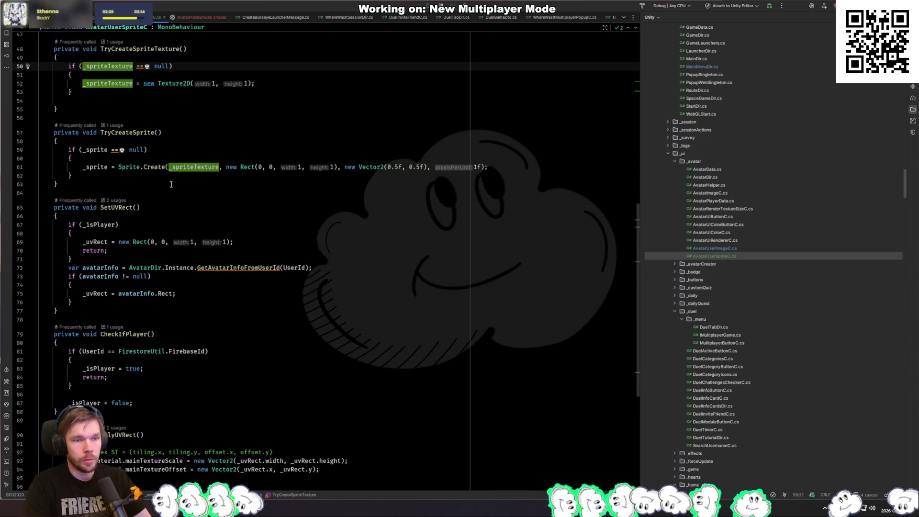
pyautogui.moveTo(134, 184); pyautogui.dragTo(48, 118)
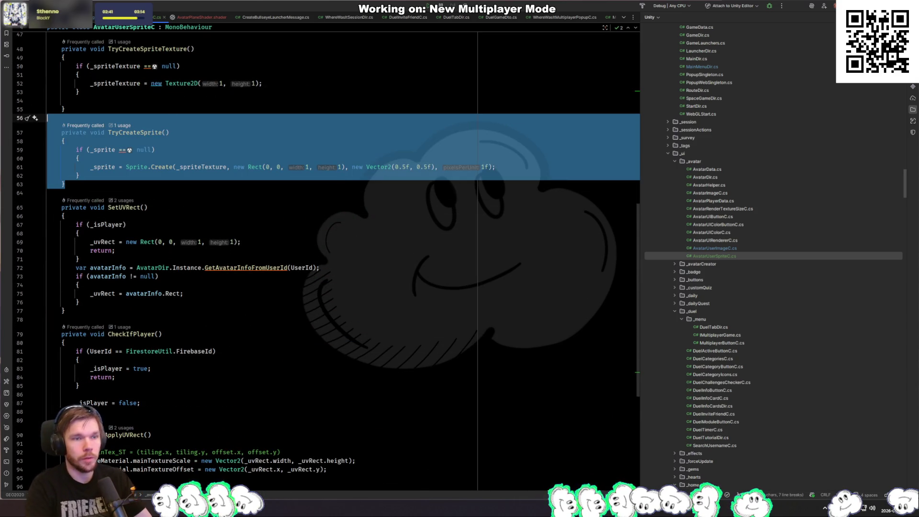
pyautogui.press('BackSpace')
pyautogui.scroll(3, 219, 88)
pyautogui.keyDown('shift'); pyautogui.click(167, 160); pyautogui.keyUp('shift')
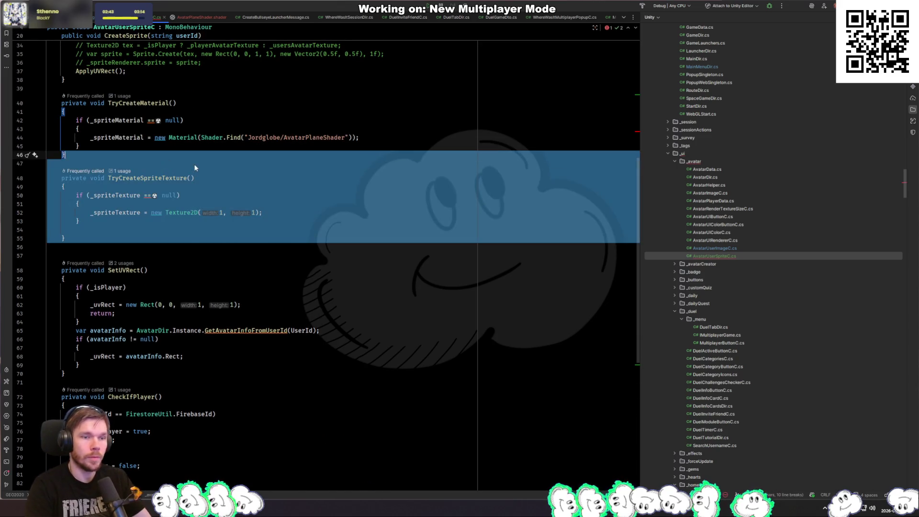
pyautogui.press('BackSpace')
# Step: Rename the _spriteMaterial field to _material without adding FormerlySerializedAs
pyautogui.click(102, 138)
pyautogui.hotkey('ctrl', 'r')
pyautogui.write('r_ma')
pyautogui.press('Return')
pyautogui.press('Return')
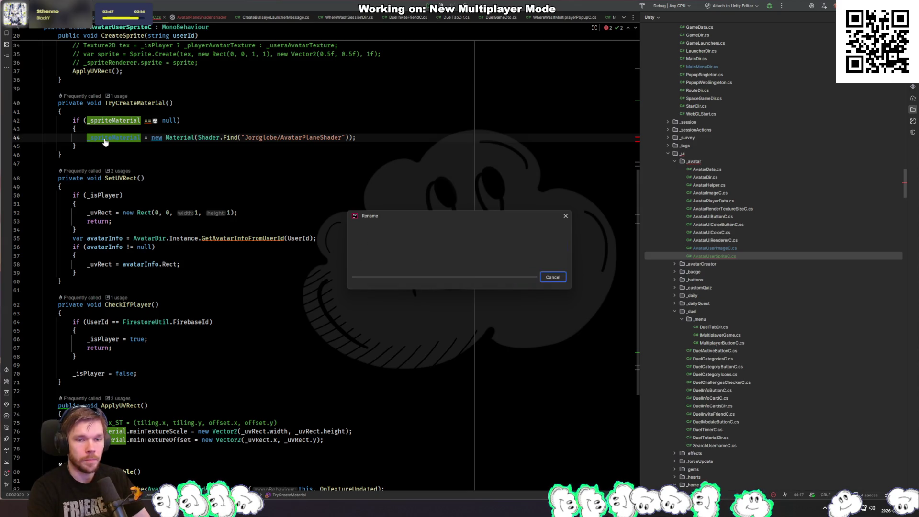
pyautogui.press('Down')
pyautogui.press('Return')
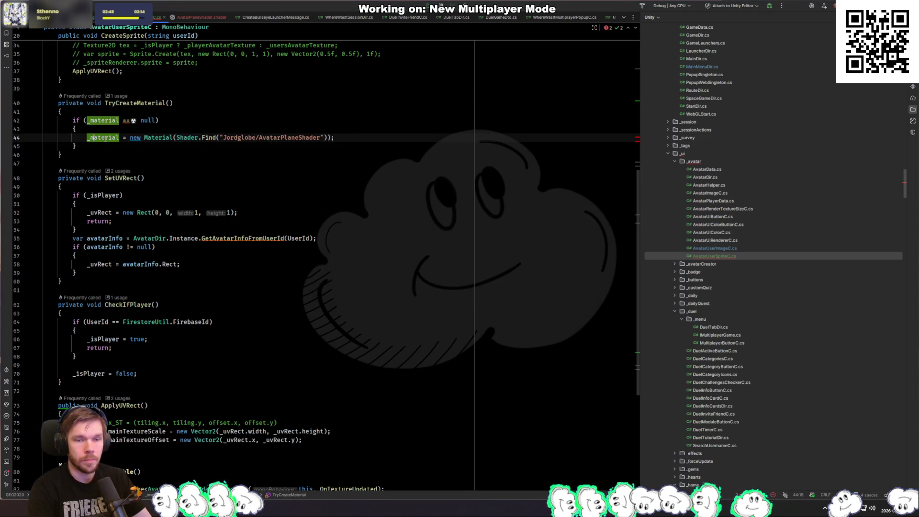
# Step: Remove the sprite creation calls, the _spriteRenderer field and its Sprite Renderer Setup header
pyautogui.scroll(10, 181, 210)
pyautogui.moveTo(160, 253); pyautogui.dragTo(226, 235)
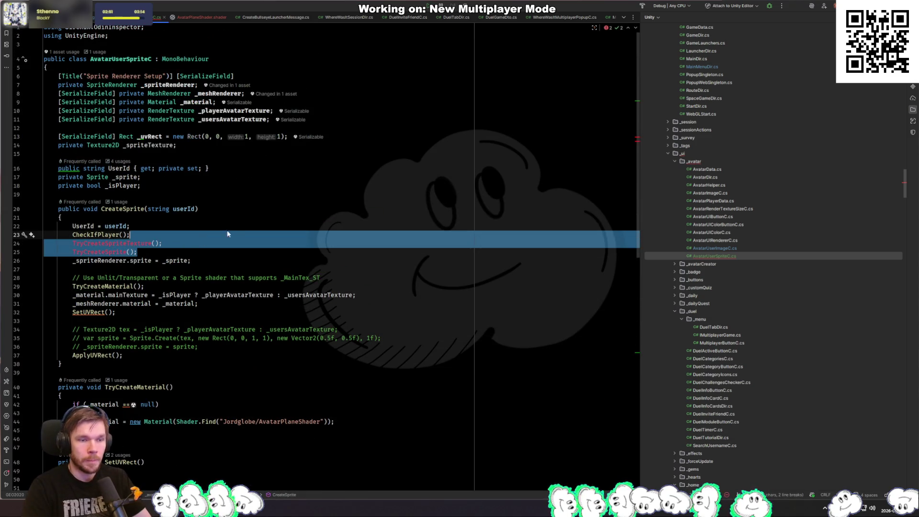
pyautogui.press('BackSpace')
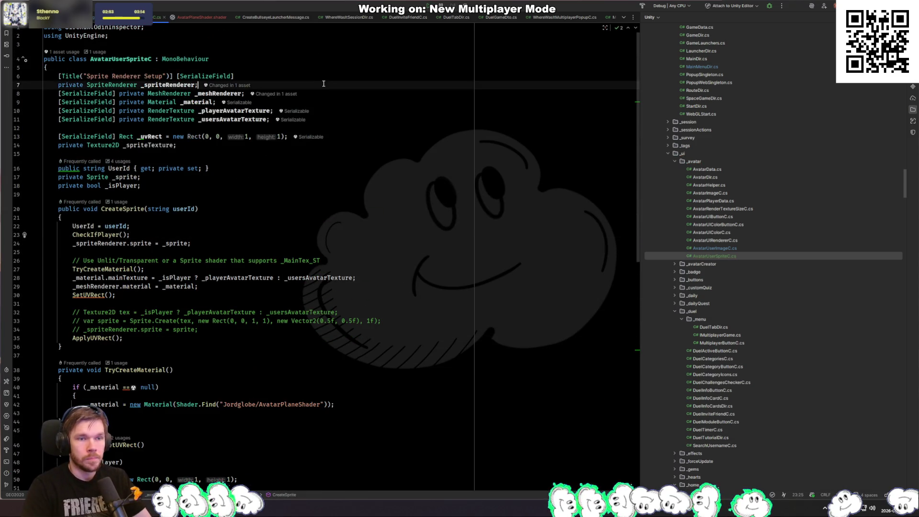
pyautogui.moveTo(261, 85); pyautogui.dragTo(339, 78)
pyautogui.press('BackSpace')
pyautogui.hotkey('shift', 'Up')
pyautogui.press('BackSpace')
# Step: Delete the sprite assignment line and the unused _spriteTexture field, then return to Unity
pyautogui.moveTo(226, 225); pyautogui.dragTo(139, 217)
pyautogui.press('BackSpace')
pyautogui.click(247, 206)
pyautogui.click(142, 125)
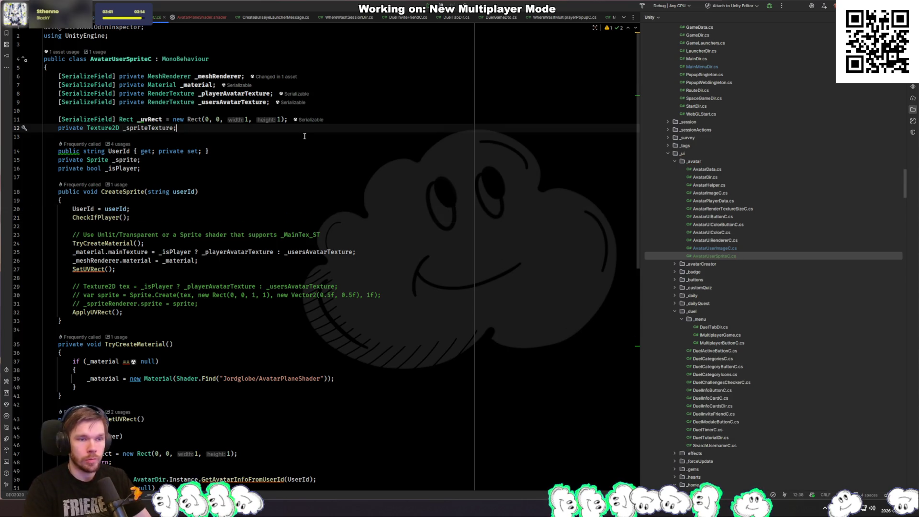
pyautogui.hotkey('ctrl', 'y')
pyautogui.scroll(-10, 343, 225)
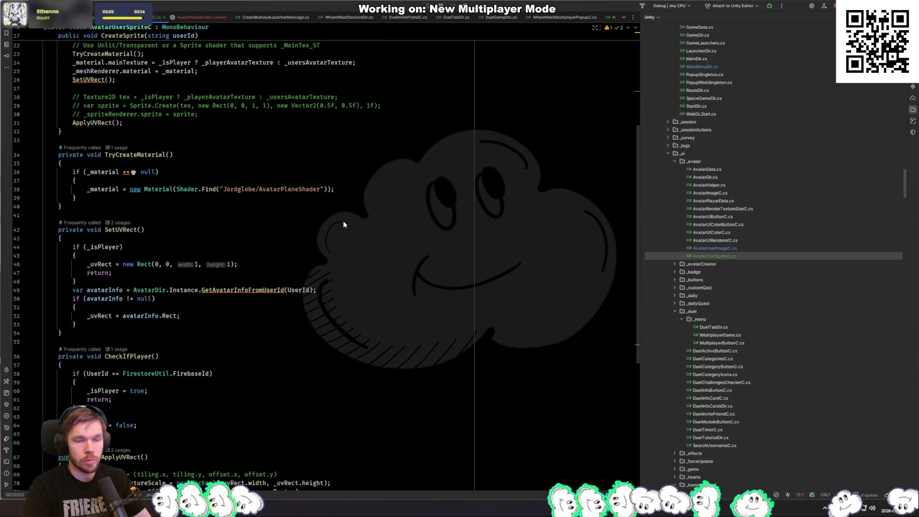
pyautogui.hotkey('alt', 'Tab')
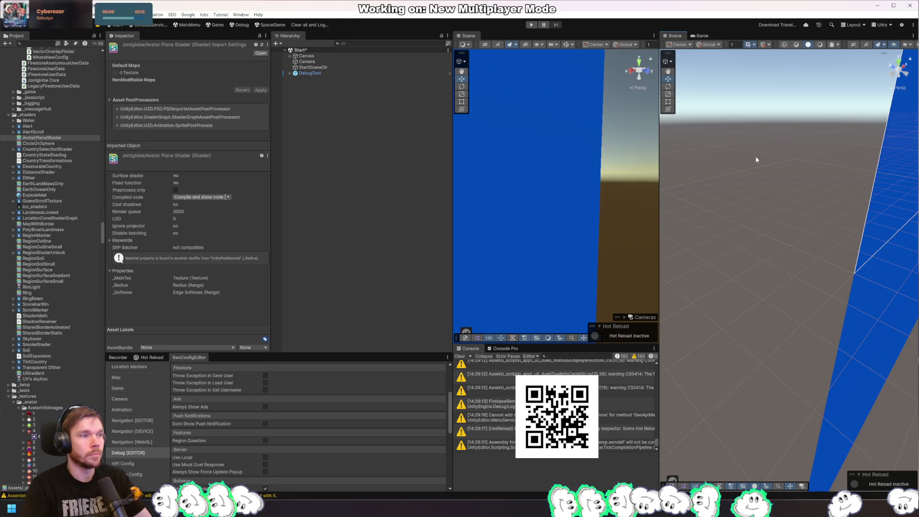
# Step: Play the game in the Game view, advance to the Tripoli International Airport map, and pause
pyautogui.click(532, 25)
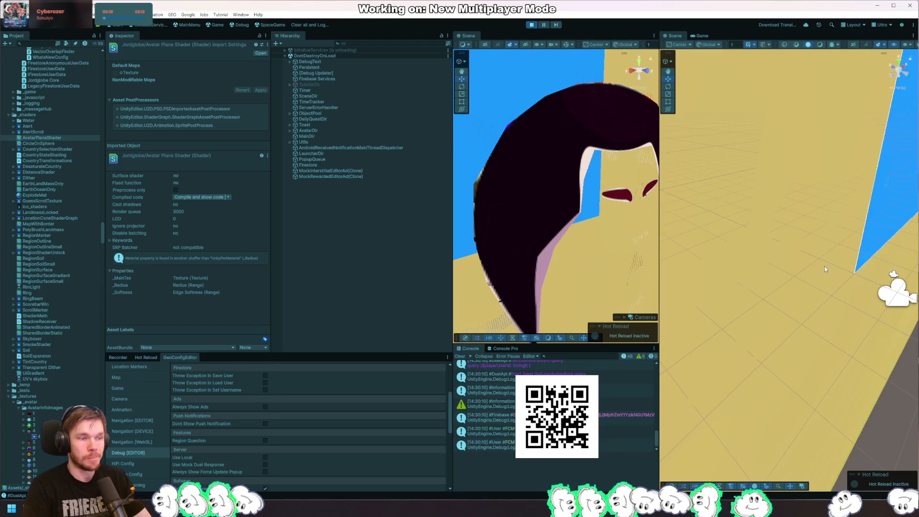
pyautogui.click(700, 37)
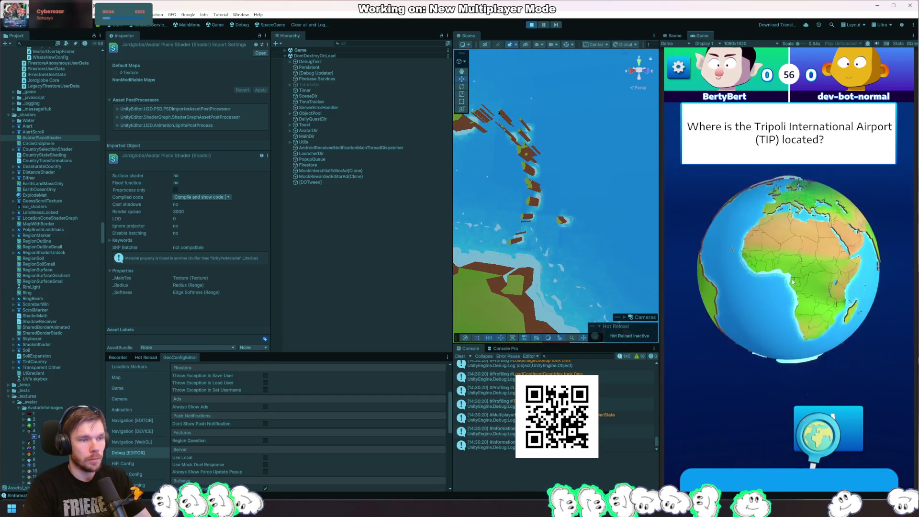
pyautogui.click(796, 310)
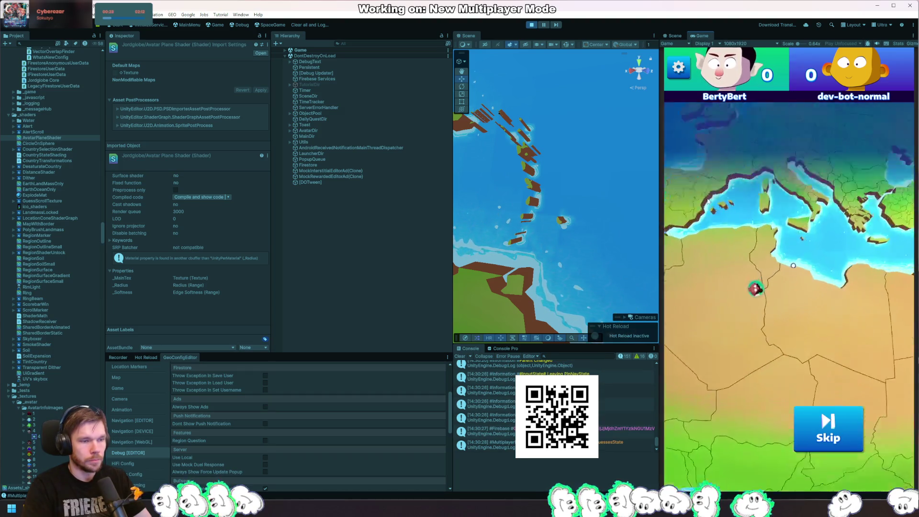
pyautogui.click(545, 25)
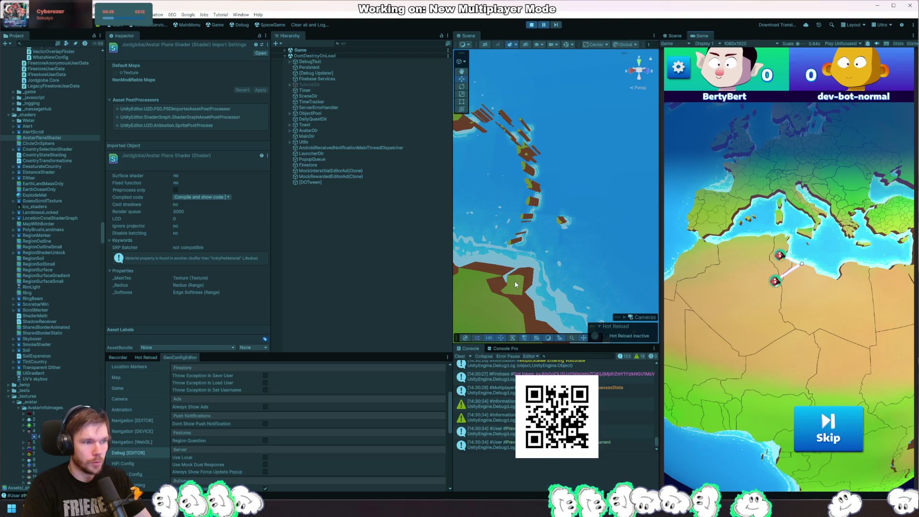
pyautogui.scroll(-5, 560, 242)
pyautogui.scroll(-5, 562, 234)
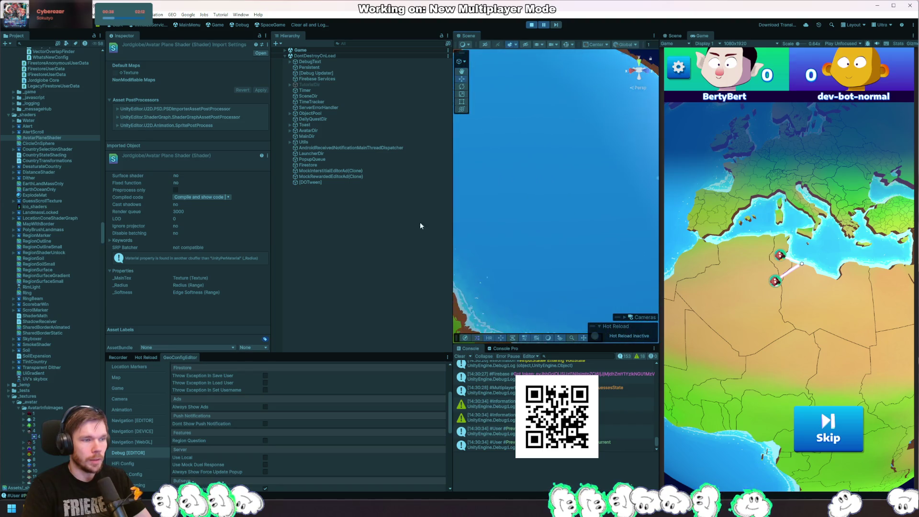
# Step: Frame a live avatar pin in the Scene view and delete its AvatarImage object
pyautogui.click(619, 132)
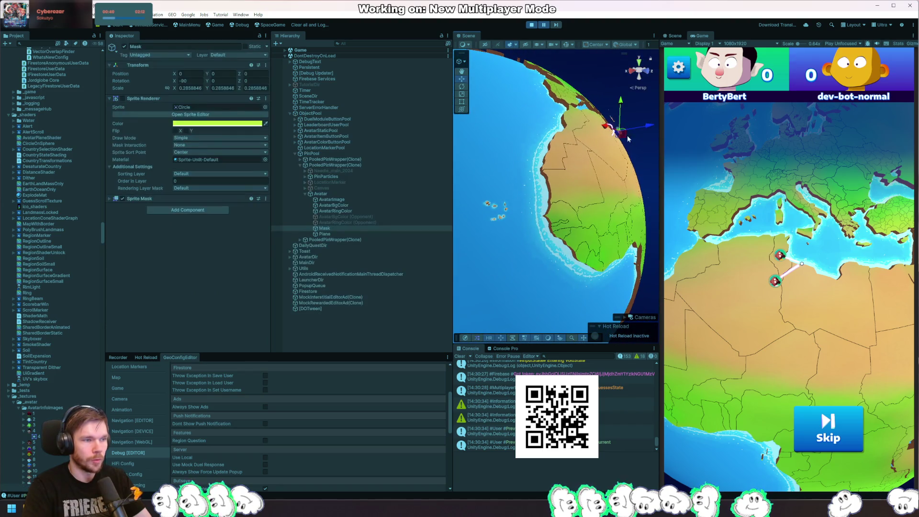
pyautogui.press('f')
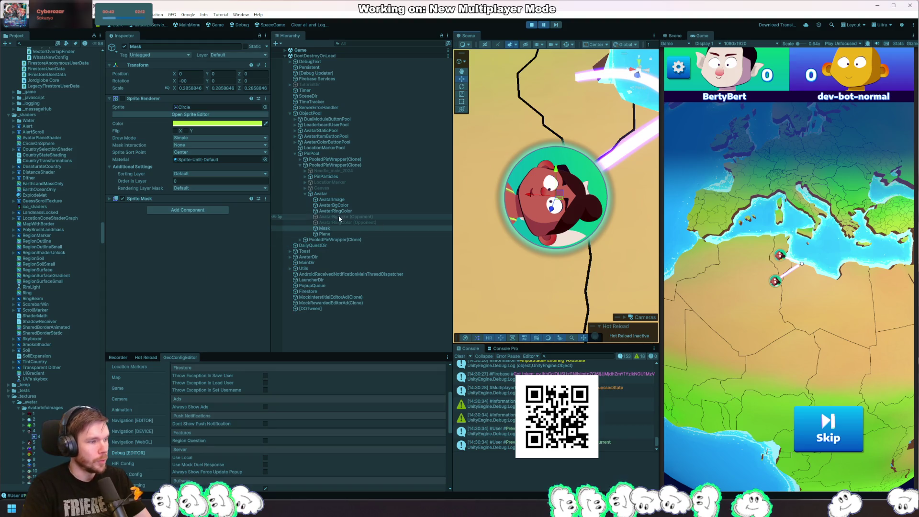
pyautogui.click(340, 199)
pyautogui.press('Delete')
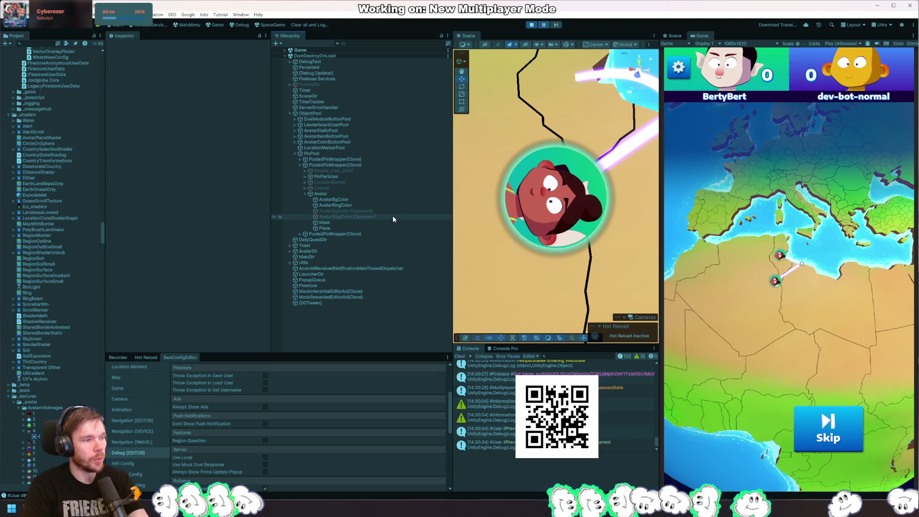
# Step: Inspect AvatarBgColor, AvatarRingColor, Plane and the pooled pin wrapper, then stop play mode
pyautogui.click(343, 200)
pyautogui.click(556, 25)
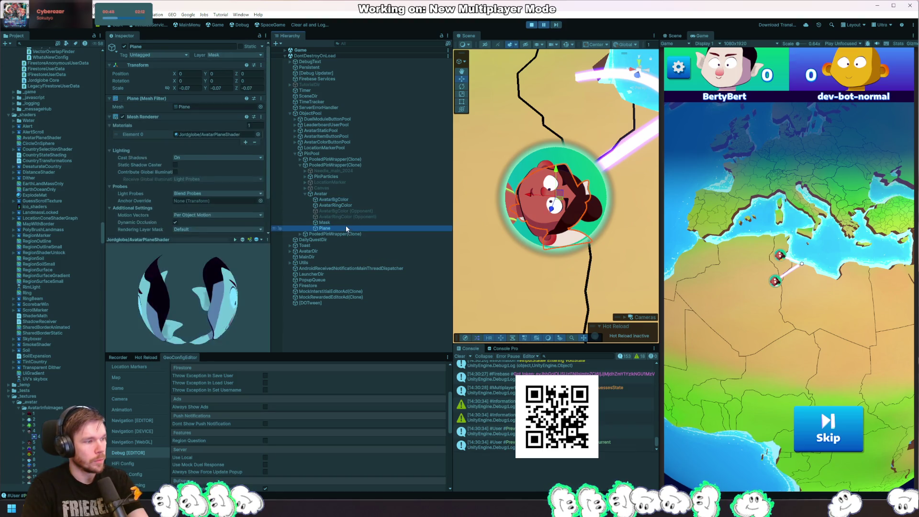
pyautogui.click(349, 201)
pyautogui.click(347, 206)
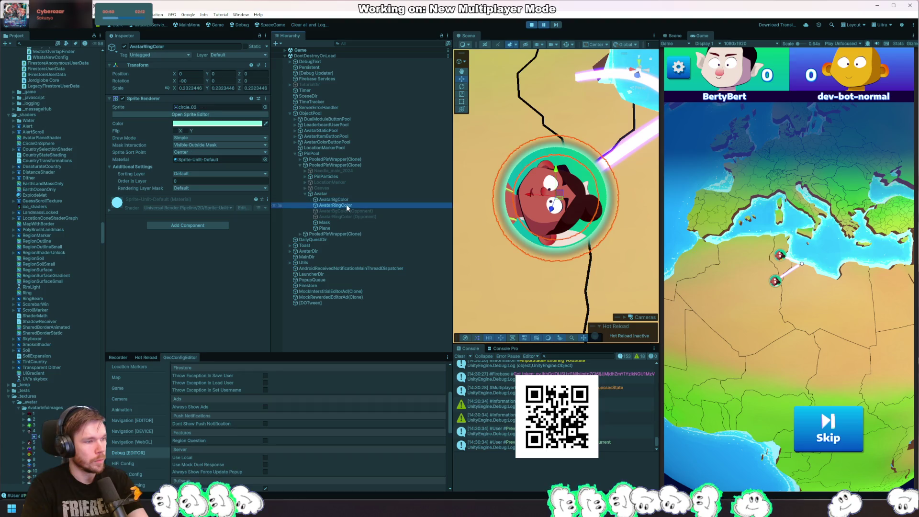
pyautogui.scroll(-2, 547, 208)
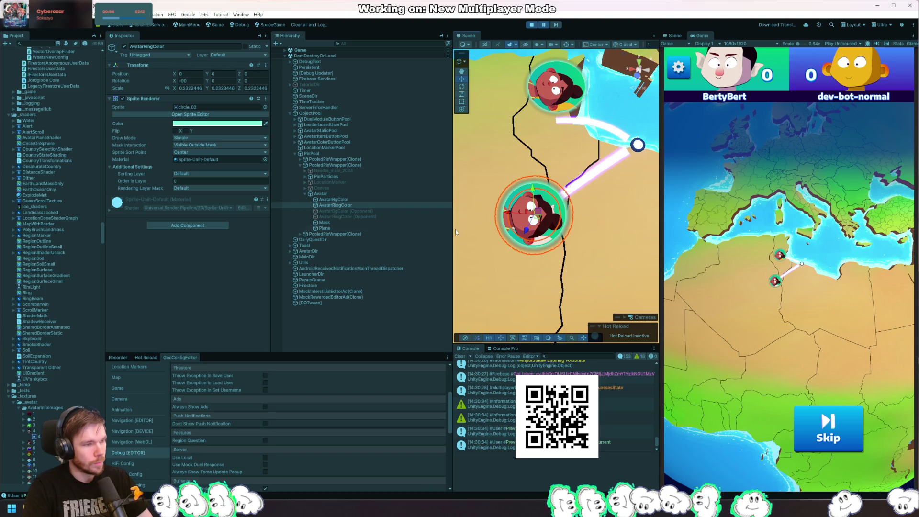
pyautogui.click(338, 199)
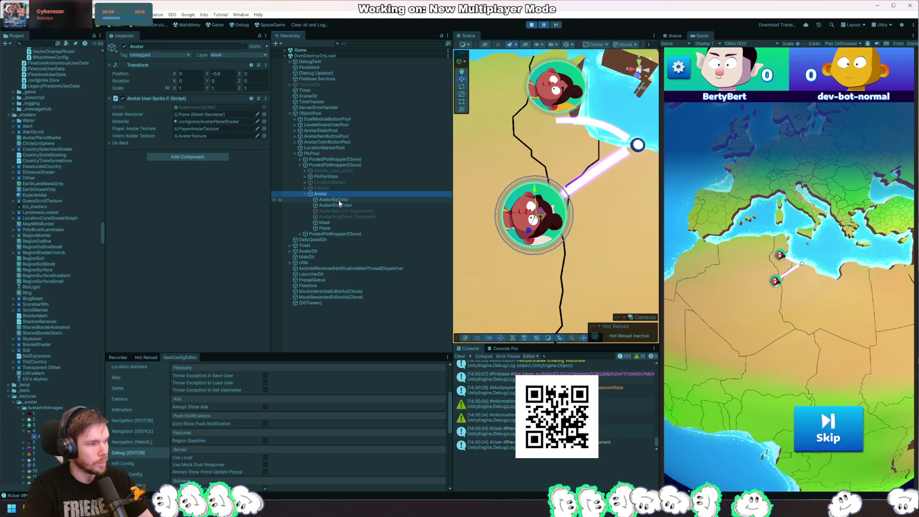
pyautogui.click(329, 228)
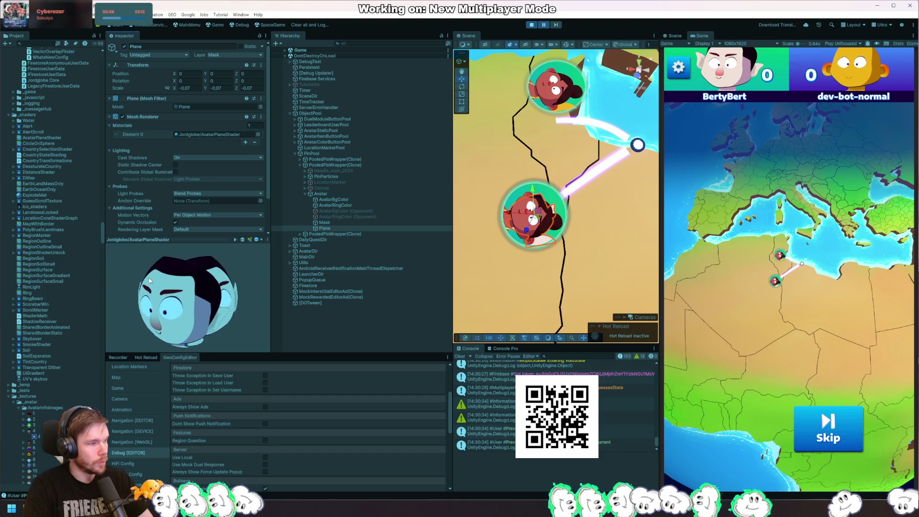
pyautogui.scroll(-2, 148, 202)
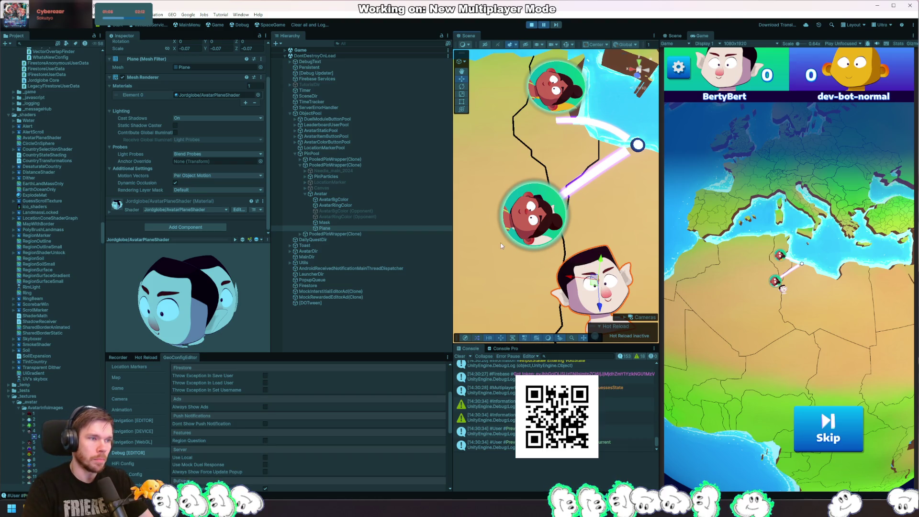
pyautogui.click(344, 229)
pyautogui.click(347, 233)
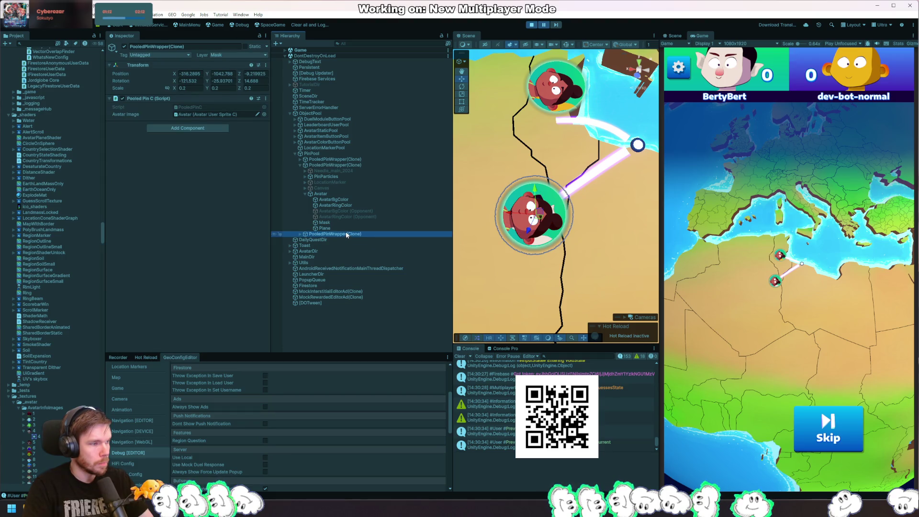
pyautogui.click(540, 221)
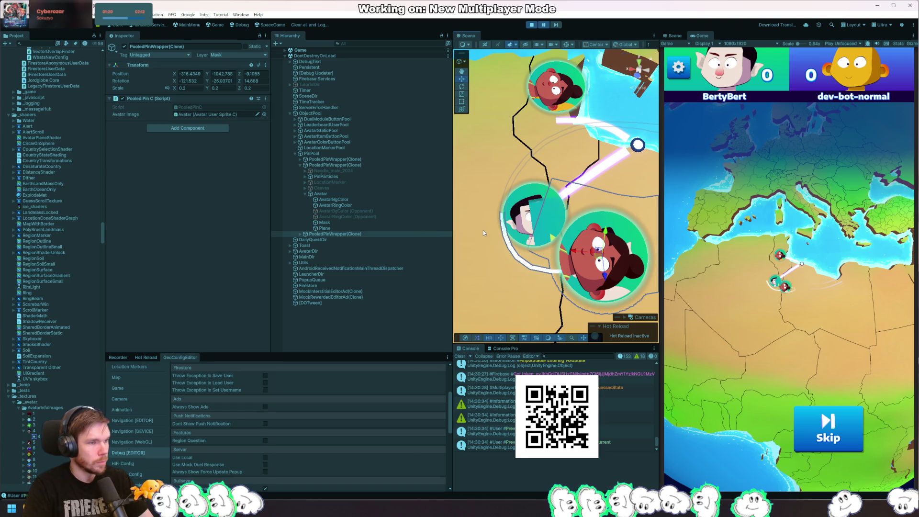
pyautogui.click(533, 25)
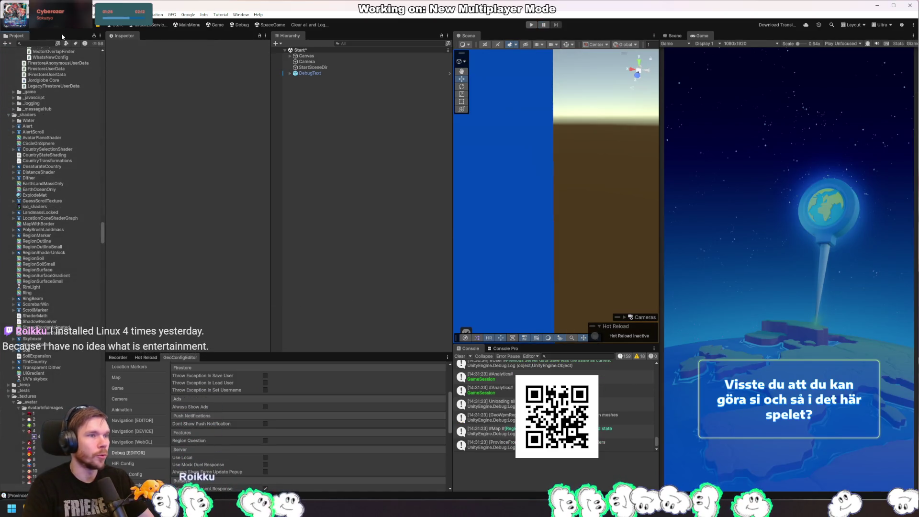
# Step: Search the Project for 'pooledpi' and open the PooledPinWrapper prefab
pyautogui.write('pinpoole')
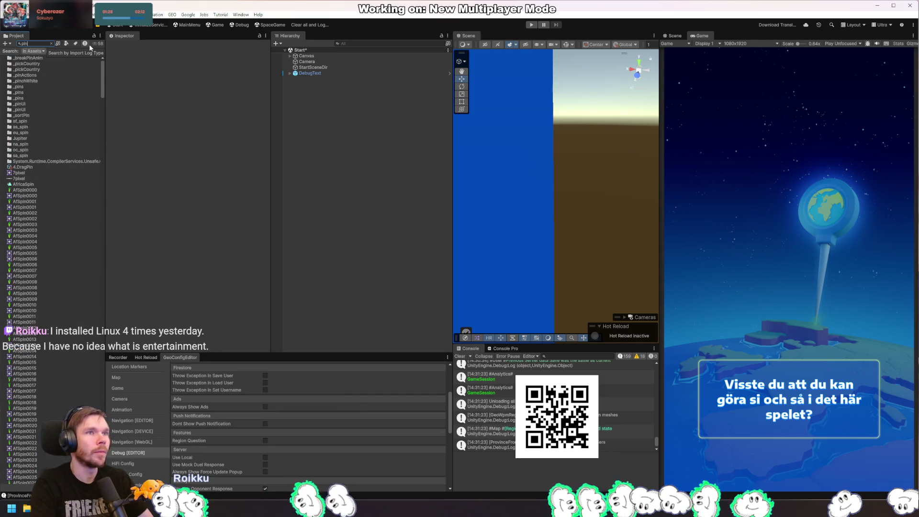
pyautogui.hotkey('ctrl', 'a')
pyautogui.write('pooledpi')
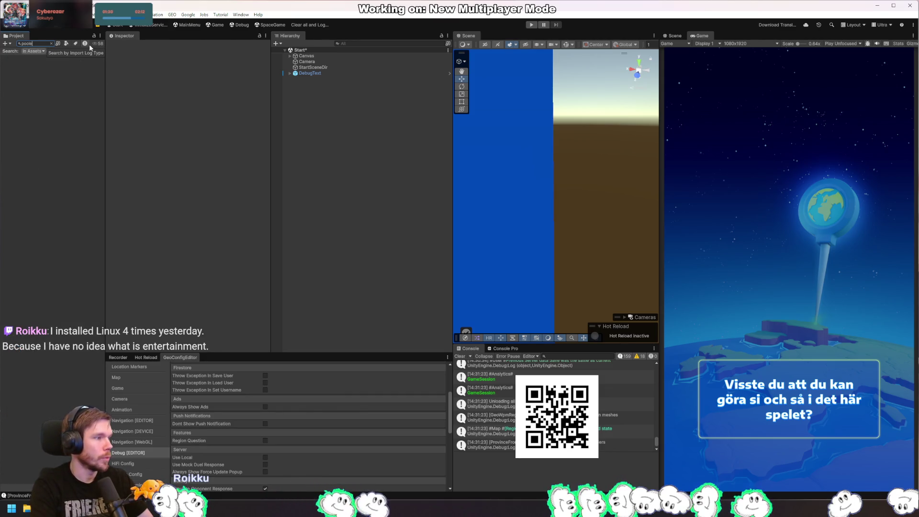
pyautogui.press('Down')
pyautogui.press('Down')
pyautogui.press('Return')
# Step: Delete AvatarImage and Mask under Avatar, leaving Plane, and enter play mode
pyautogui.click(295, 88)
pyautogui.click(356, 89)
pyautogui.click(346, 94)
pyautogui.press('Delete')
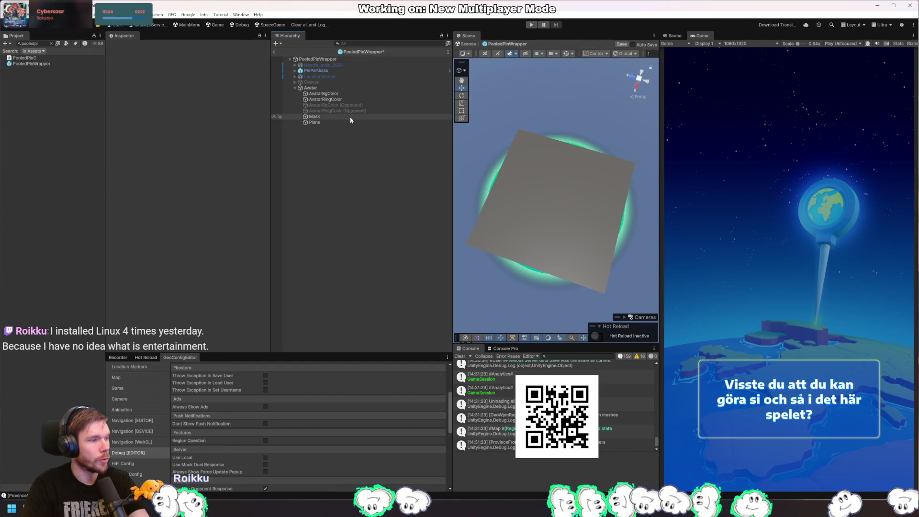
pyautogui.click(349, 117)
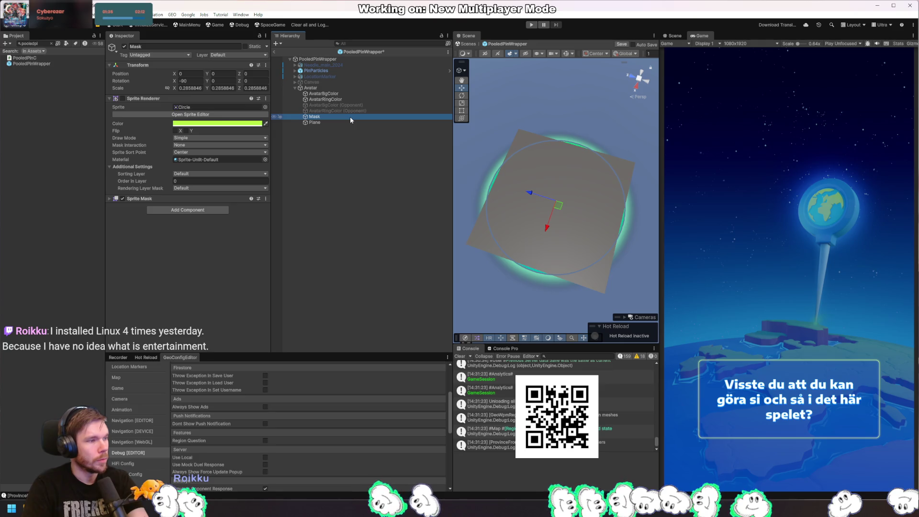
pyautogui.press('Delete')
pyautogui.click(349, 116)
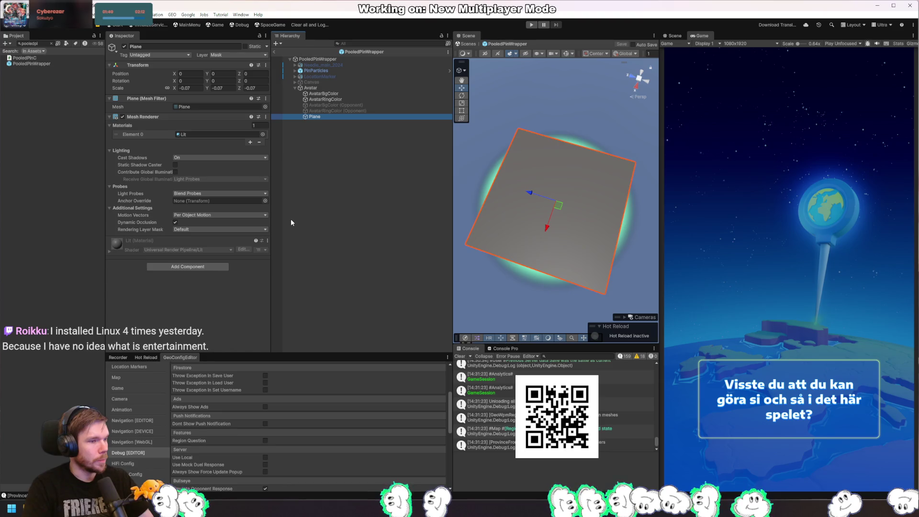
pyautogui.click(534, 25)
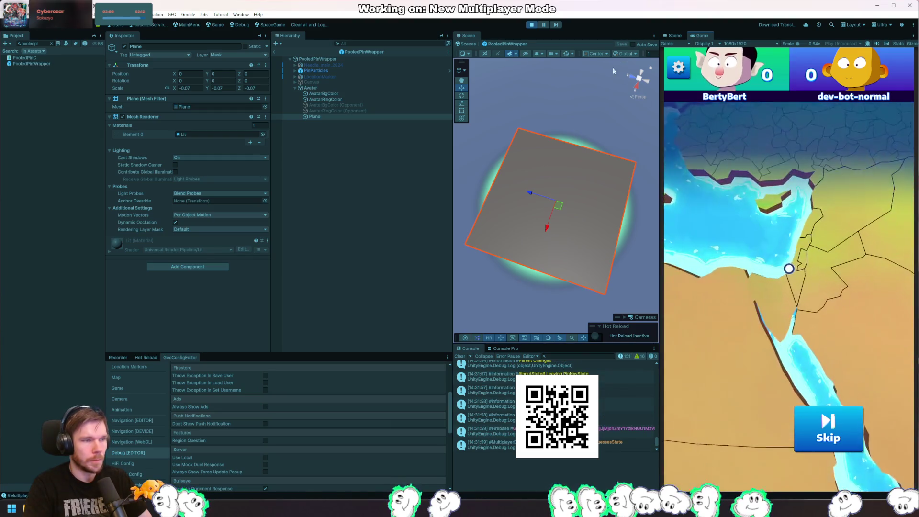
# Step: Pause, exit Prefab Mode in the Scene view, and frame the avatar pin near India
pyautogui.click(546, 26)
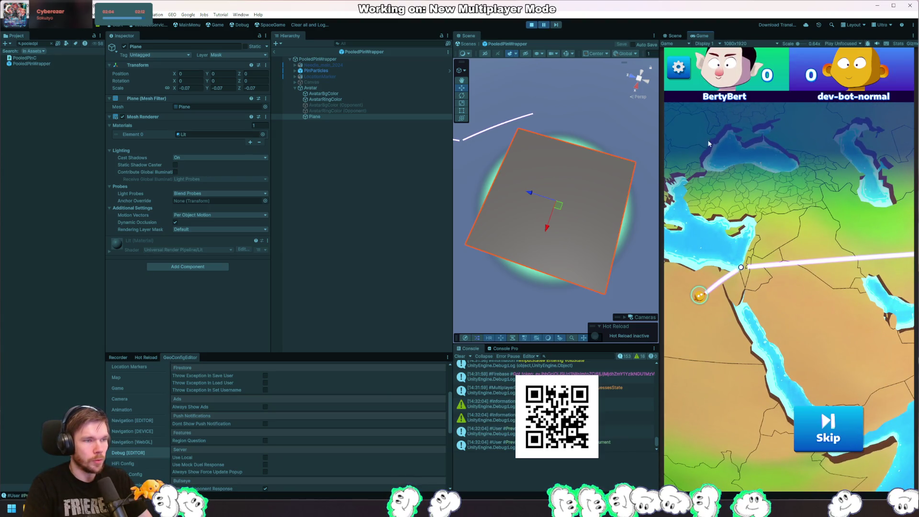
pyautogui.click(675, 36)
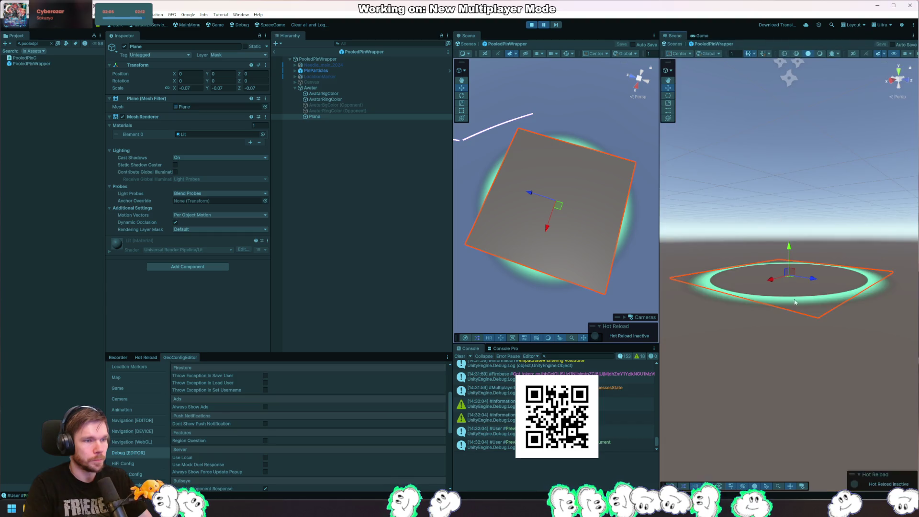
pyautogui.click(274, 53)
pyautogui.scroll(-10, 764, 300)
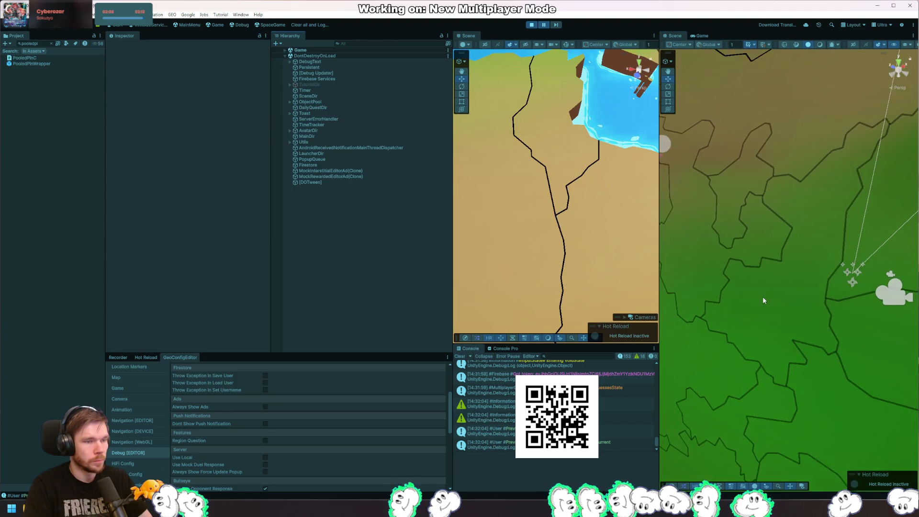
pyautogui.moveTo(764, 300)
pyautogui.mouseDown()
pyautogui.moveTo(766, 286)
pyautogui.moveTo(852, 282)
pyautogui.mouseUp()
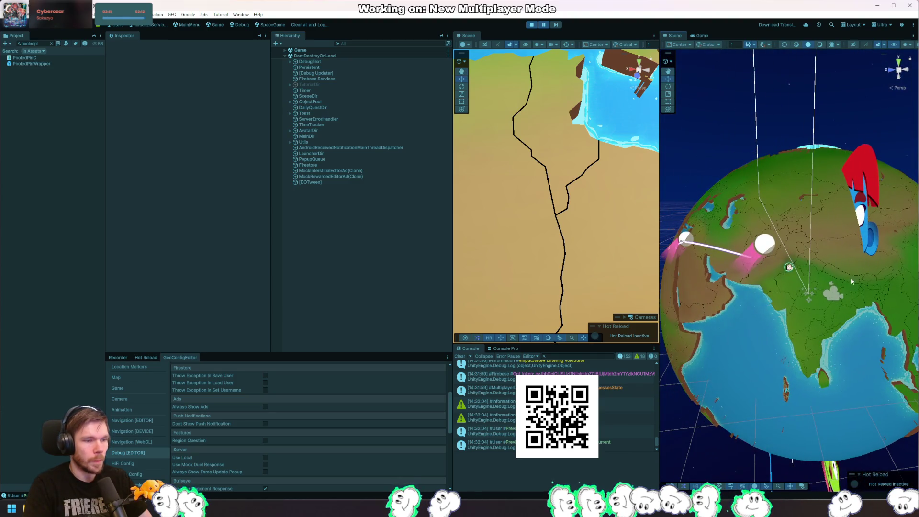
pyautogui.click(790, 268)
pyautogui.press('f')
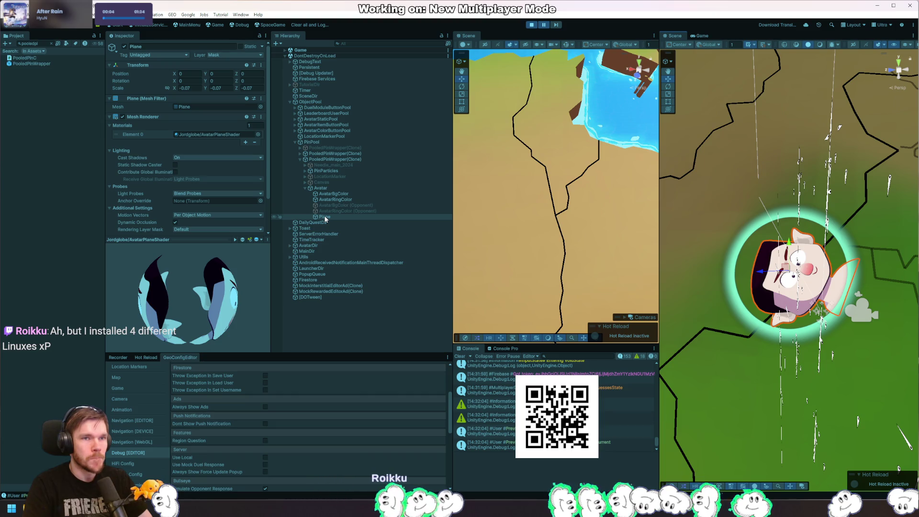
# Step: On Plane's AvatarPlaneShader material, keep Radius at 0.5 and set Edge Softness to 0.0964
pyautogui.click(335, 194)
pyautogui.click(338, 187)
pyautogui.click(334, 216)
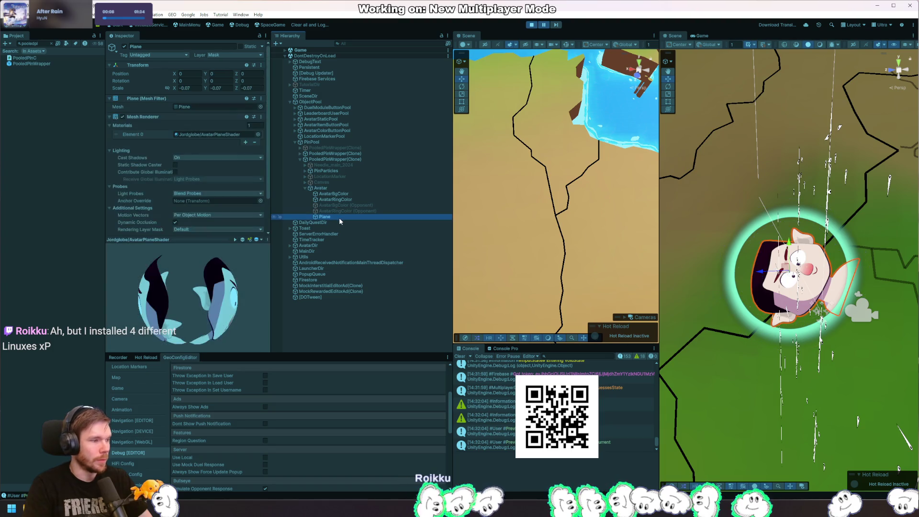
pyautogui.scroll(-2, 197, 191)
pyautogui.click(197, 241)
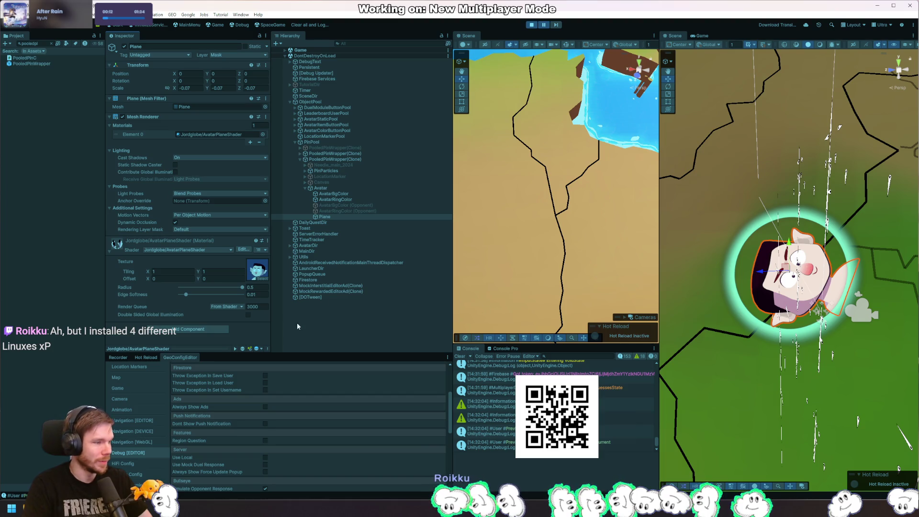
pyautogui.moveTo(238, 288); pyautogui.dragTo(238, 287)
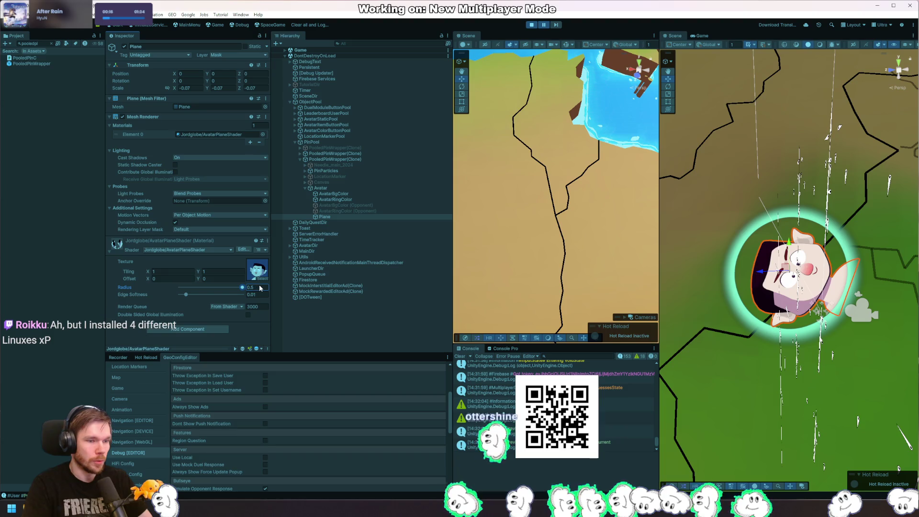
pyautogui.moveTo(241, 288)
pyautogui.mouseDown()
pyautogui.moveTo(163, 289)
pyautogui.moveTo(254, 290)
pyautogui.moveTo(240, 296)
pyautogui.mouseUp()
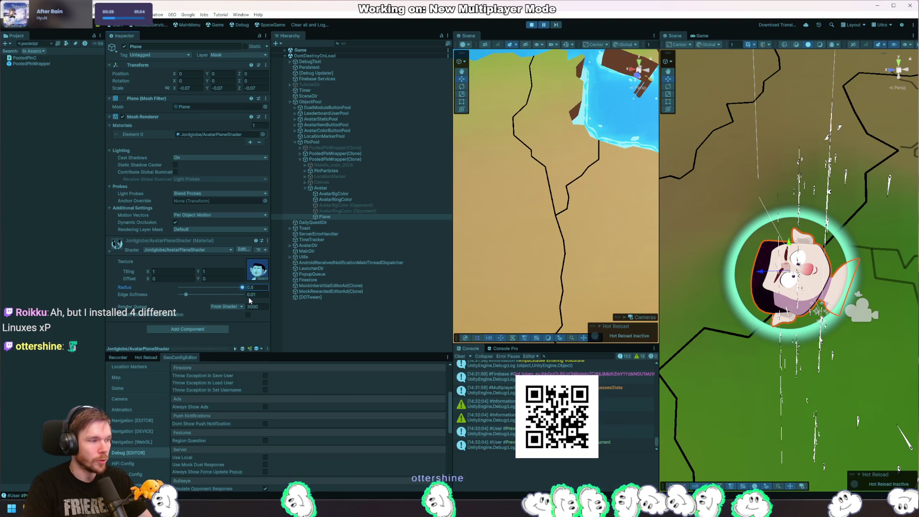
pyautogui.moveTo(248, 297)
pyautogui.mouseDown()
pyautogui.moveTo(188, 295)
pyautogui.moveTo(284, 301)
pyautogui.moveTo(201, 305)
pyautogui.mouseUp()
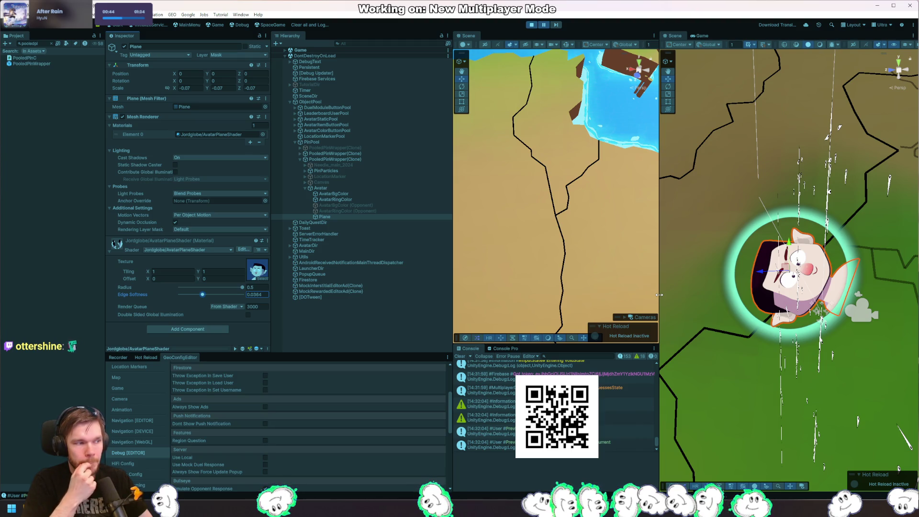
# Step: Disable the AvatarBgColor object and step the paused game one frame
pyautogui.moveTo(843, 329); pyautogui.dragTo(836, 393)
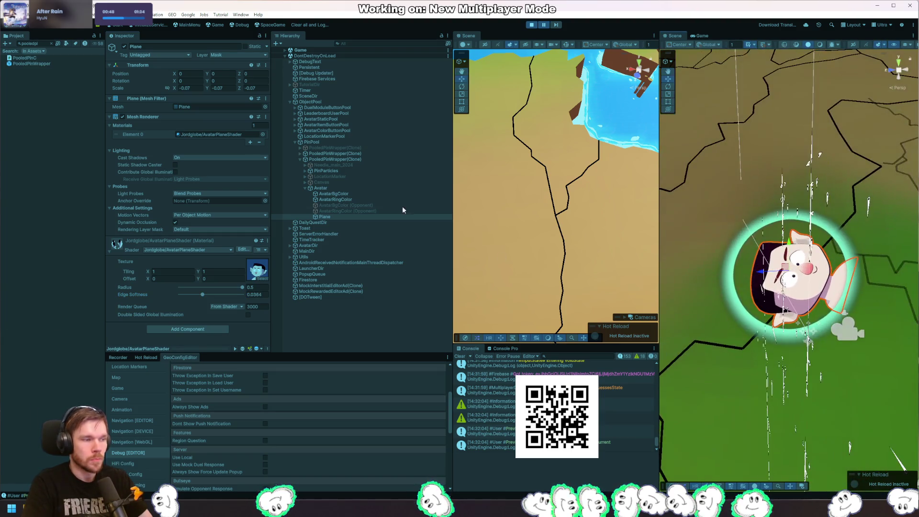
pyautogui.click(357, 193)
pyautogui.click(125, 47)
pyautogui.click(557, 26)
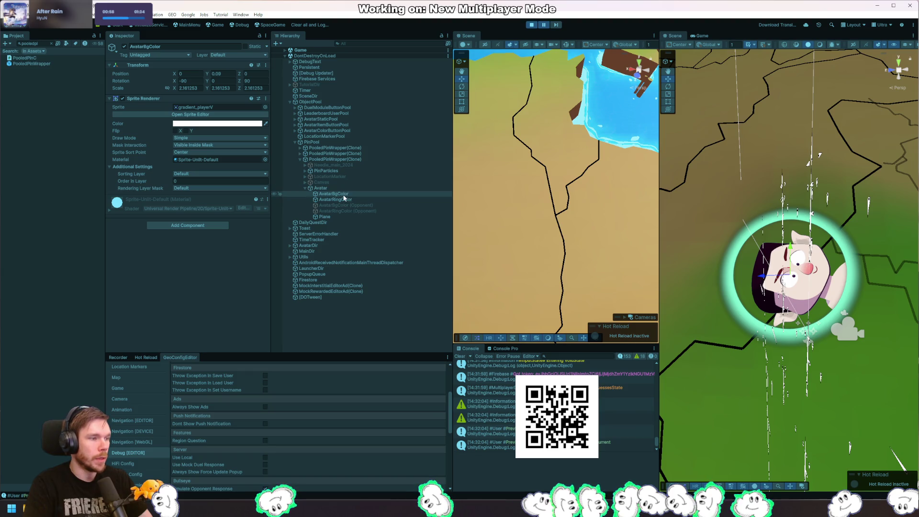
# Step: Examine the avatar's background sprite, its asset and the ring object from several scene angles
pyautogui.click(125, 207)
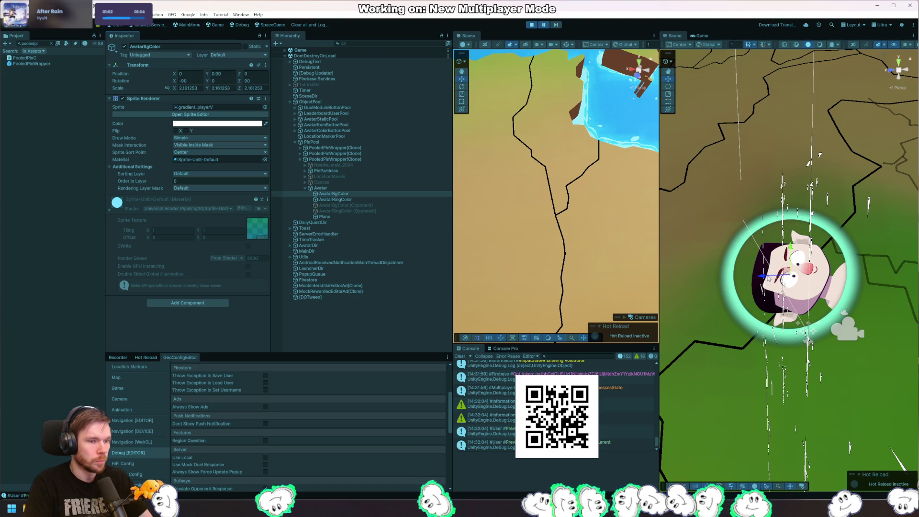
pyautogui.moveTo(767, 277); pyautogui.dragTo(679, 280)
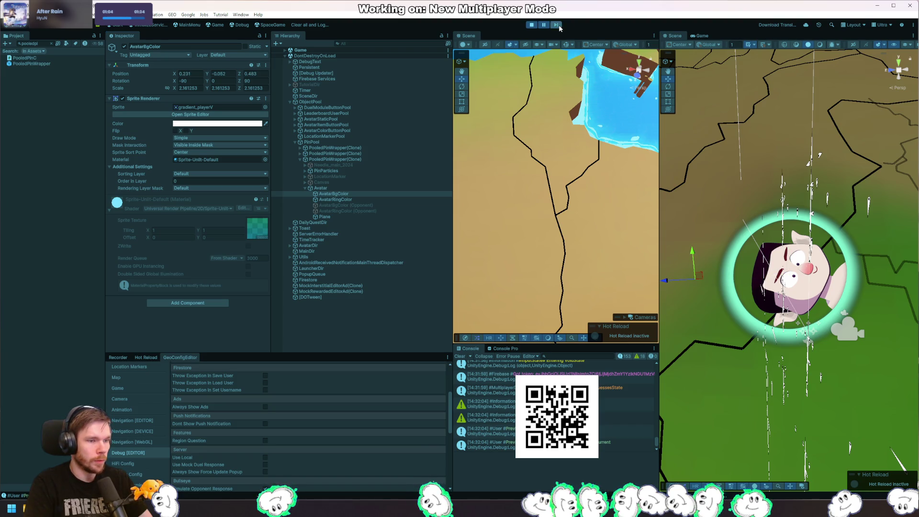
pyautogui.moveTo(702, 342); pyautogui.dragTo(684, 249)
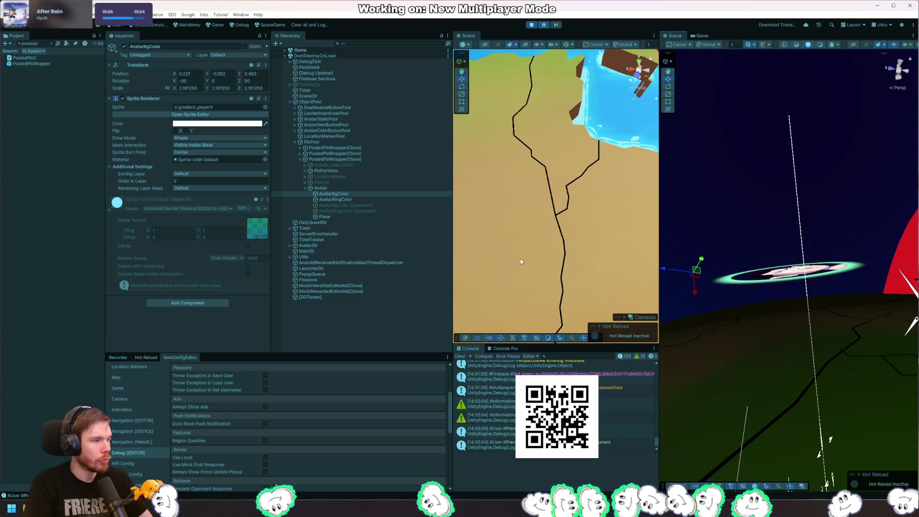
pyautogui.click(210, 108)
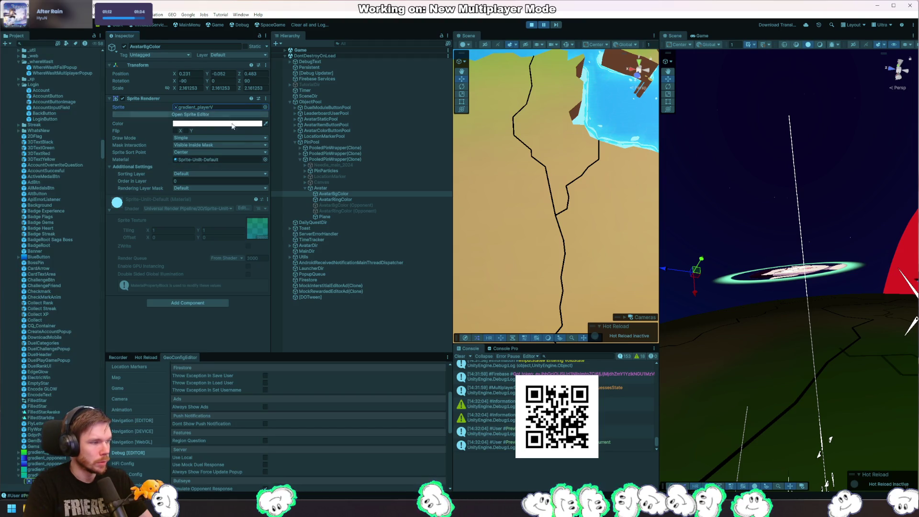
pyautogui.press('f')
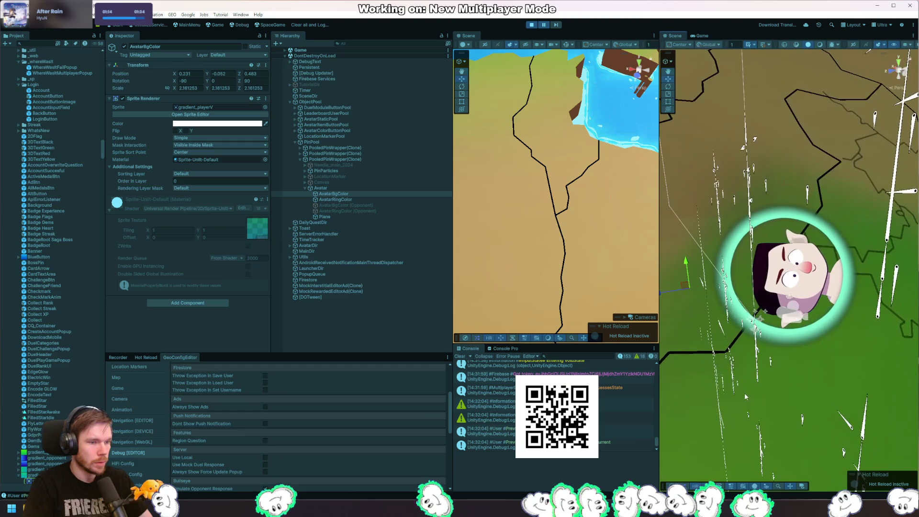
pyautogui.scroll(-5, 710, 368)
pyautogui.moveTo(711, 368)
pyautogui.mouseDown()
pyautogui.moveTo(842, 312)
pyautogui.moveTo(739, 306)
pyautogui.moveTo(679, 320)
pyautogui.mouseUp()
pyautogui.click(343, 187)
pyautogui.click(361, 200)
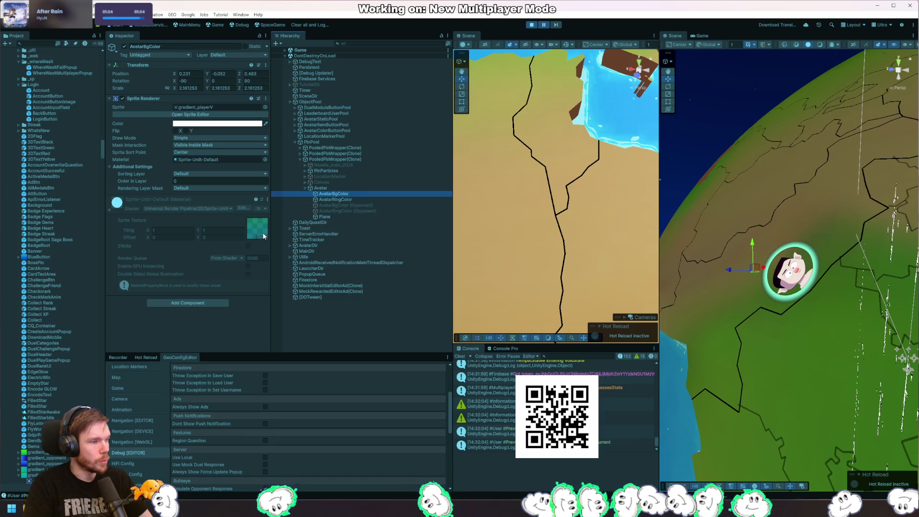
pyautogui.click(727, 272)
# Step: Undo the accidental move and set AvatarBgColor's position to 0, 0, 0
pyautogui.hotkey('ctrl', 'z')
pyautogui.write('0')
pyautogui.press('Tab')
pyautogui.write('0')
pyautogui.press('Tab')
pyautogui.write('0')
pyautogui.press('Return')
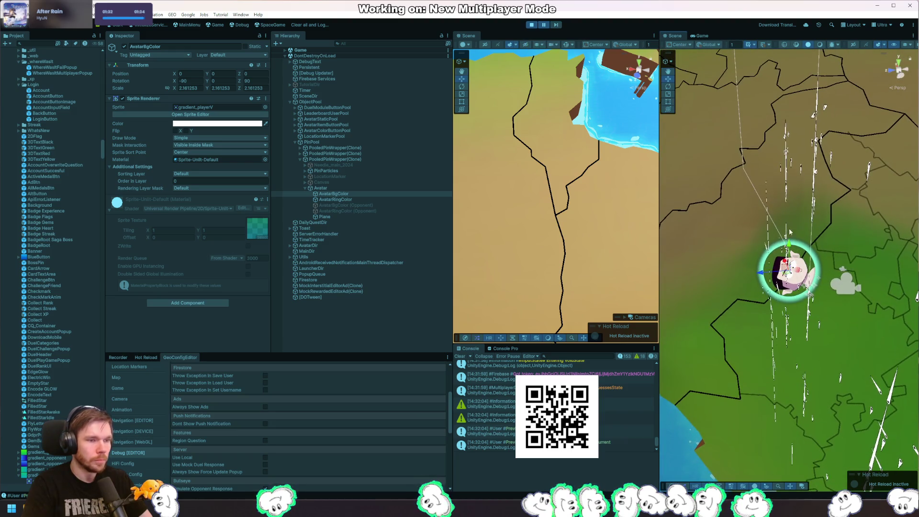
pyautogui.scroll(10, 844, 232)
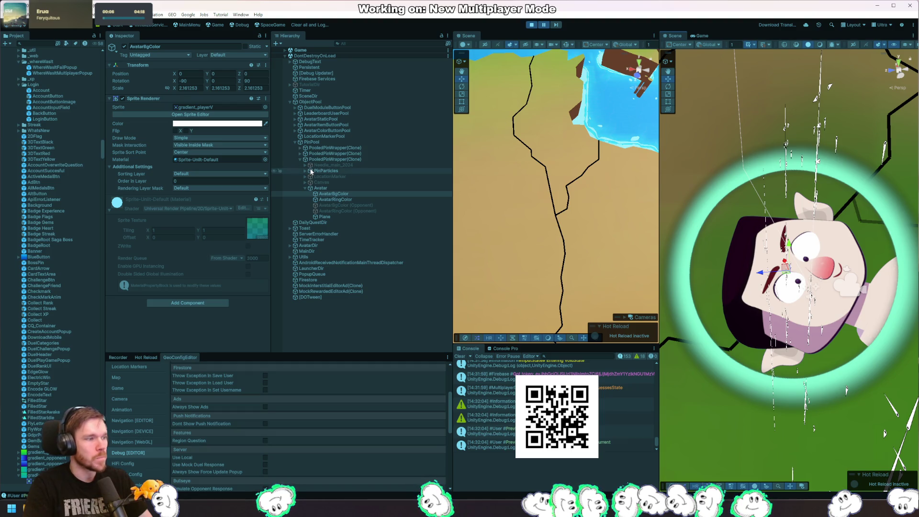
# Step: Duplicate AvatarBgColor with the Knob sprite, scaling the copy from 11.76 up to about 35
pyautogui.hotkey('ctrl', 'd')
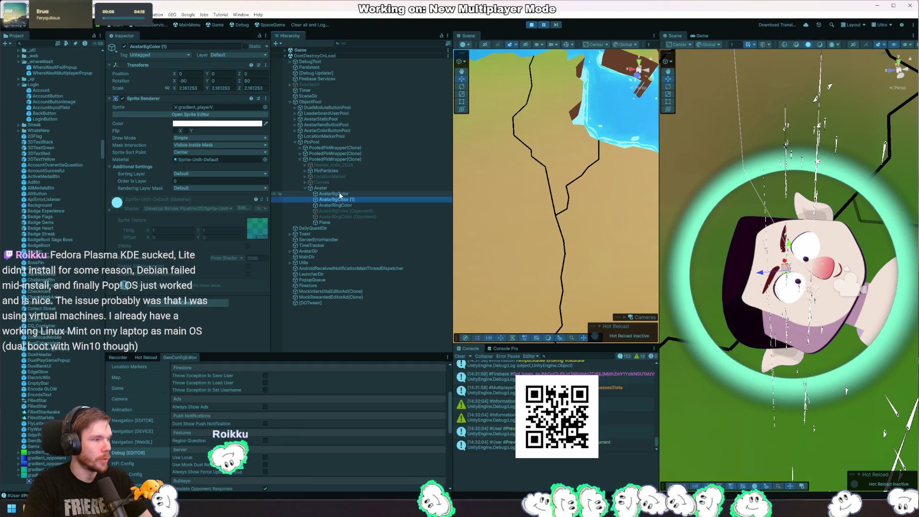
pyautogui.click(265, 107)
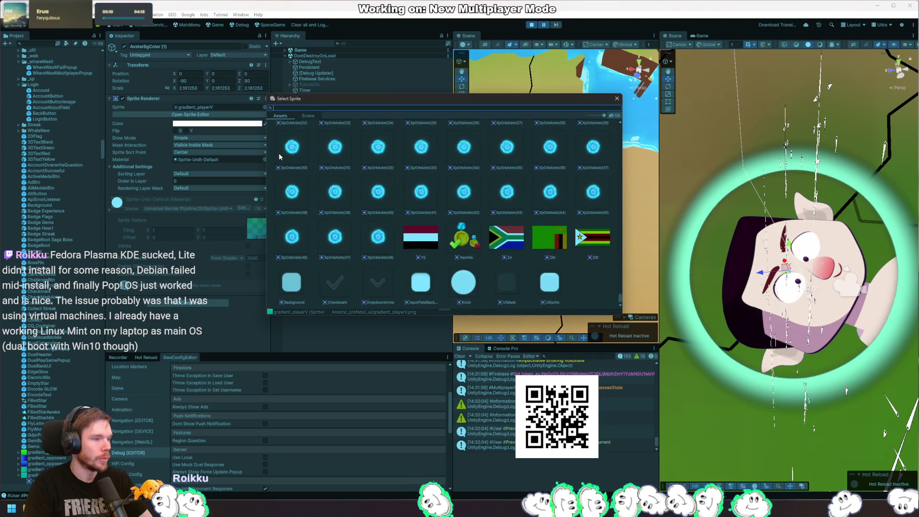
pyautogui.doubleClick(465, 283)
pyautogui.click(191, 89)
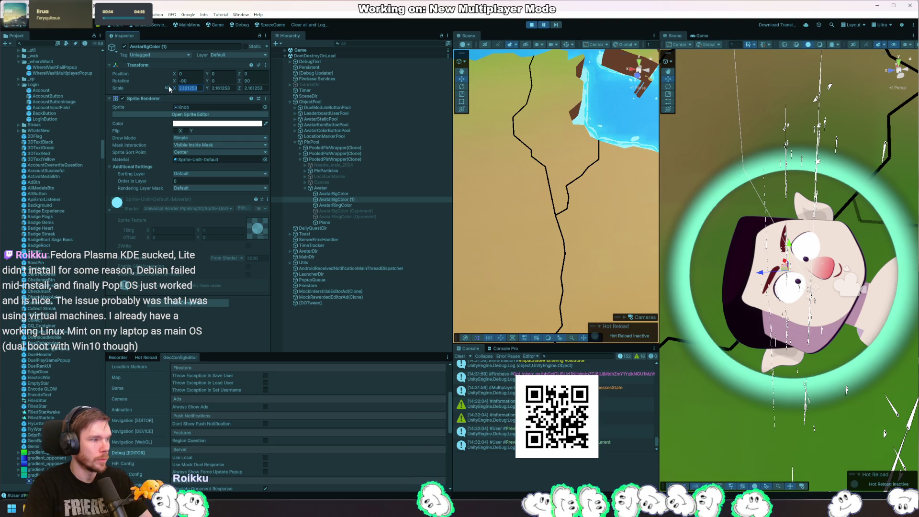
pyautogui.write('11.76')
pyautogui.press('Return')
pyautogui.moveTo(560, 101); pyautogui.dragTo(570, 216)
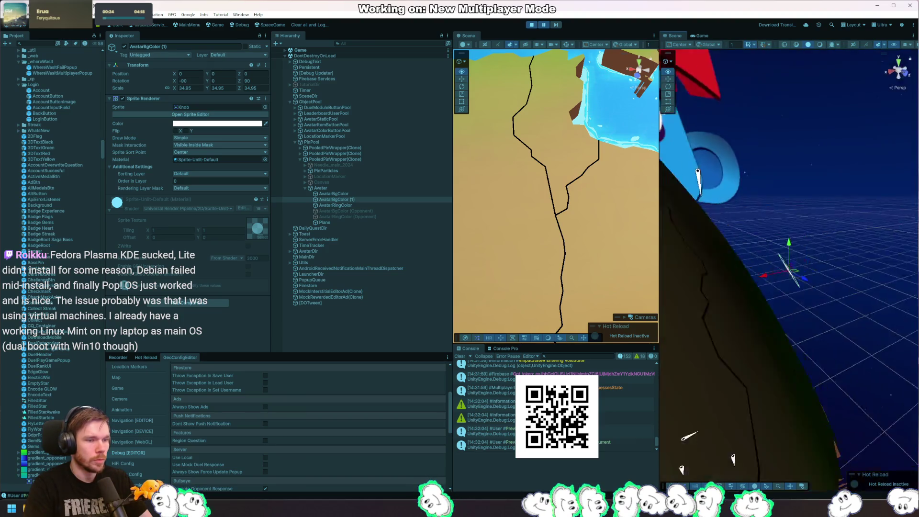
pyautogui.scroll(1, 803, 299)
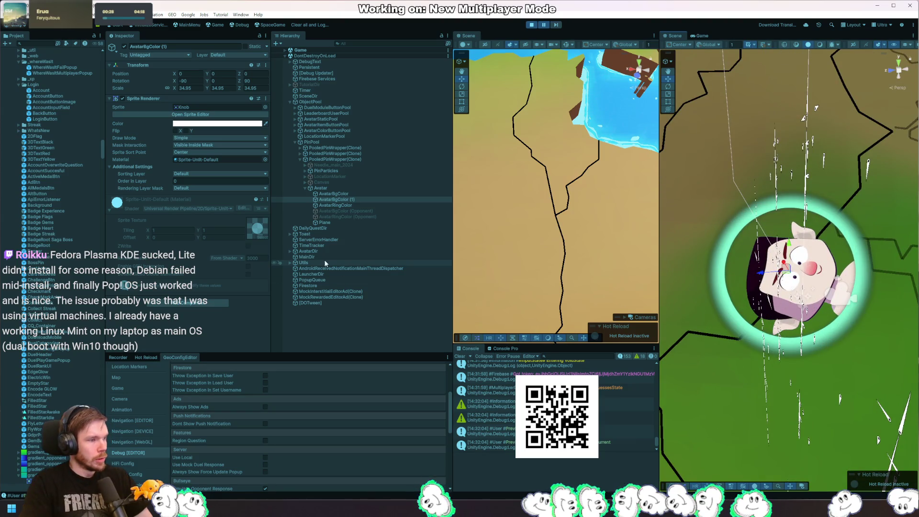
pyautogui.click(219, 126)
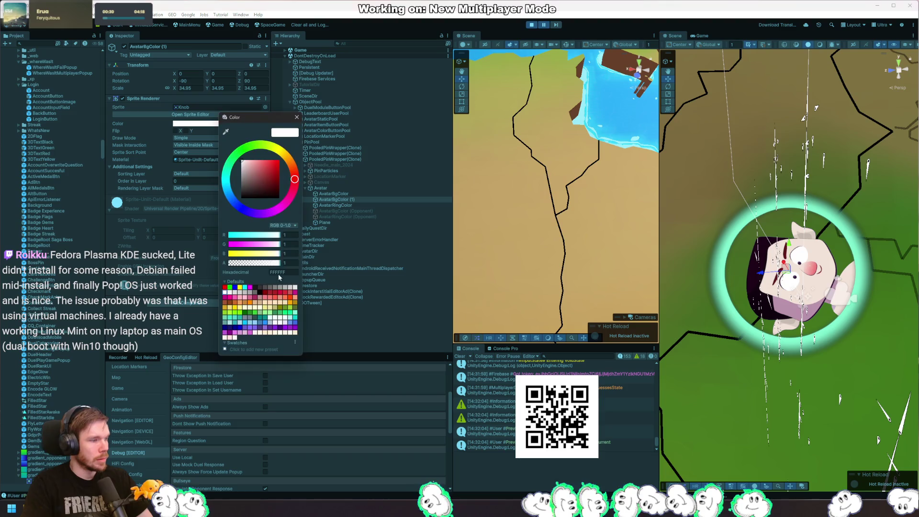
# Step: Close the colour picker unchanged, check the copy's rotation, and briefly resume then re-pause the game
pyautogui.click(293, 117)
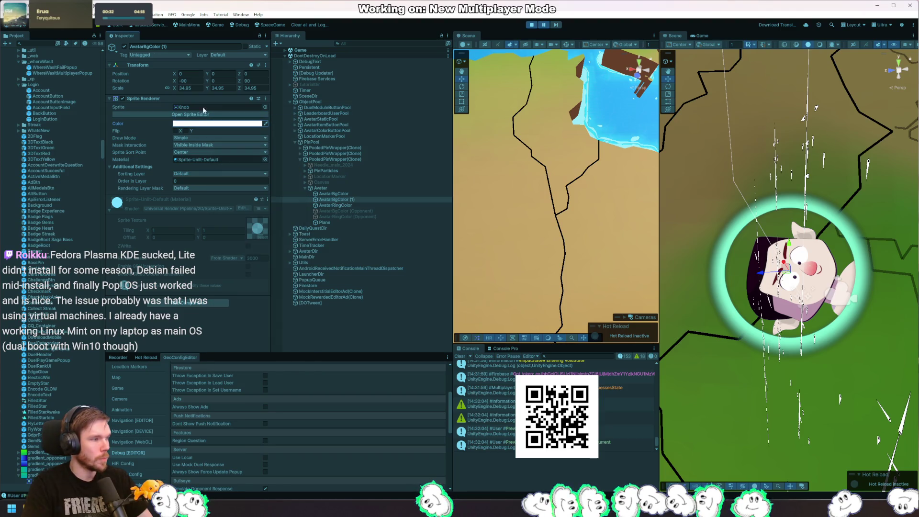
pyautogui.click(190, 81)
pyautogui.write('0')
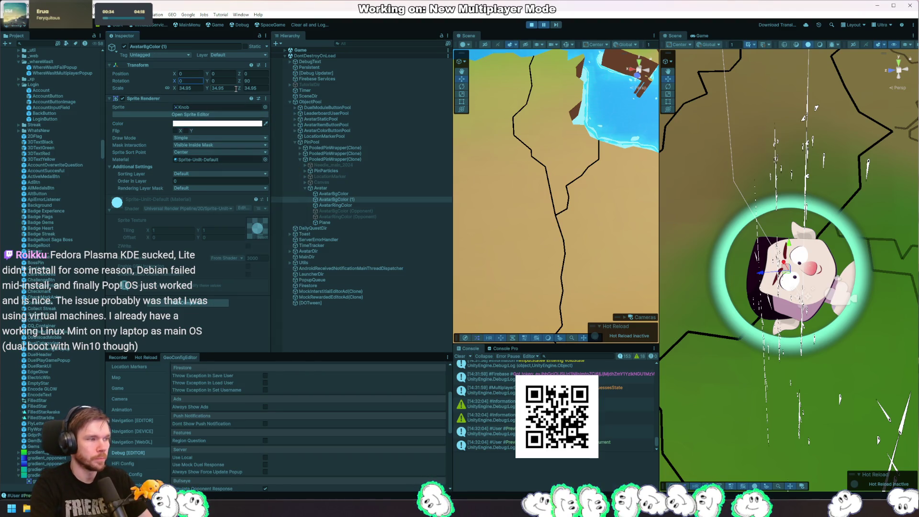
pyautogui.click(544, 25)
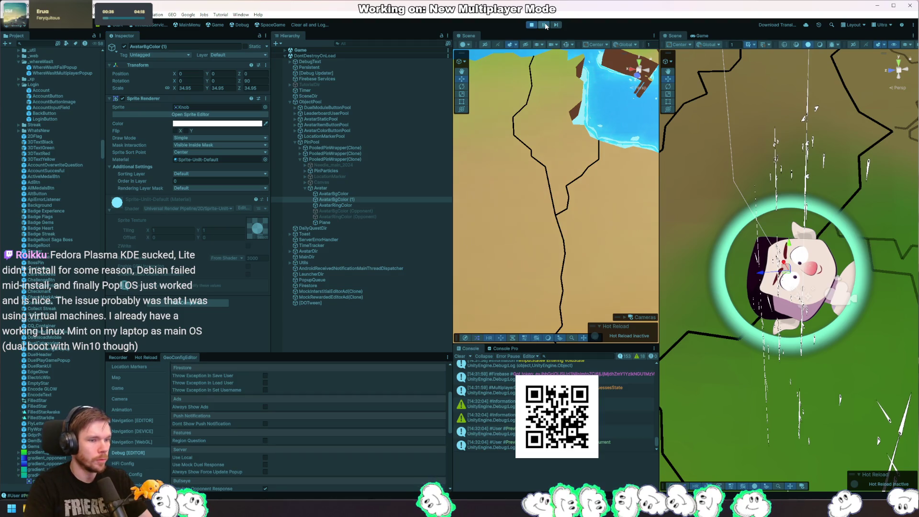
pyautogui.click(545, 25)
# Step: Scale the Knob background copy to 500, set sorting layer 'toptop', and unpause in the Game view
pyautogui.click(184, 88)
pyautogui.write('500')
pyautogui.press('Tab')
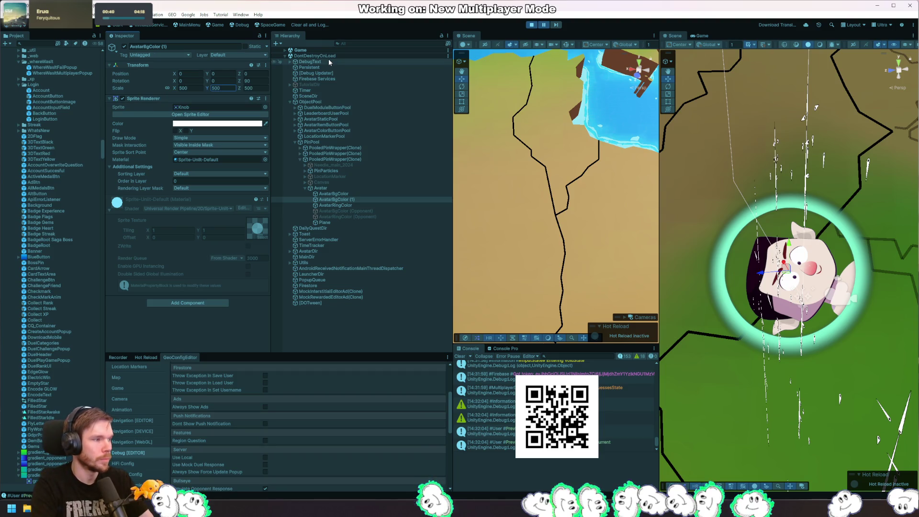
pyautogui.press('Return')
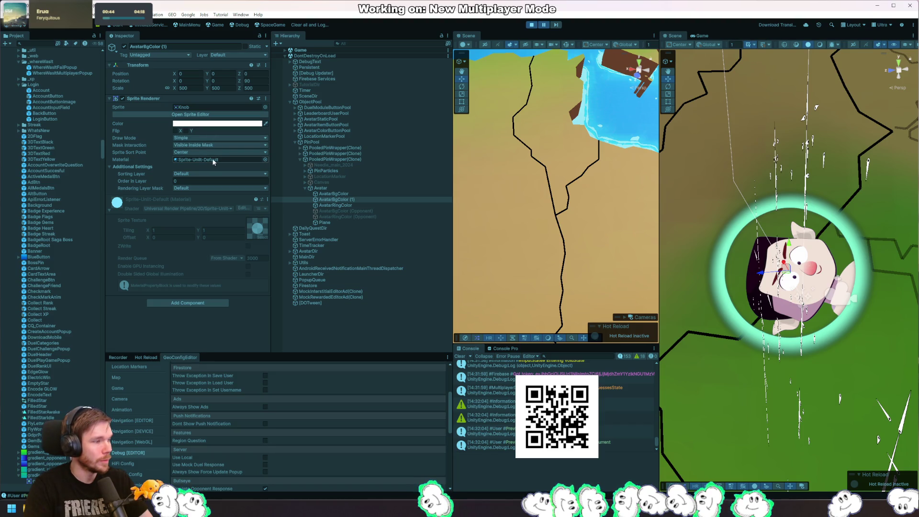
pyautogui.click(206, 175)
pyautogui.click(211, 238)
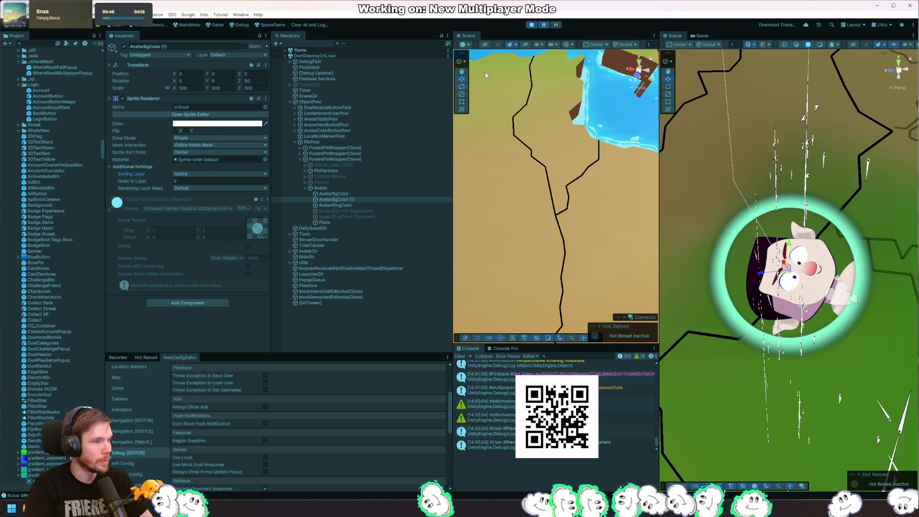
pyautogui.click(702, 36)
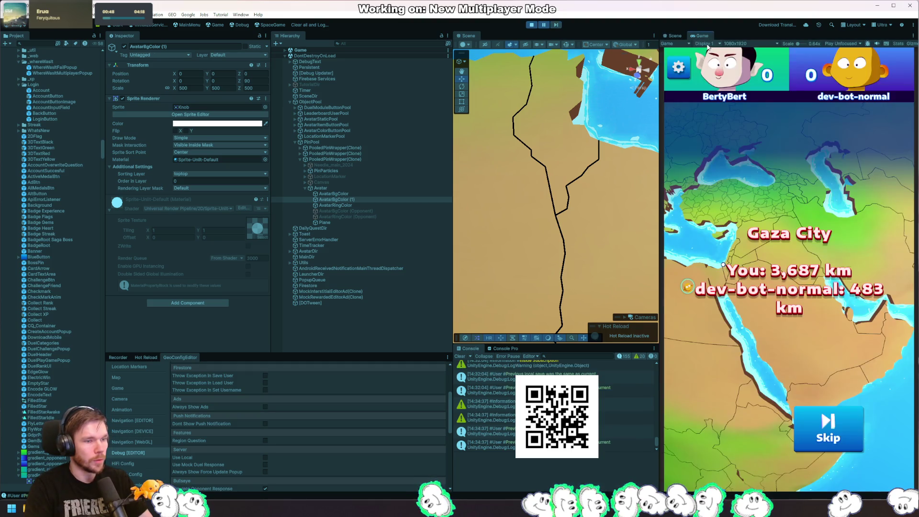
pyautogui.click(545, 25)
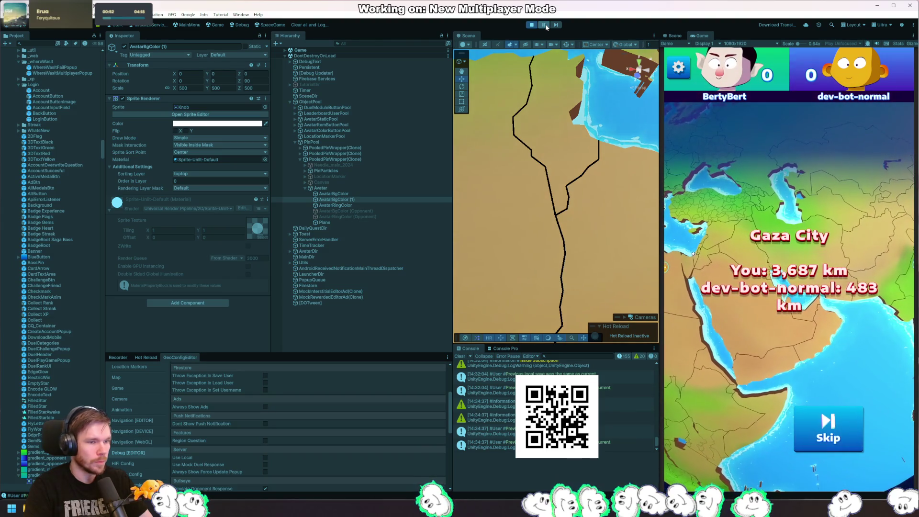
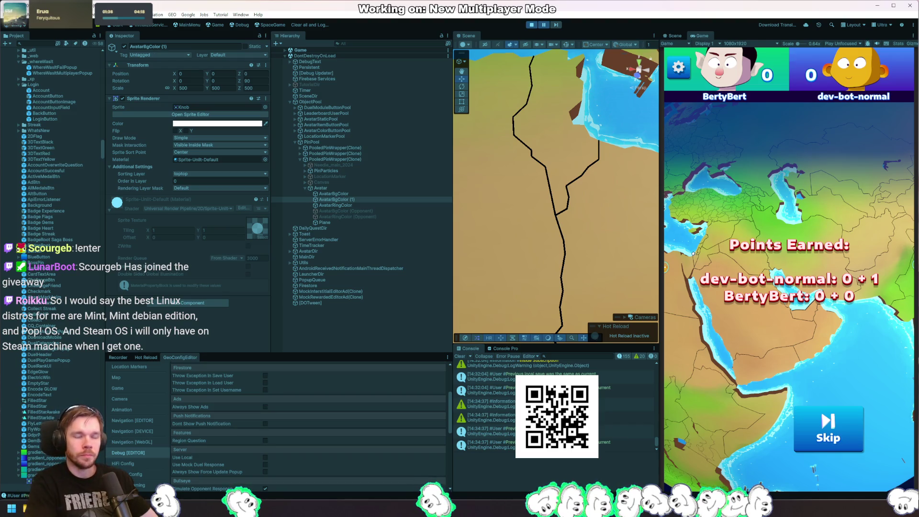
# Step: Stop play mode and open the PooledPinWrapper prefab found by searching 'poole'
pyautogui.click(531, 24)
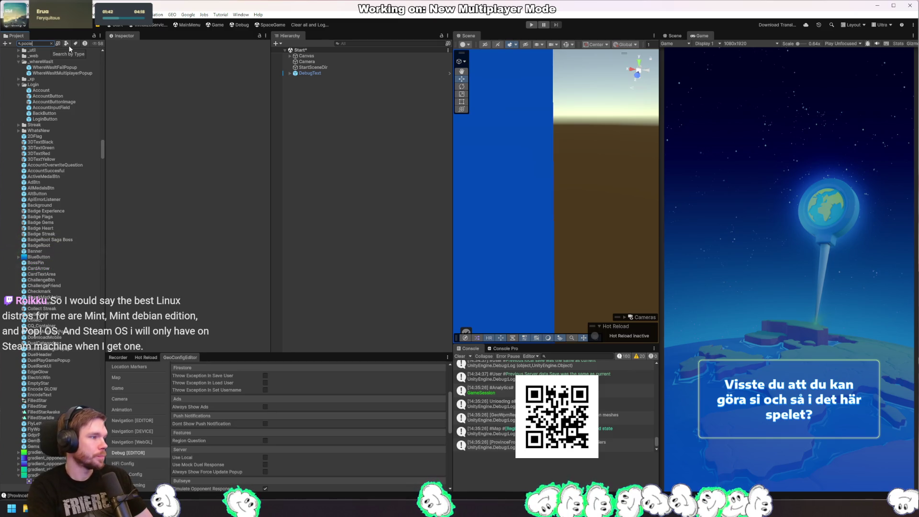
pyautogui.write('poole')
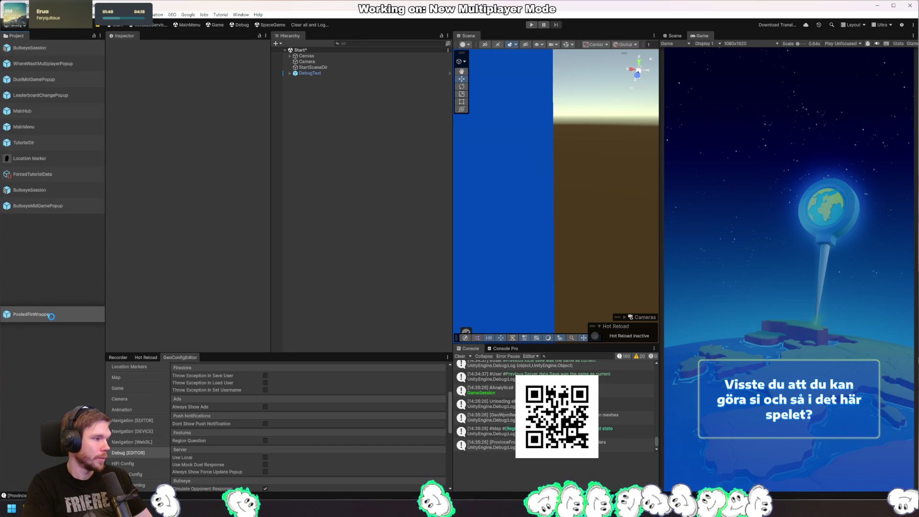
pyautogui.doubleClick(39, 222)
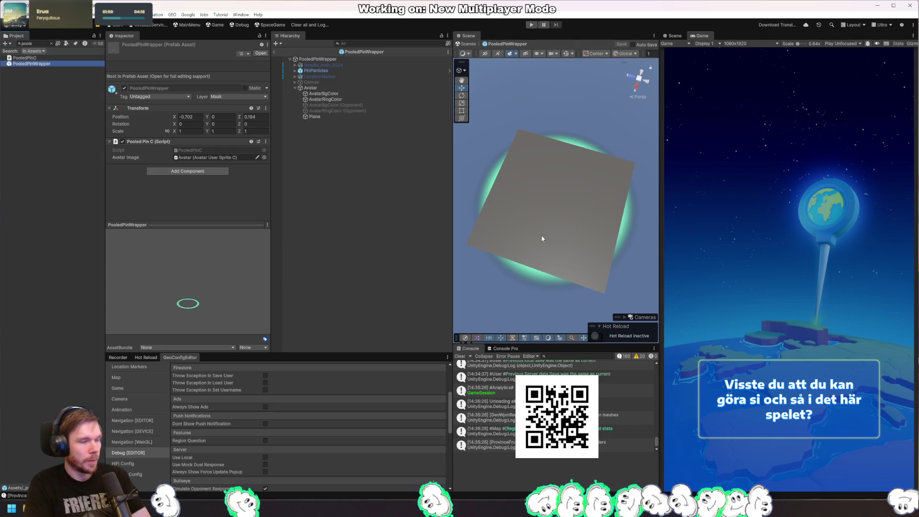
# Step: Duplicate AvatarBgColor under Avatar in the prefab Hierarchy, then delete the copy
pyautogui.click(364, 127)
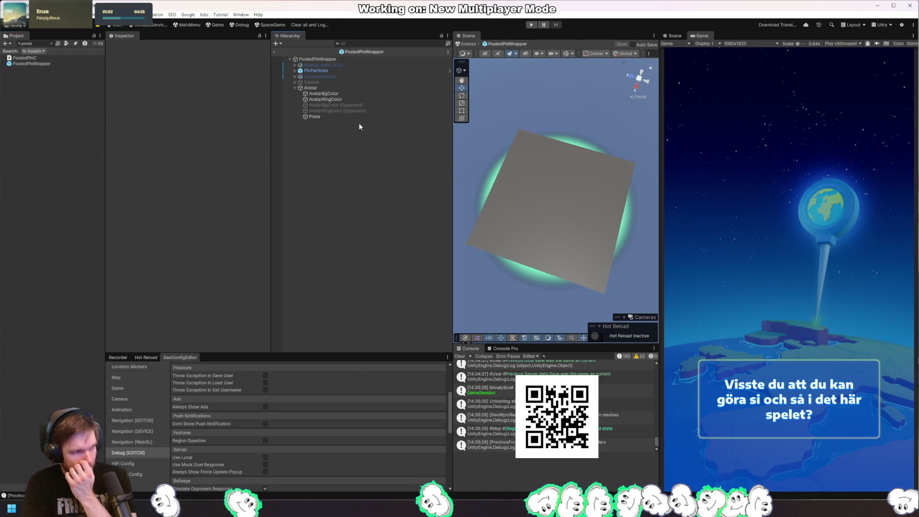
pyautogui.click(346, 94)
pyautogui.hotkey('ctrl', 'd')
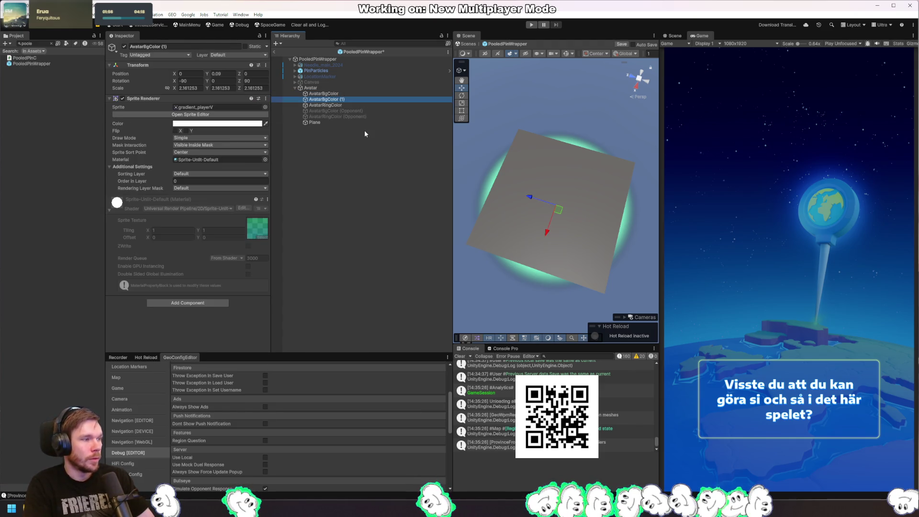
pyautogui.press('Delete')
# Step: Add a Circle sprite under Avatar and set its X rotation to 90
pyautogui.rightClick(315, 89)
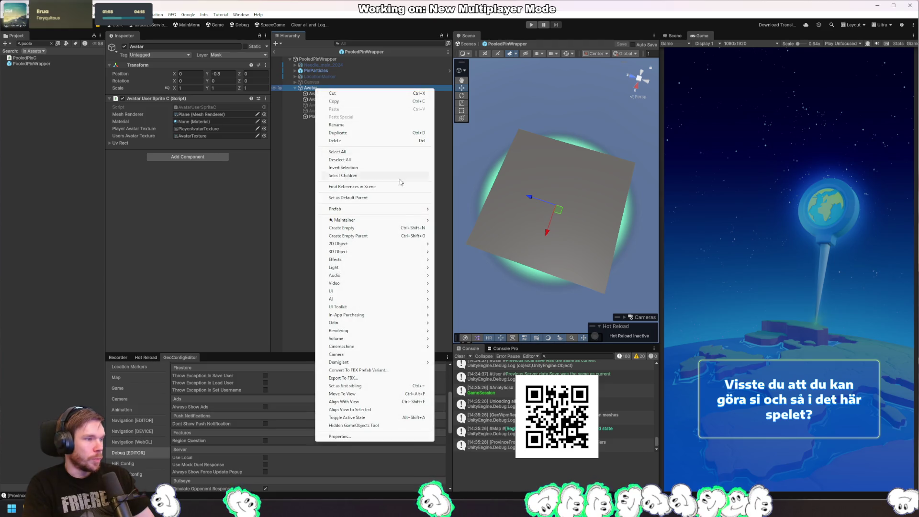
pyautogui.moveTo(383, 252)
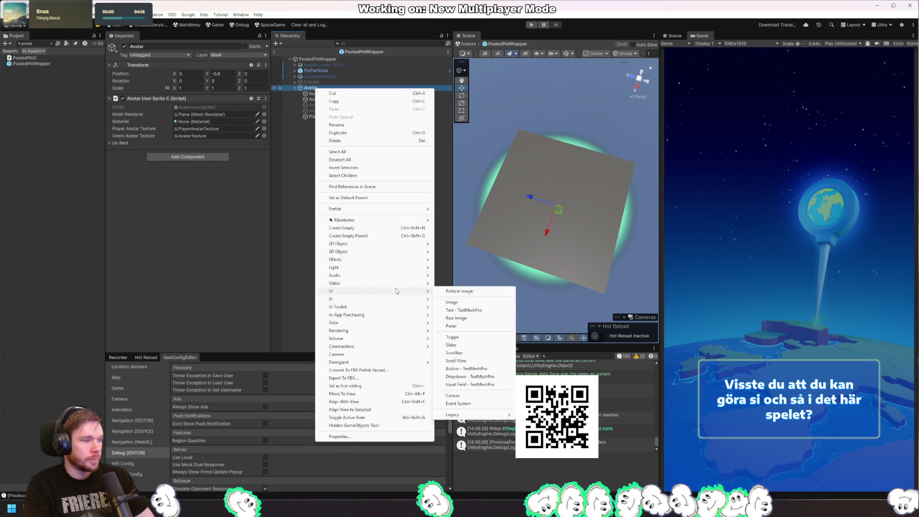
pyautogui.moveTo(407, 243)
pyautogui.moveTo(469, 245)
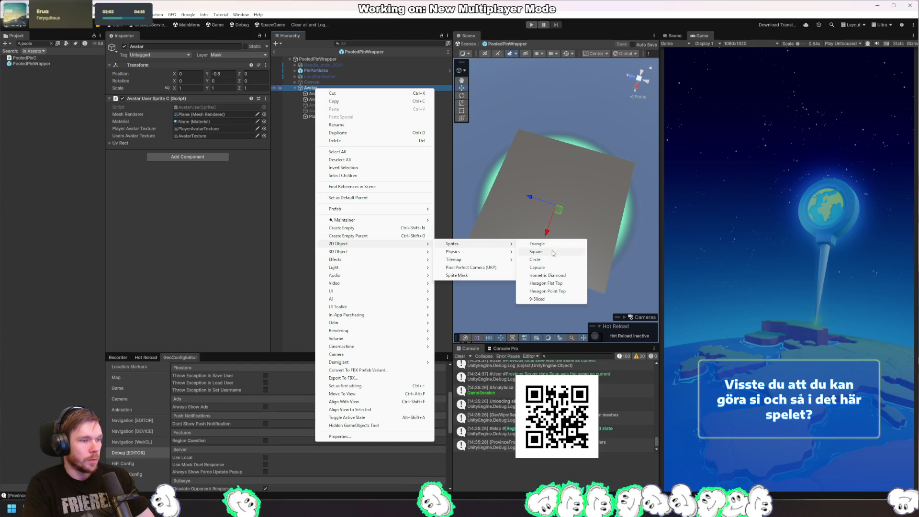
pyautogui.click(554, 260)
pyautogui.click(190, 81)
pyautogui.write('90')
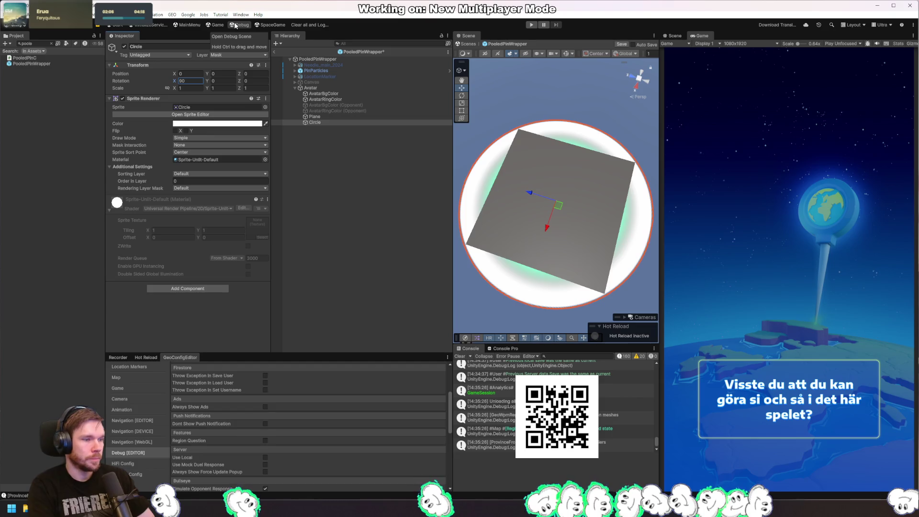
# Step: Compare with Plane and AvatarBgColor, then shrink the Circle to about 0.6 scale
pyautogui.click(335, 117)
pyautogui.click(351, 93)
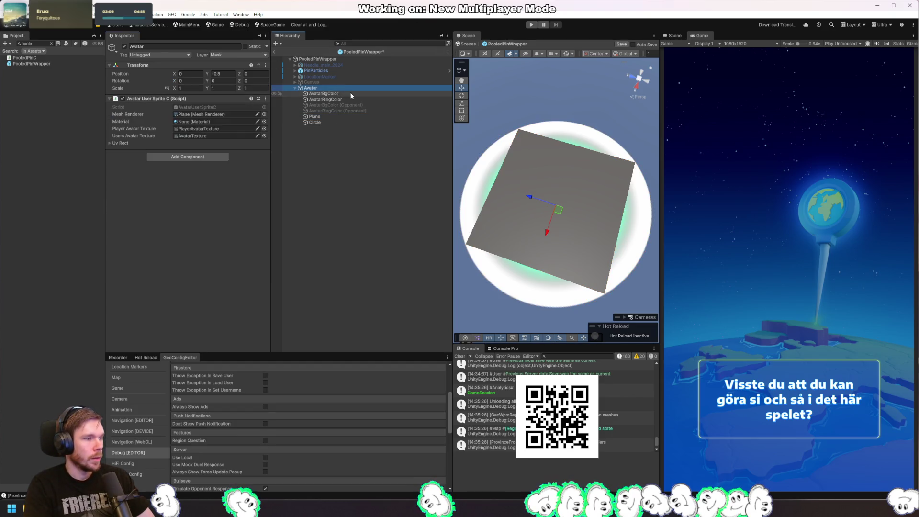
pyautogui.click(334, 122)
pyautogui.press('r')
pyautogui.moveTo(555, 200); pyautogui.dragTo(531, 206)
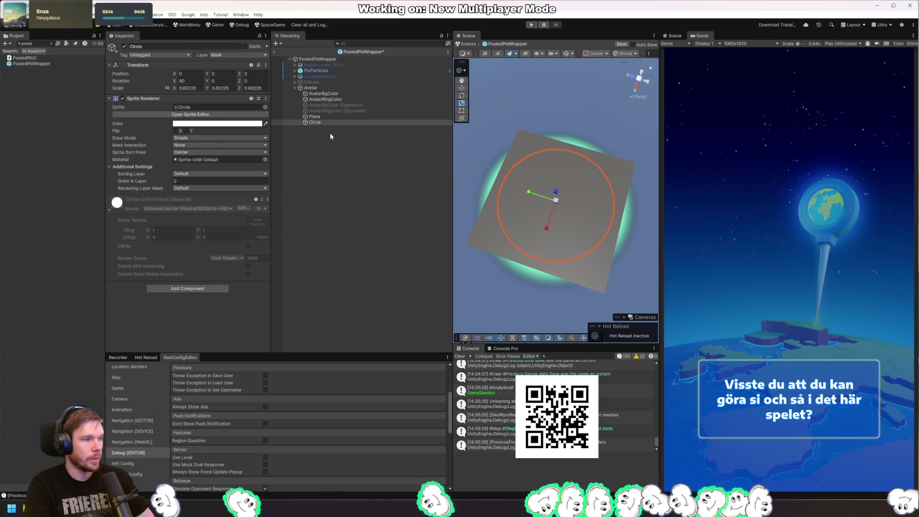
# Step: Hide the Plane in the Scene view and reselect the Circle
pyautogui.click(326, 116)
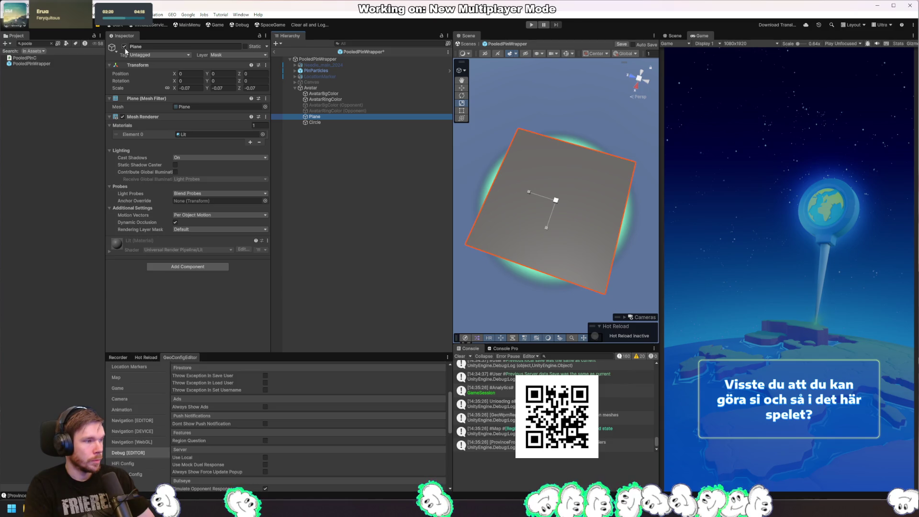
pyautogui.click(125, 47)
pyautogui.click(327, 121)
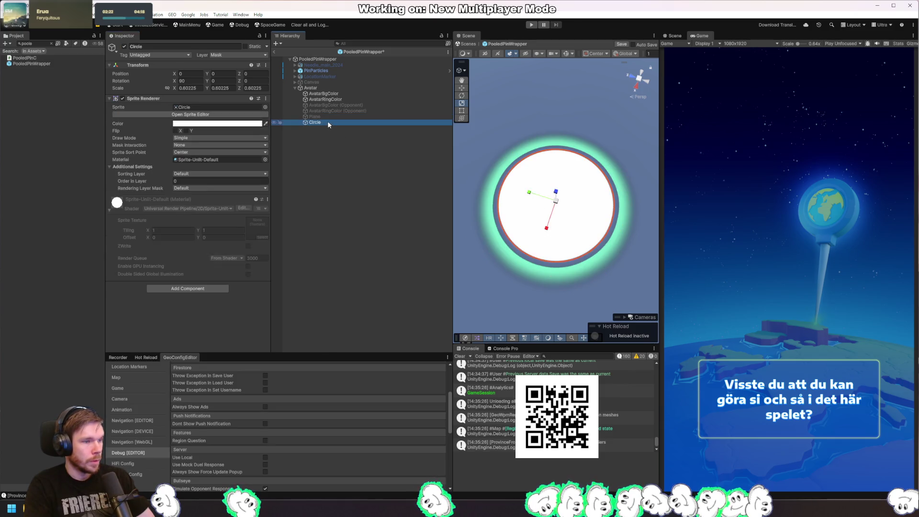
pyautogui.click(382, 162)
pyautogui.click(328, 123)
# Step: Set the Circle's scale to 0.65
pyautogui.click(188, 88)
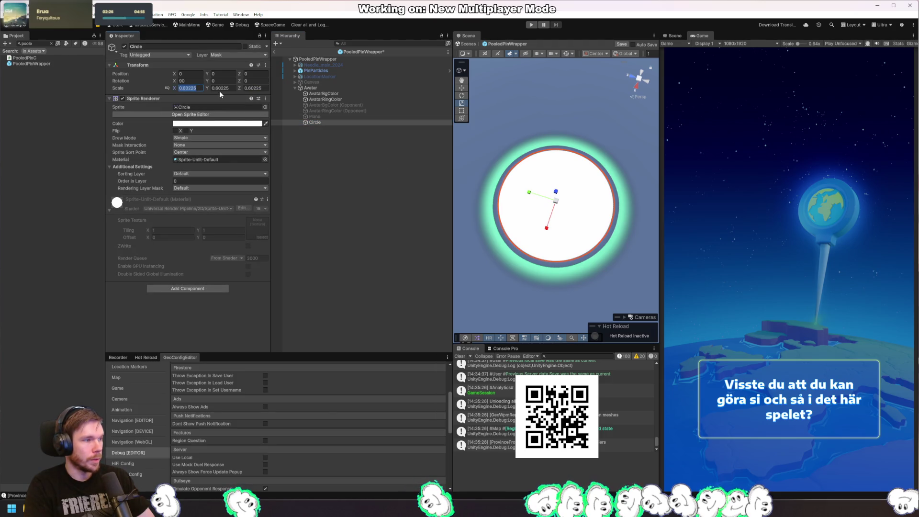
pyautogui.write('0.6')
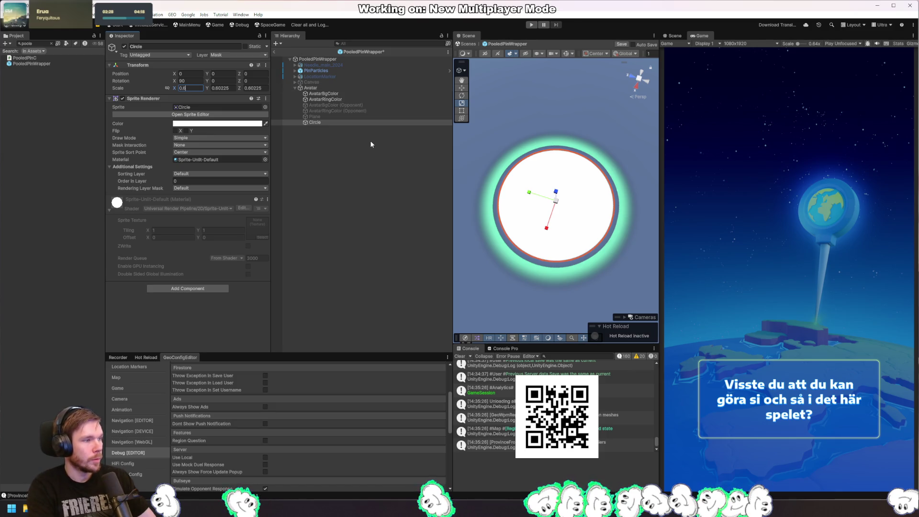
pyautogui.write('5')
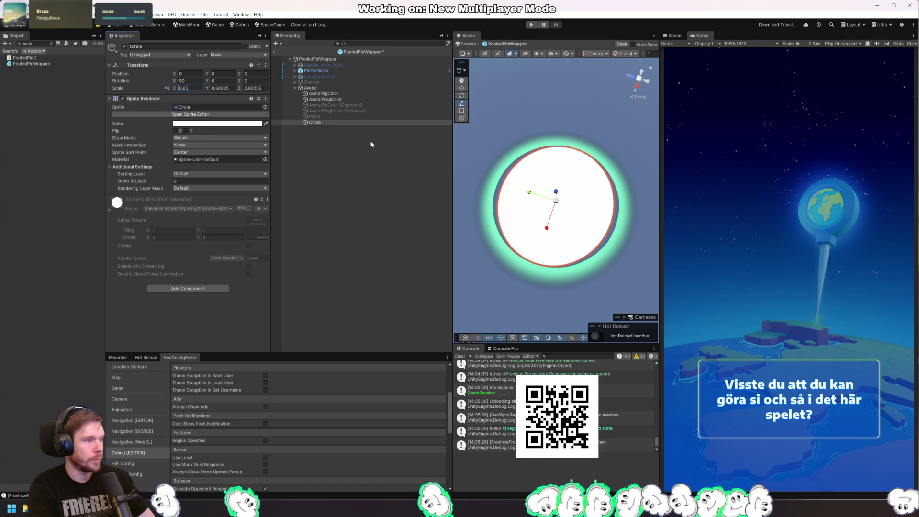
pyautogui.press('Escape')
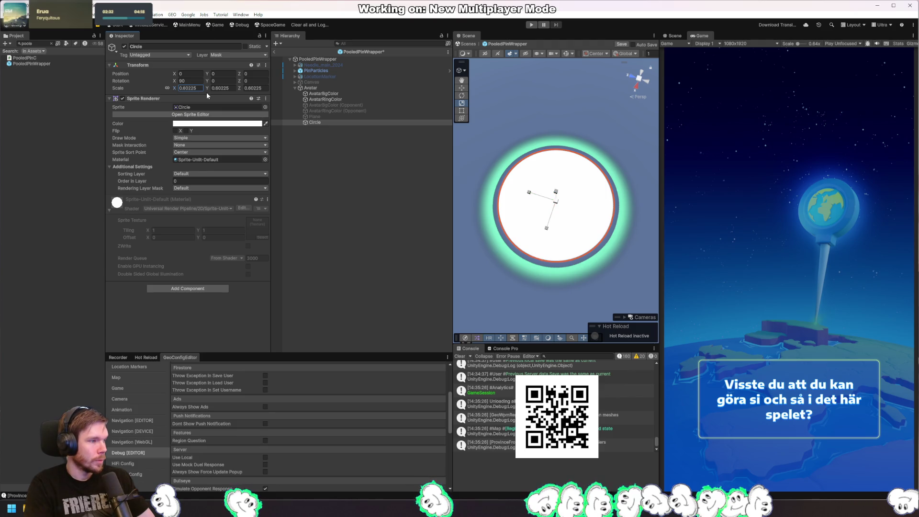
pyautogui.write('0.67')
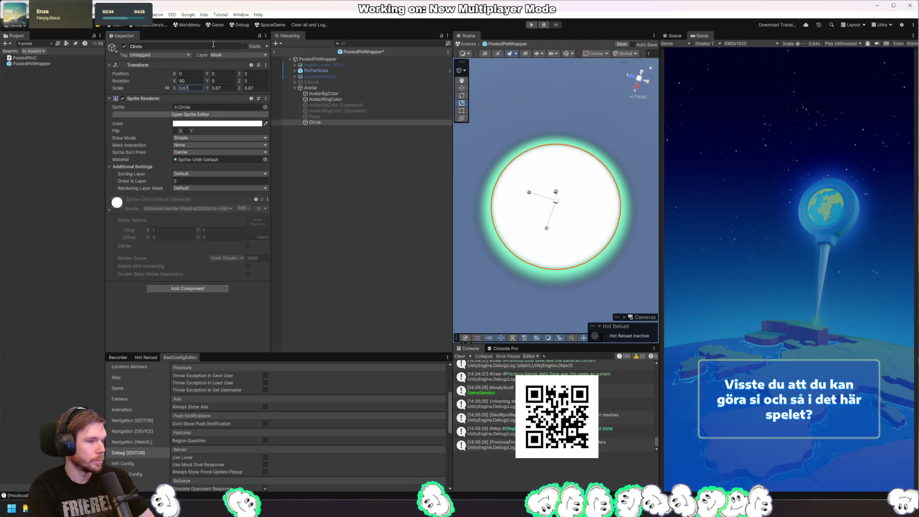
pyautogui.press('BackSpace')
pyautogui.write('56')
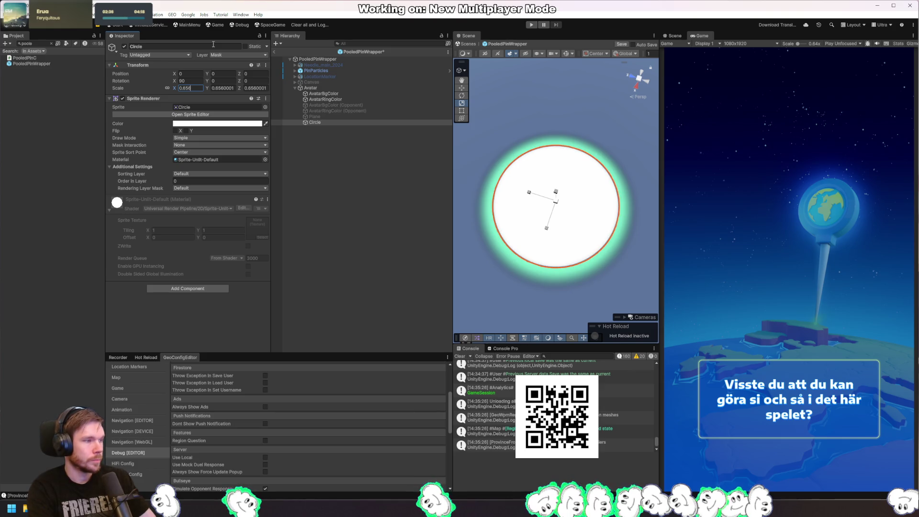
pyautogui.press('BackSpace')
pyautogui.press('BackSpace')
pyautogui.write('6')
pyautogui.press('BackSpace')
pyautogui.write('5')
pyautogui.press('Return')
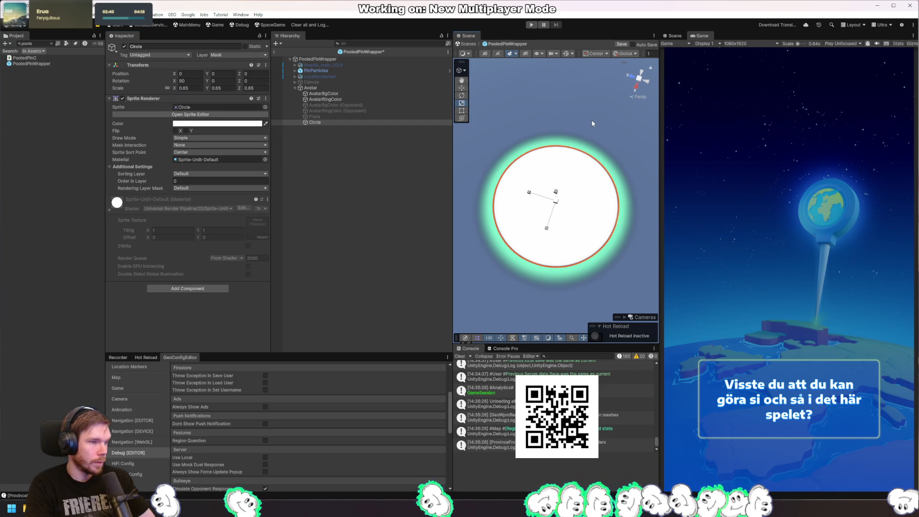
# Step: Preview the Circle deselected, then change its scale to 0.67
pyautogui.click(593, 123)
pyautogui.hotkey('ctrl', 'z')
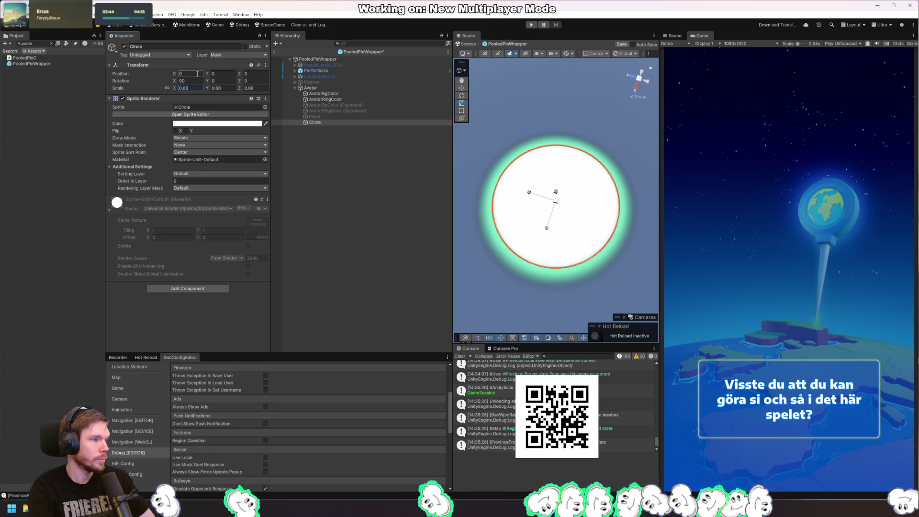
pyautogui.click(561, 111)
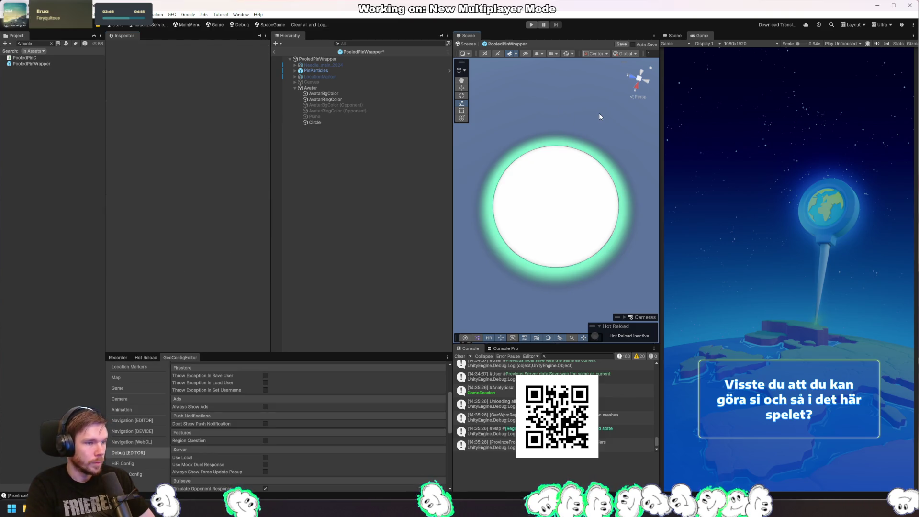
pyautogui.hotkey('ctrl', 'z')
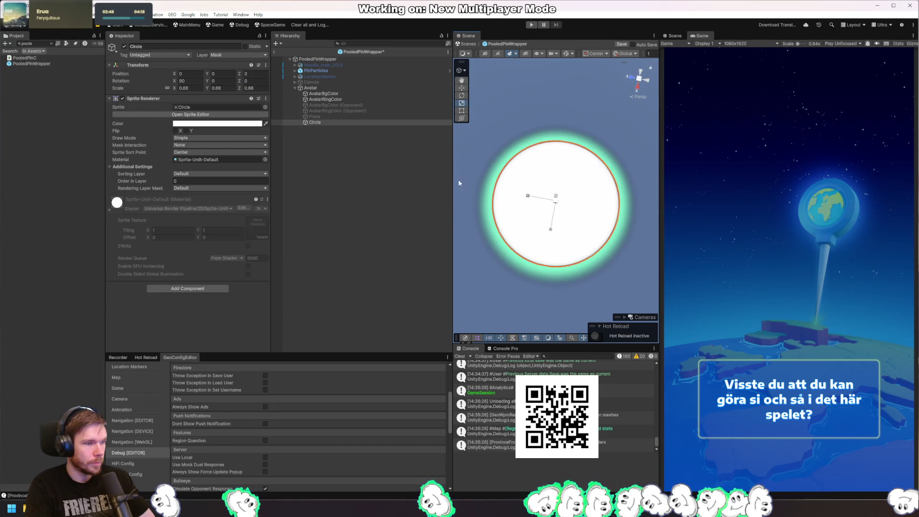
pyautogui.click(191, 88)
pyautogui.write('0.67')
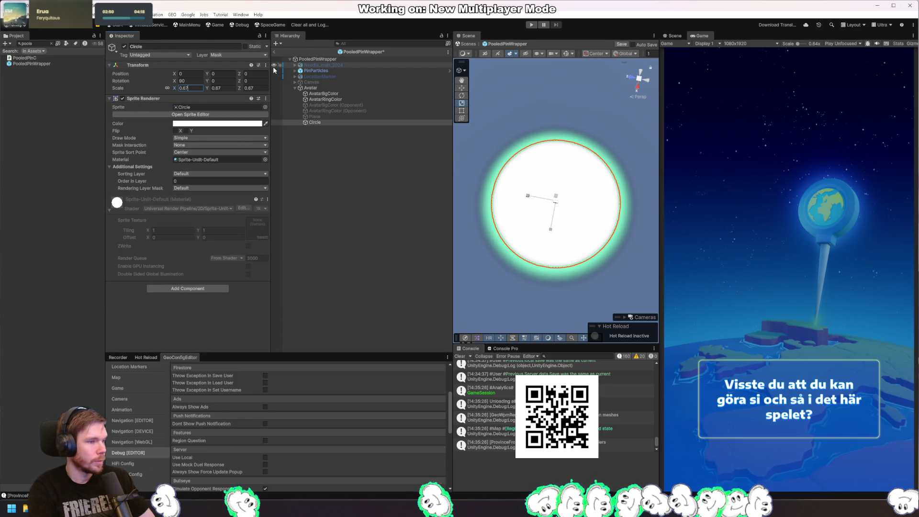
# Step: Tint the Circle's Sprite Renderer colour a medium blue
pyautogui.moveTo(611, 165)
pyautogui.mouseDown()
pyautogui.moveTo(574, 206)
pyautogui.moveTo(548, 147)
pyautogui.moveTo(561, 186)
pyautogui.mouseUp()
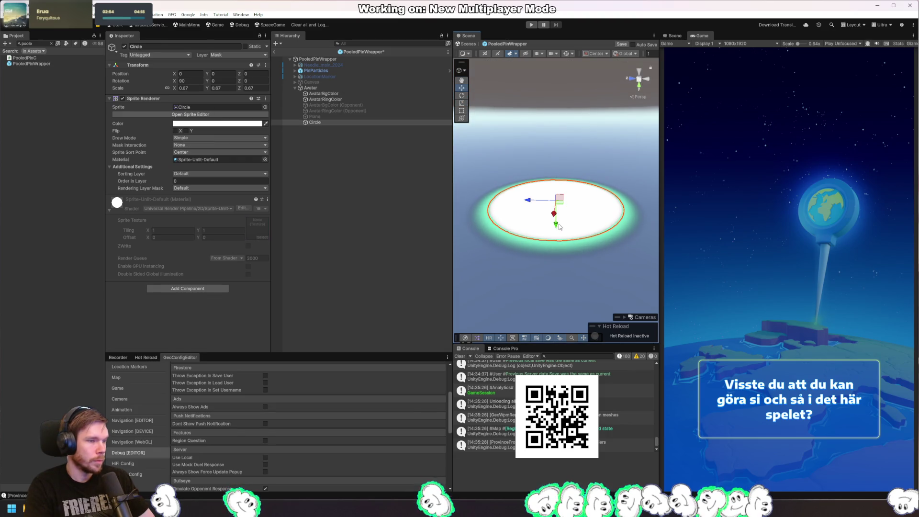
pyautogui.moveTo(561, 224)
pyautogui.mouseDown()
pyautogui.moveTo(577, 132)
pyautogui.moveTo(565, 191)
pyautogui.moveTo(568, 139)
pyautogui.moveTo(618, 133)
pyautogui.mouseUp()
pyautogui.moveTo(586, 208); pyautogui.dragTo(586, 245)
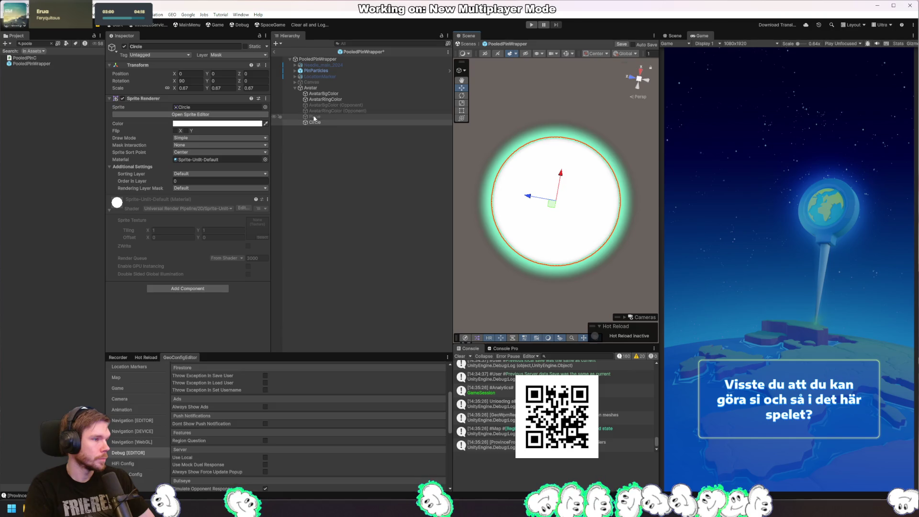
pyautogui.click(224, 124)
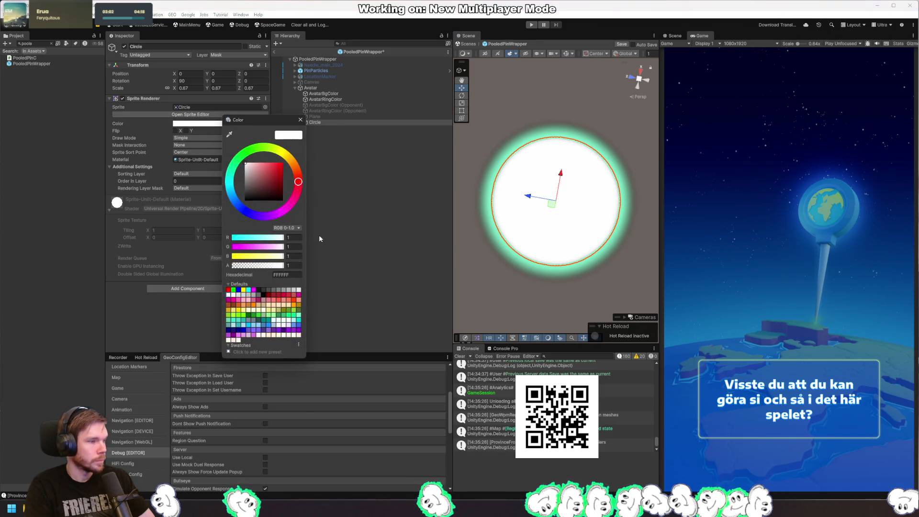
pyautogui.moveTo(238, 200)
pyautogui.mouseDown()
pyautogui.moveTo(230, 173)
pyautogui.moveTo(263, 180)
pyautogui.moveTo(256, 163)
pyautogui.mouseUp()
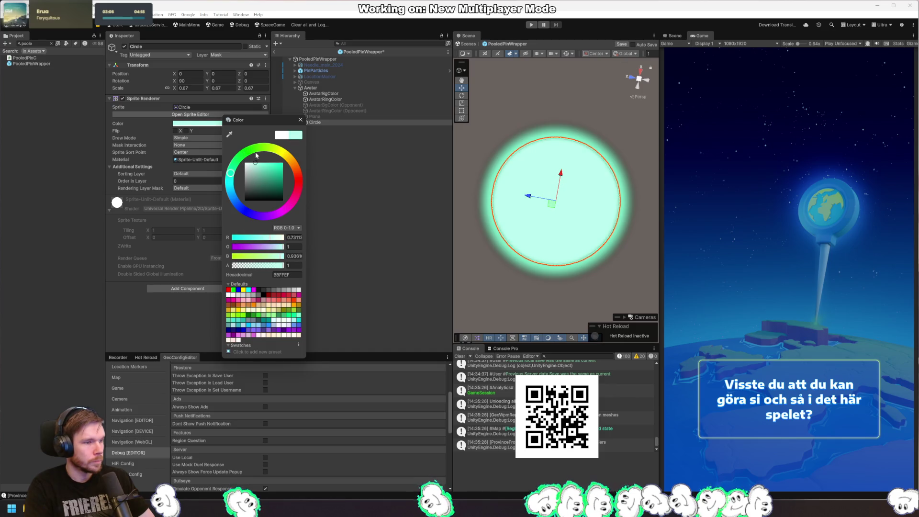
pyautogui.moveTo(243, 207); pyautogui.dragTo(235, 200)
pyautogui.moveTo(270, 180); pyautogui.dragTo(270, 175)
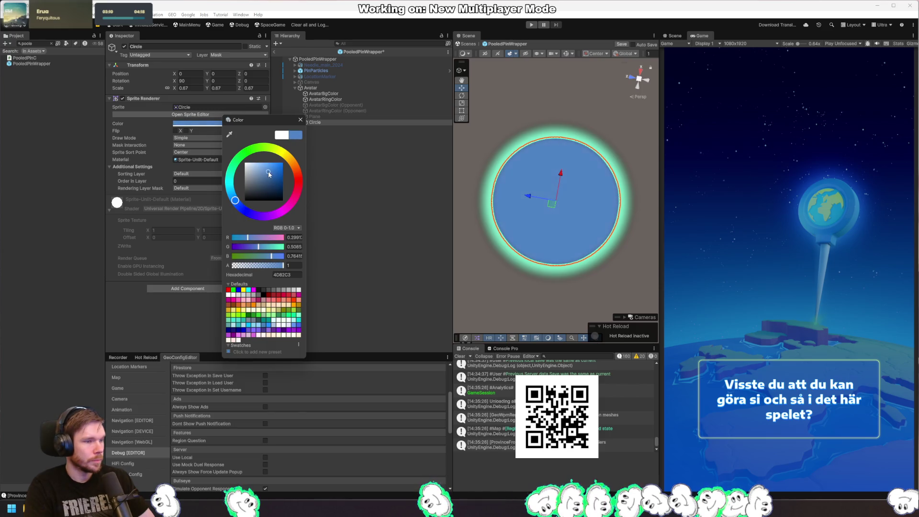
# Step: Close the colour picker and begin renaming the Plane object
pyautogui.click(573, 199)
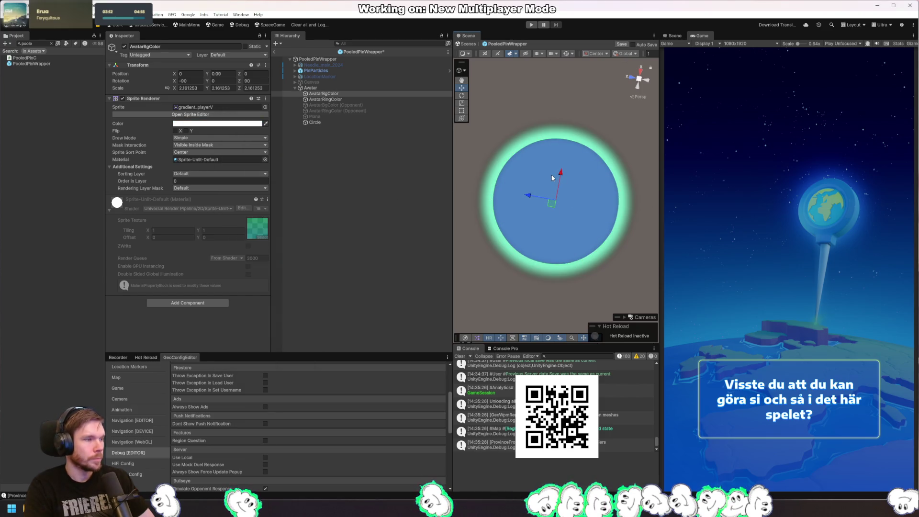
pyautogui.click(335, 117)
pyautogui.press('F2')
# Step: Rename the Plane to AvatarImage and save the prefab
pyautogui.write('AvatarImage')
pyautogui.press('Return')
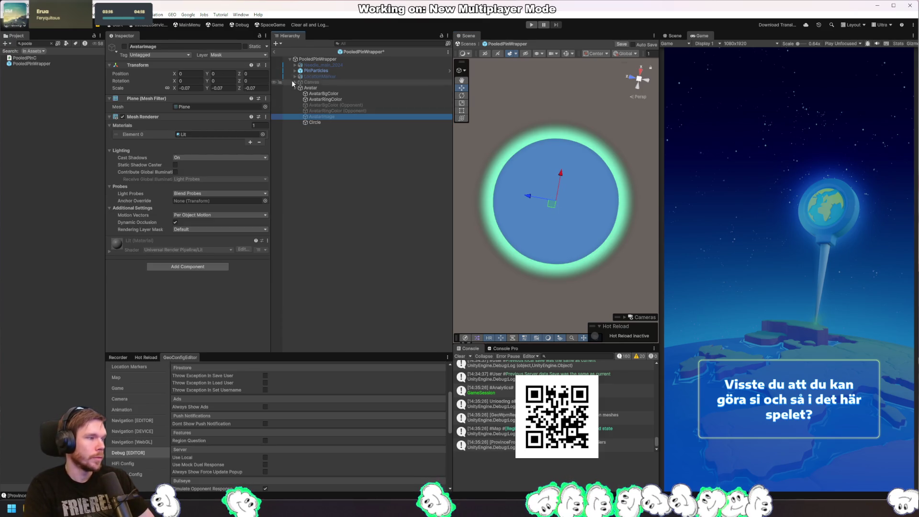
pyautogui.hotkey('ctrl', 's')
# Step: Clear the Project search and browse the folder tree for the plane's Lit material
pyautogui.click(51, 43)
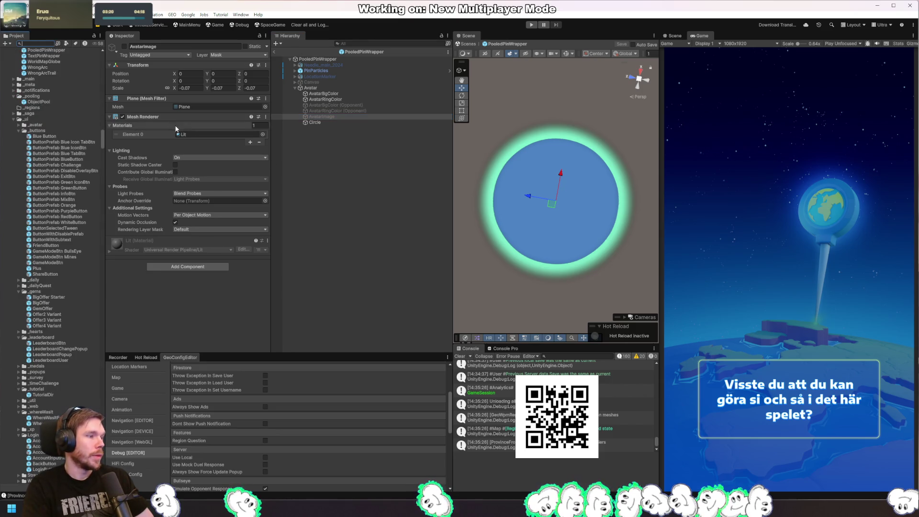
pyautogui.click(197, 134)
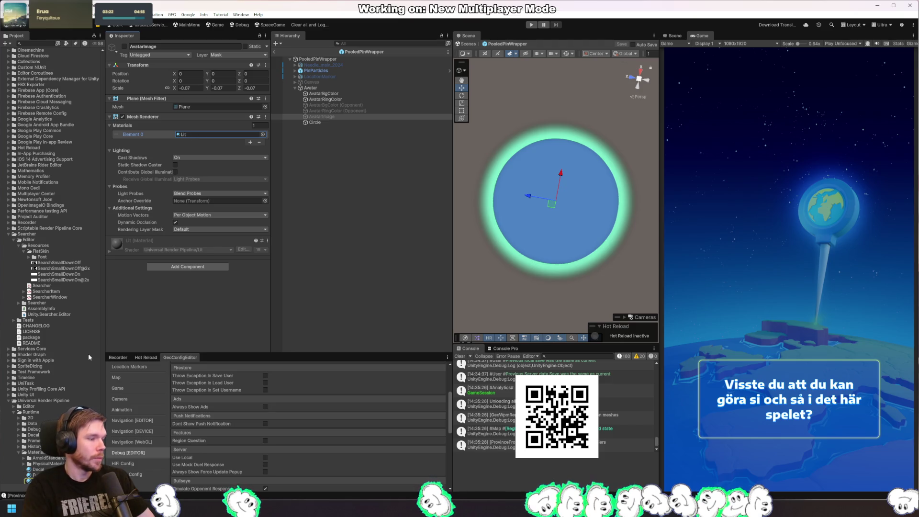
pyautogui.scroll(15, 68, 346)
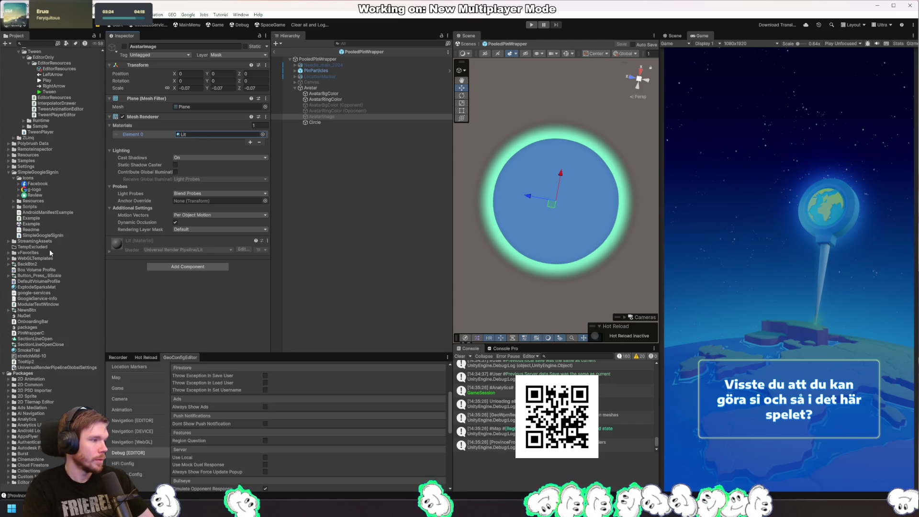
pyautogui.scroll(20, 52, 234)
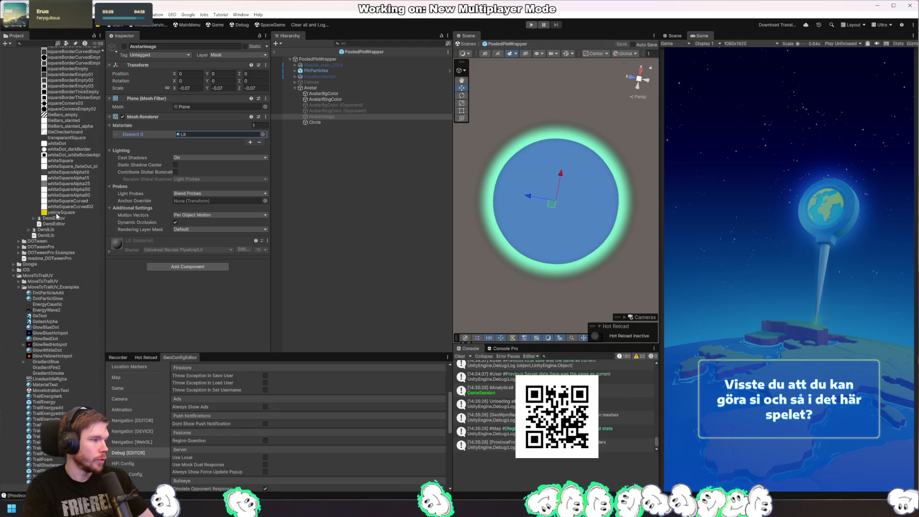
pyautogui.scroll(20, 57, 216)
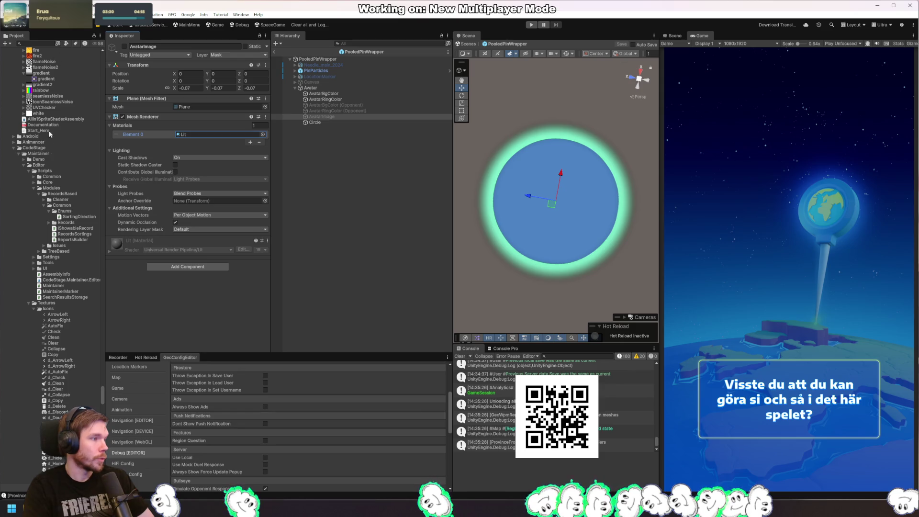
pyautogui.click(82, 146)
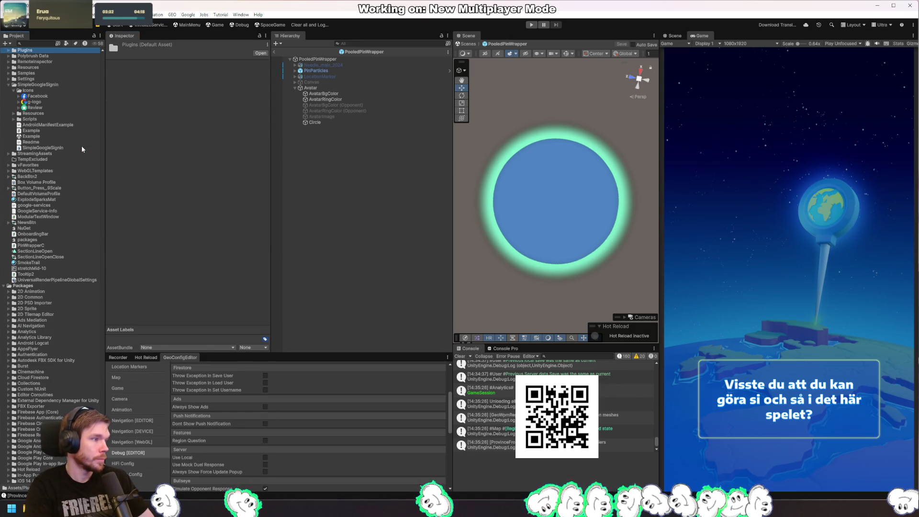
pyautogui.scroll(15, 72, 134)
# Step: Search the Project for _materials, open it and expand the _avatars folder
pyautogui.click(42, 44)
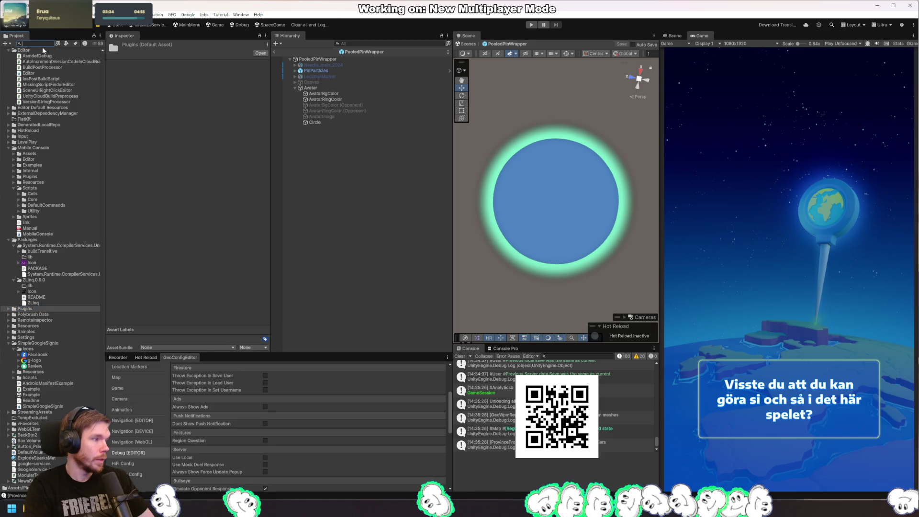
pyautogui.write('_material')
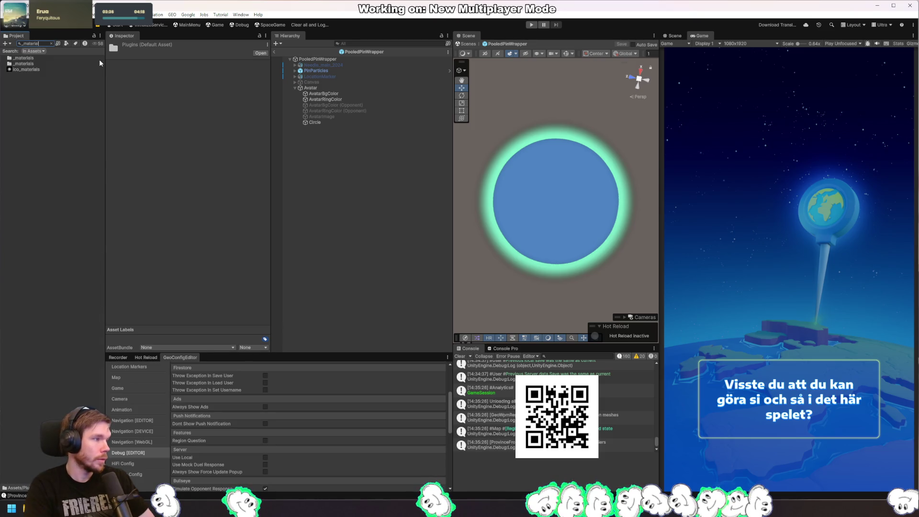
pyautogui.click(35, 63)
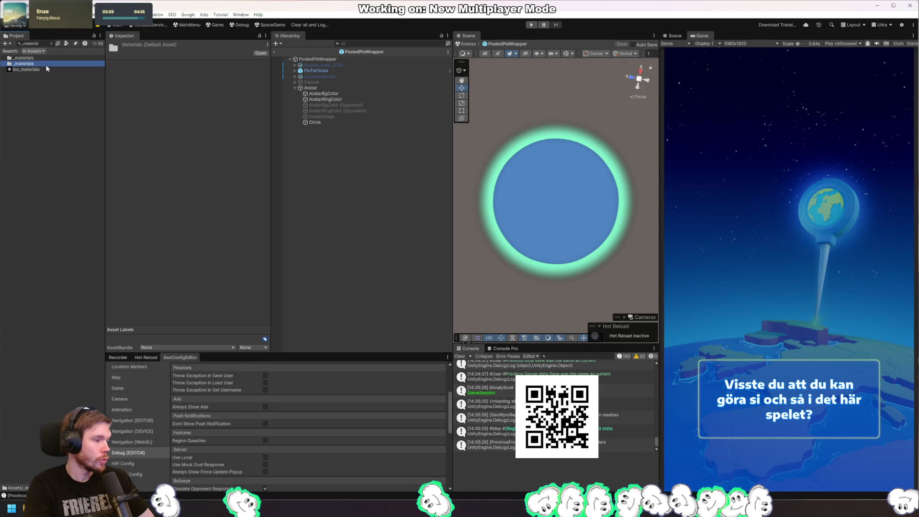
pyautogui.click(61, 59)
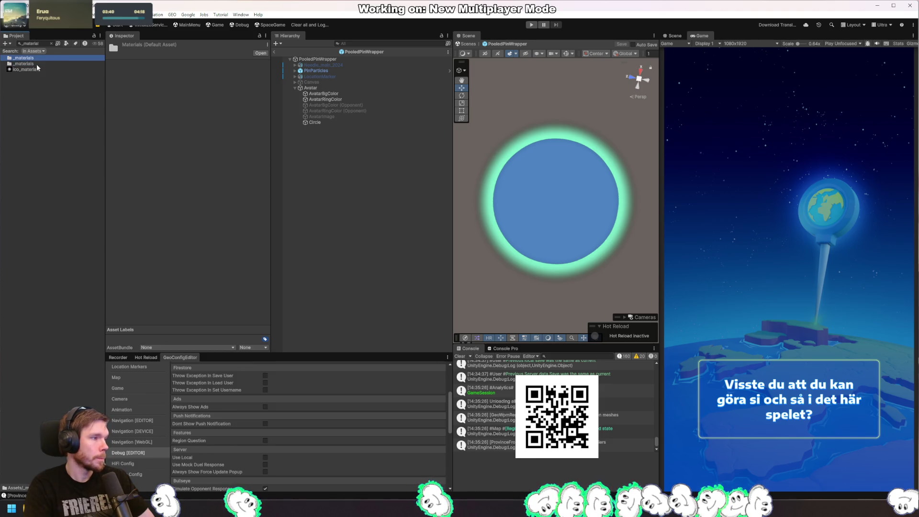
pyautogui.click(52, 43)
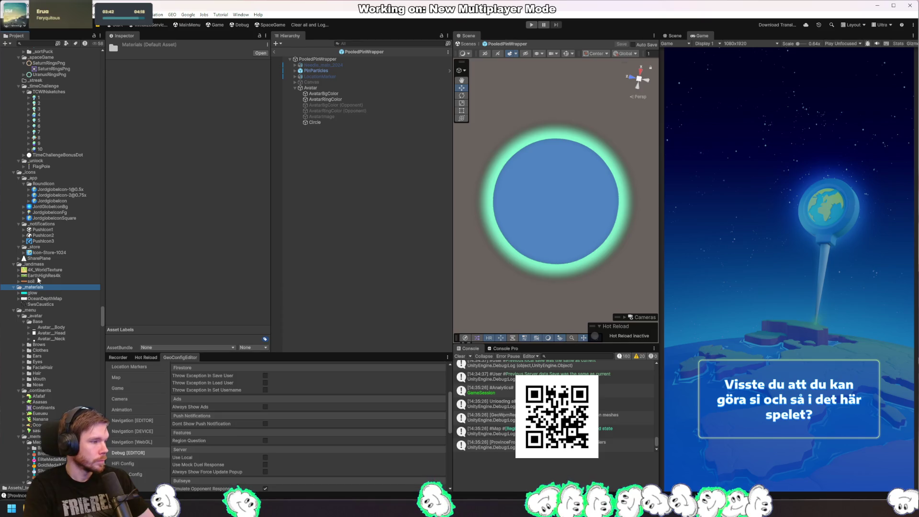
pyautogui.click(31, 43)
pyautogui.write('_mater')
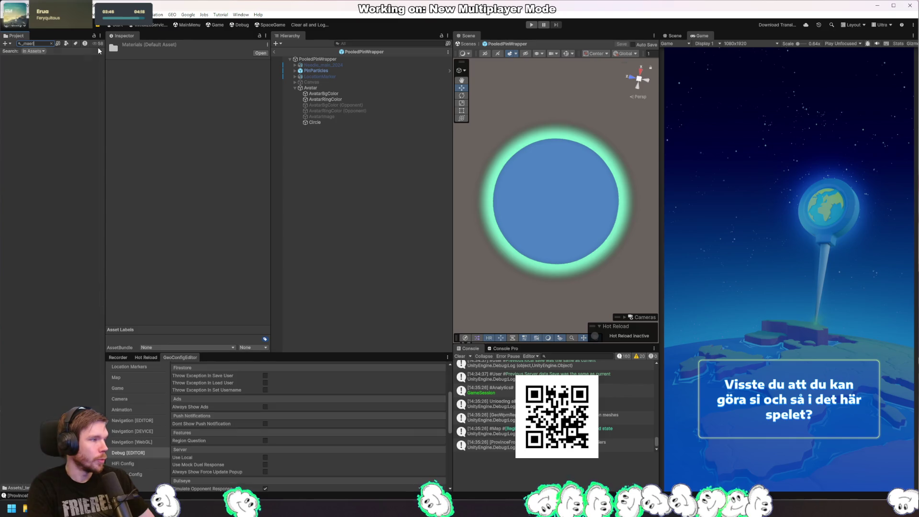
pyautogui.write('i')
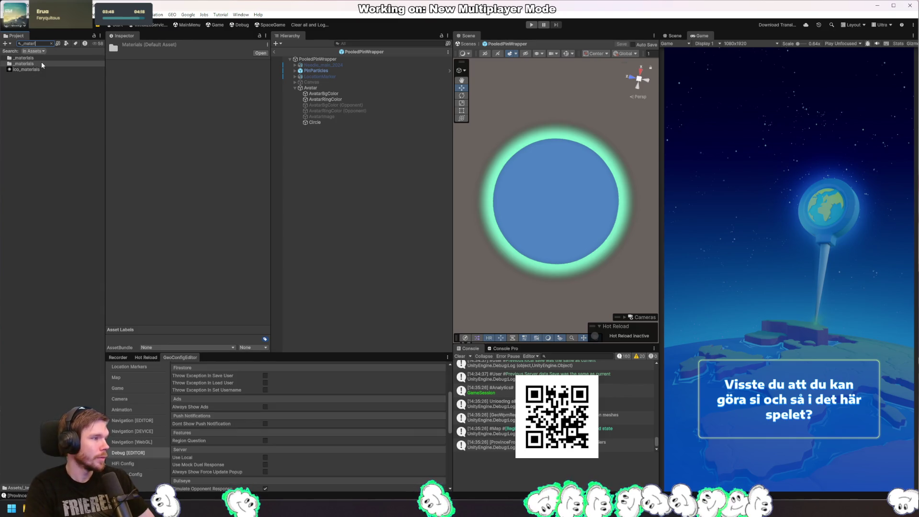
pyautogui.click(57, 59)
pyautogui.doubleClick(58, 59)
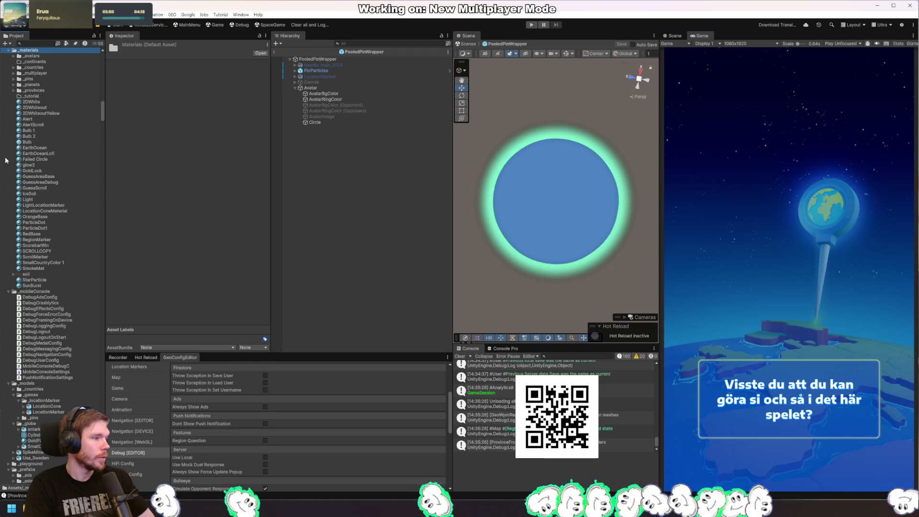
pyautogui.doubleClick(34, 55)
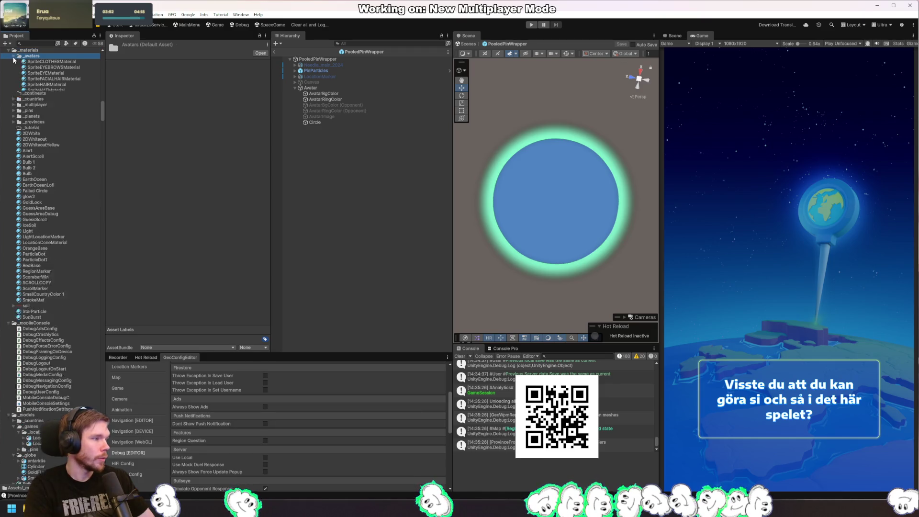
pyautogui.rightClick(46, 57)
# Step: Create AvatarPlaneMaterial in _avatars using the Jordglobe/AvatarPlaneShader
pyautogui.moveTo(77, 61)
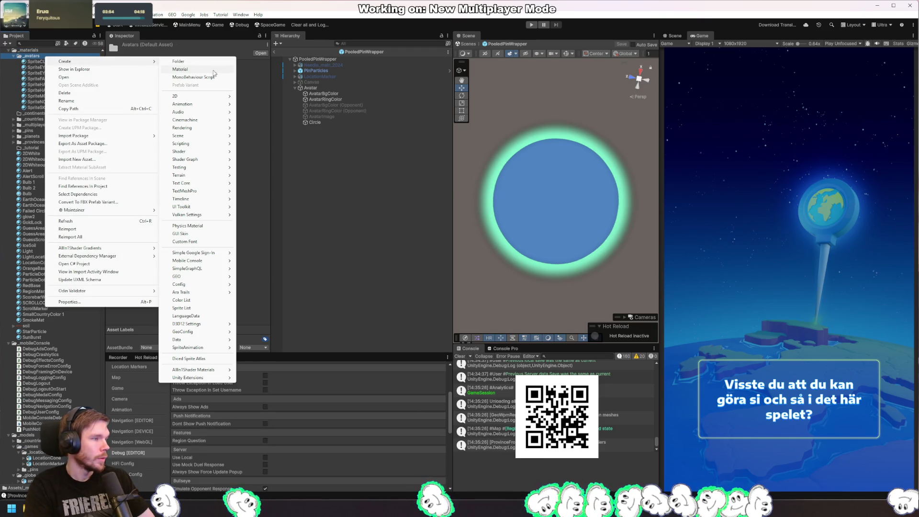
pyautogui.click(211, 72)
pyautogui.write('AvatarPlaneMaterial')
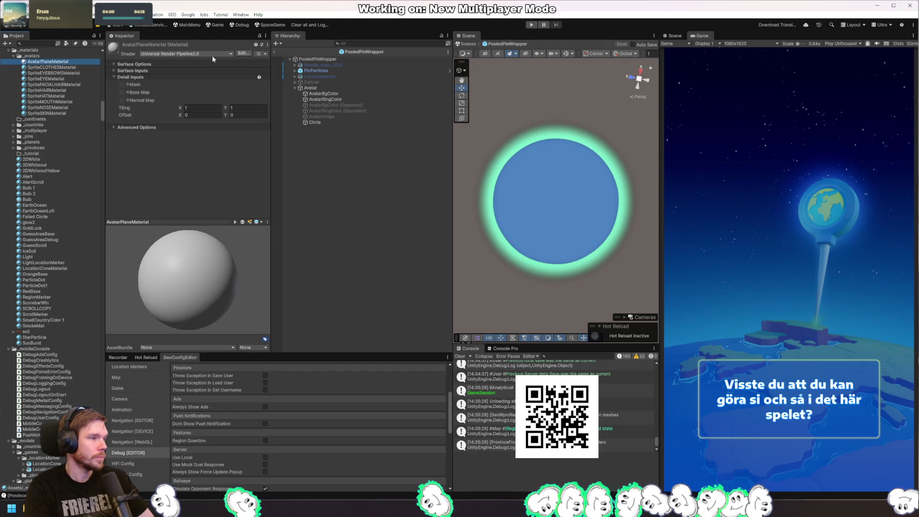
pyautogui.click(213, 56)
pyautogui.write('avatar')
pyautogui.press('Return')
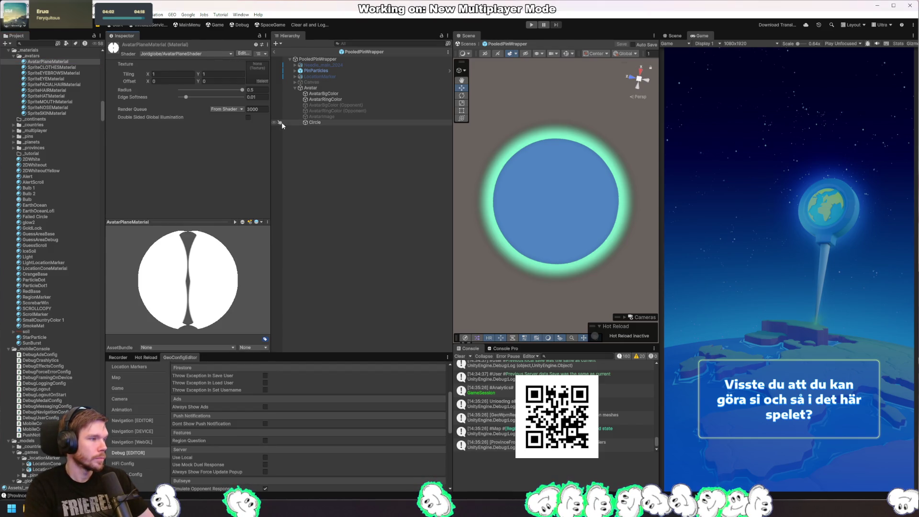
# Step: Assign AvatarPlaneMaterial to the AvatarImage plane's Mesh Renderer and expand its properties
pyautogui.click(323, 117)
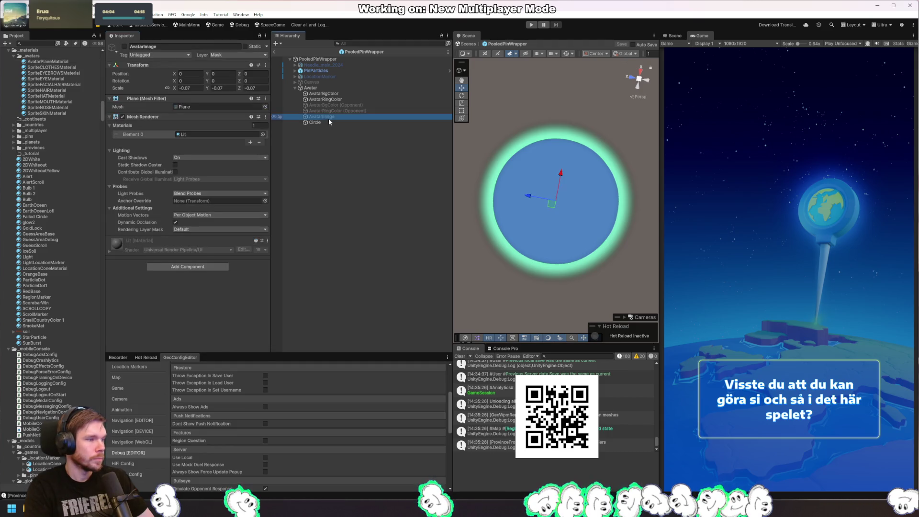
pyautogui.moveTo(48, 62); pyautogui.dragTo(202, 131)
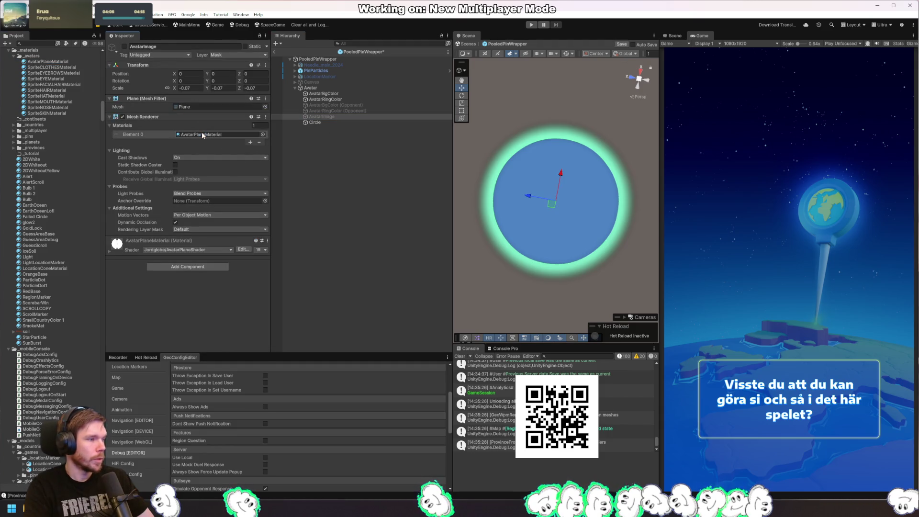
pyautogui.click(214, 239)
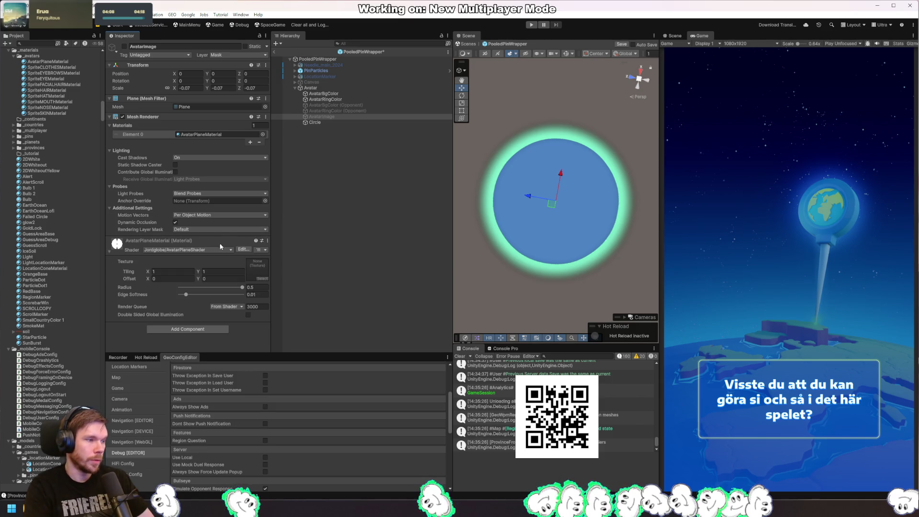
pyautogui.hotkey('alt', 'Tab')
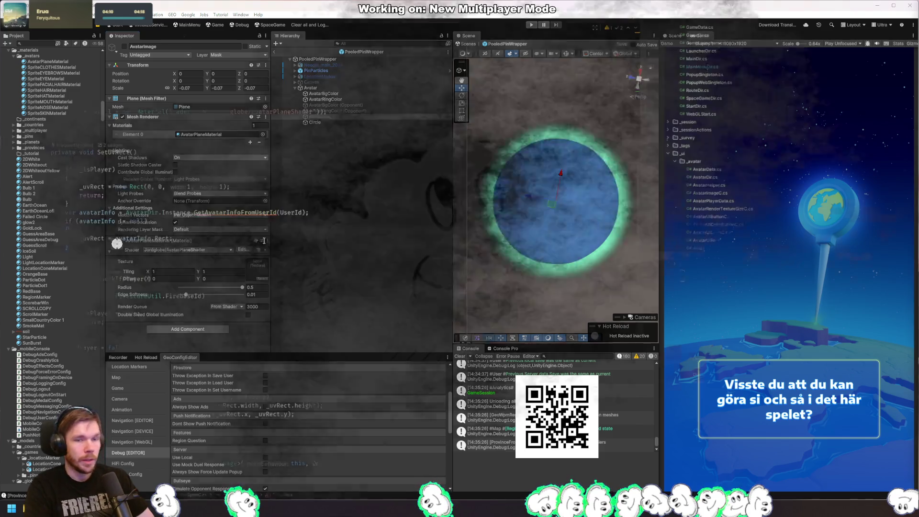
# Step: Delete the TryCreateMaterial method and its call from the avatar script
pyautogui.hotkey('ctrl', 'w')
pyautogui.hotkey('ctrl', 'w')
pyautogui.hotkey('ctrl', 'w')
pyautogui.press('Delete')
pyautogui.press('Delete')
pyautogui.scroll(5, 190, 138)
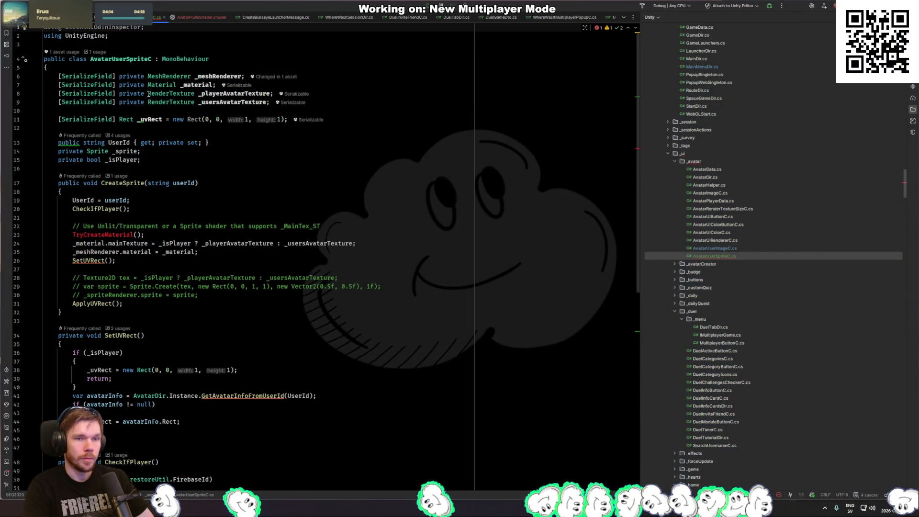
pyautogui.click(137, 236)
pyautogui.hotkey('ctrl', 'x')
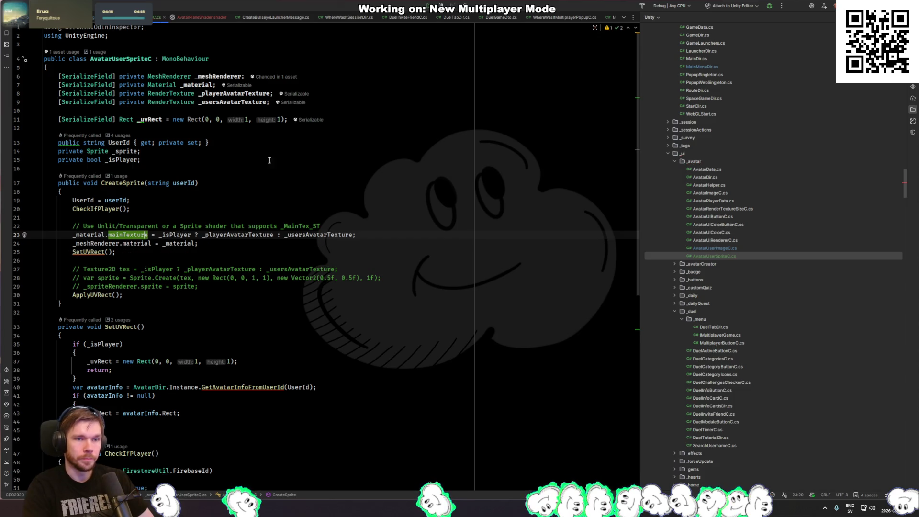
# Step: Move the _material field below UserId and drop its [SerializeField] attribute
pyautogui.click(133, 86)
pyautogui.hotkey('alt', 'shift', 'Down')
pyautogui.hotkey('alt', 'shift', 'Down')
pyautogui.hotkey('alt', 'shift', 'Down')
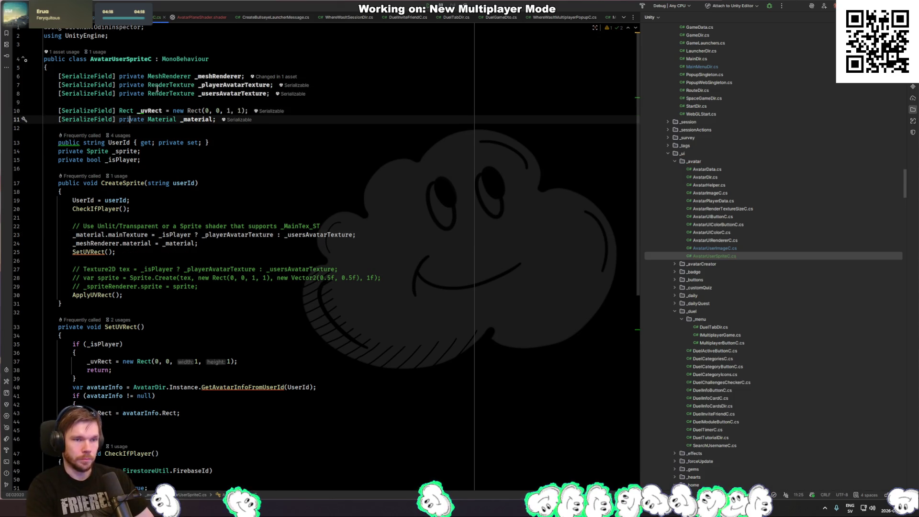
pyautogui.press('Home')
pyautogui.hotkey('ctrl', 'Delete')
pyautogui.hotkey('ctrl', 'Delete')
pyautogui.hotkey('ctrl', 'Delete')
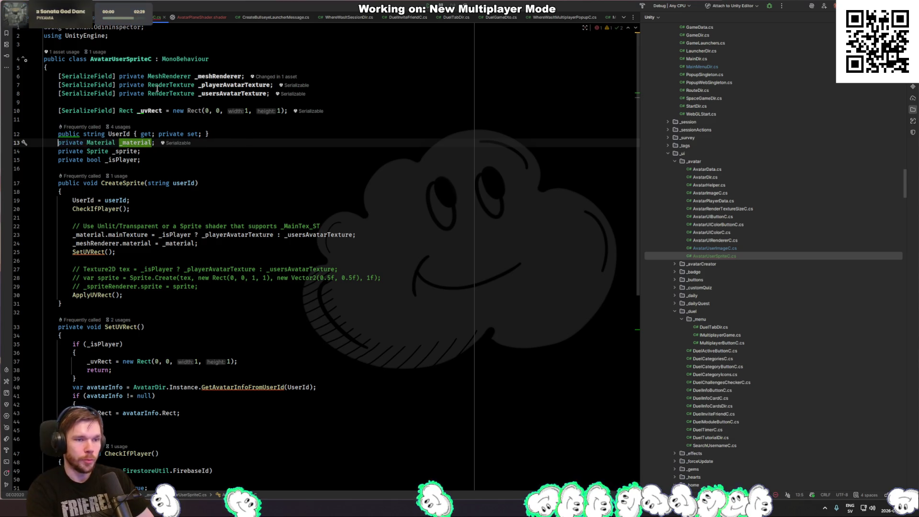
pyautogui.click(364, 80)
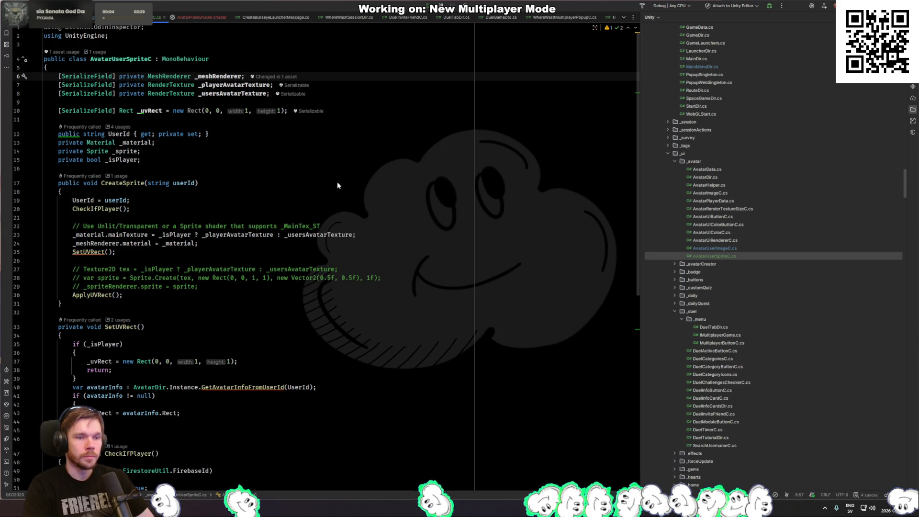
pyautogui.click(97, 211)
# Step: Rename the CreateSprite method to CreateAvatar
pyautogui.click(122, 183)
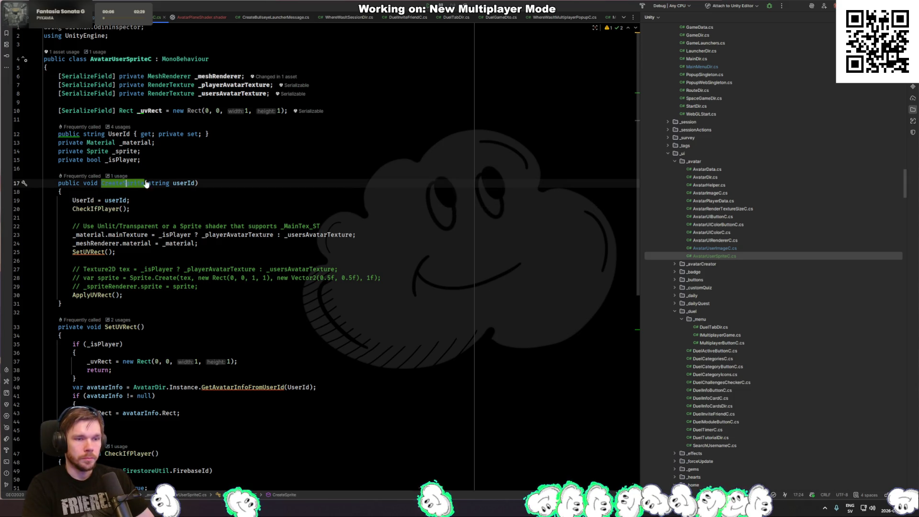
pyautogui.hotkey('ctrl', 'r')
pyautogui.write('rCreateAvatar')
pyautogui.press('Return')
# Step: Remove the unused Sirenix.OdinInspector using, commented-out sprite code and shader comment
pyautogui.hotkey('ctrl', 's')
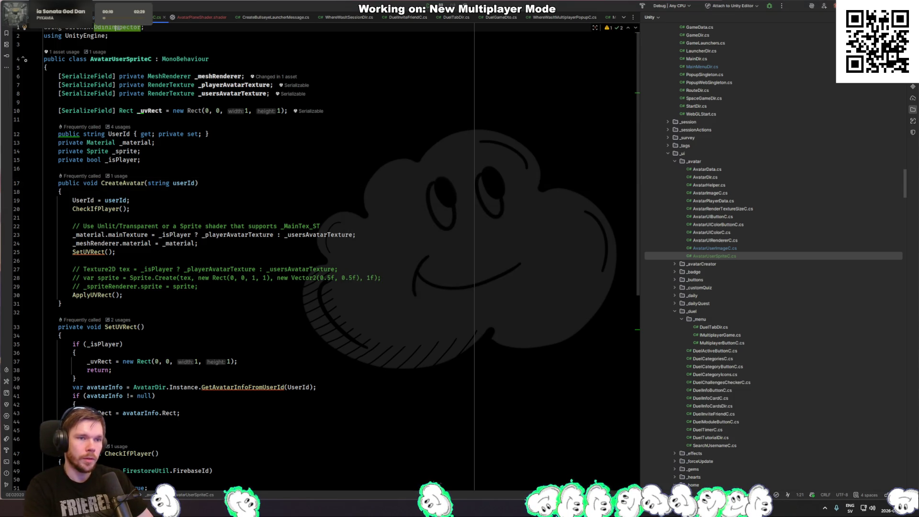
pyautogui.moveTo(225, 279); pyautogui.dragTo(263, 249)
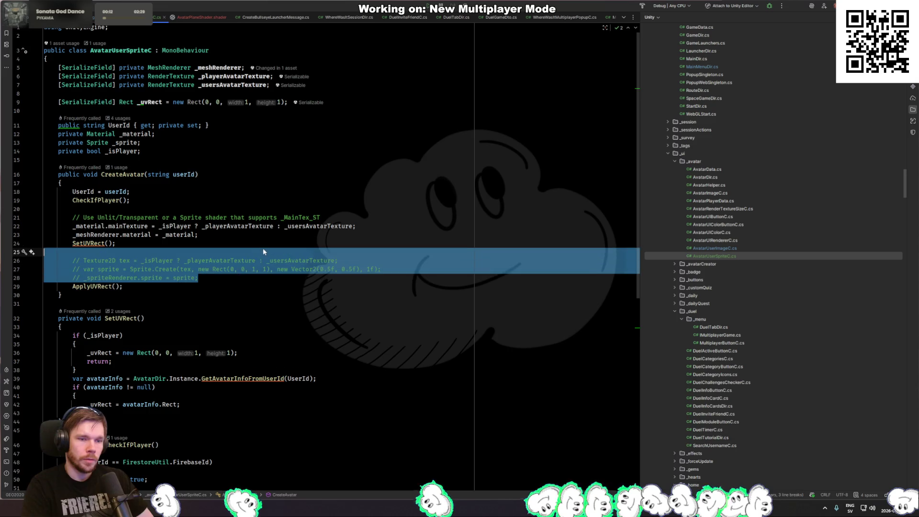
pyautogui.press('BackSpace')
pyautogui.press('Up')
pyautogui.press('Up')
pyautogui.press('Up')
pyautogui.hotkey('ctrl', 'x')
pyautogui.scroll(-10, 364, 255)
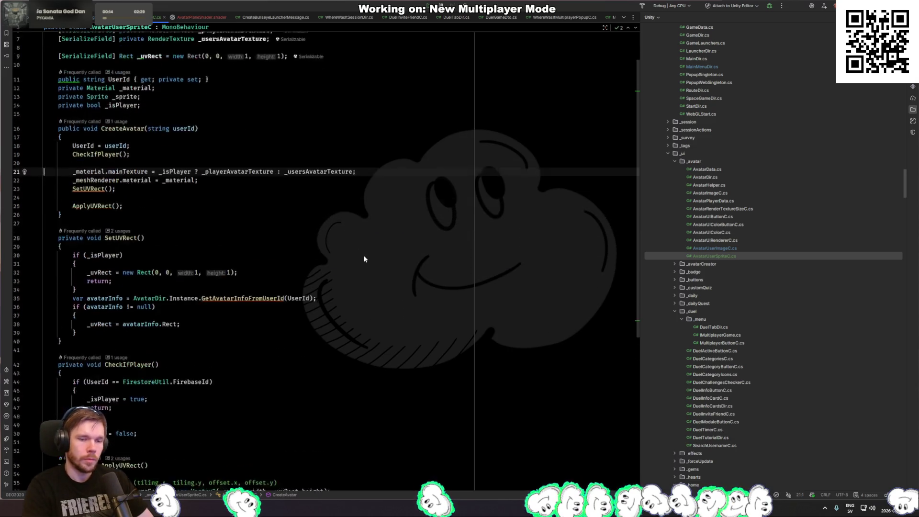
pyautogui.hotkey('alt', 'Tab')
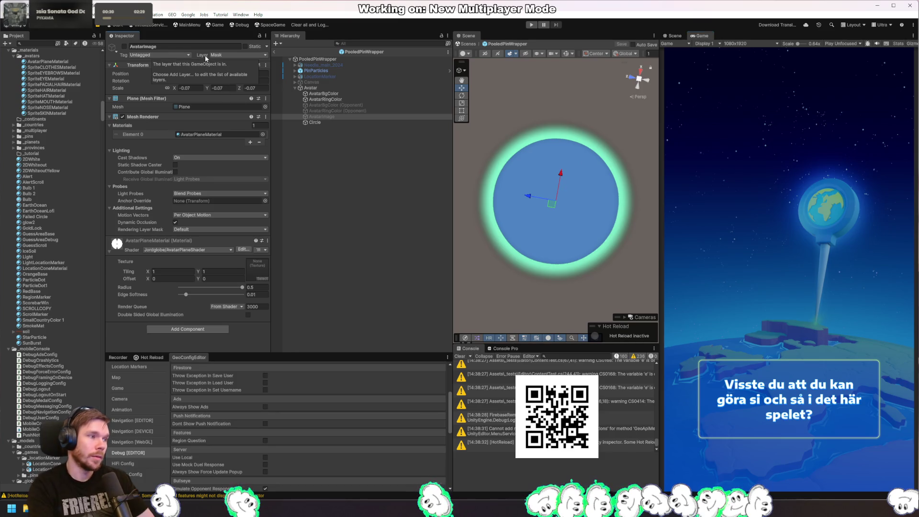
# Step: Assign the red character image as the avatar plane material's texture
pyautogui.click(261, 279)
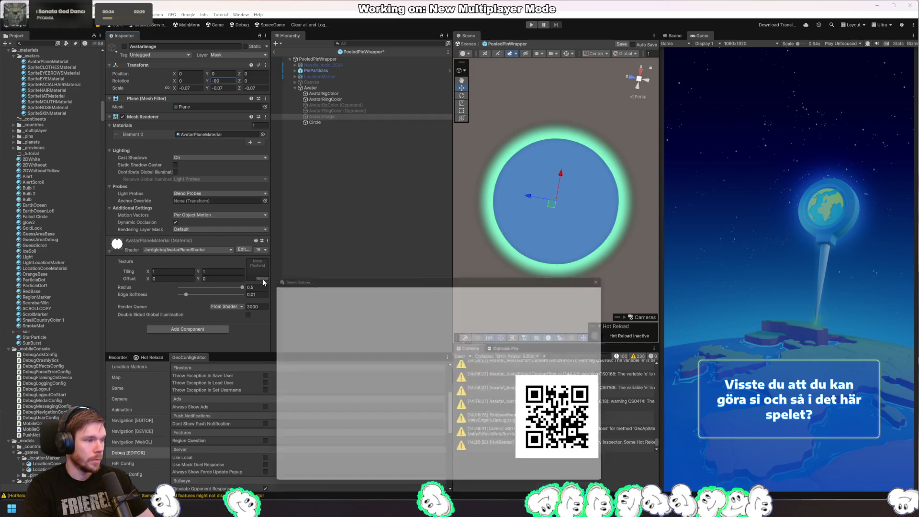
pyautogui.doubleClick(468, 314)
pyautogui.moveTo(504, 260)
pyautogui.mouseDown()
pyautogui.moveTo(531, 230)
pyautogui.moveTo(546, 239)
pyautogui.moveTo(566, 162)
pyautogui.moveTo(576, 176)
pyautogui.mouseUp()
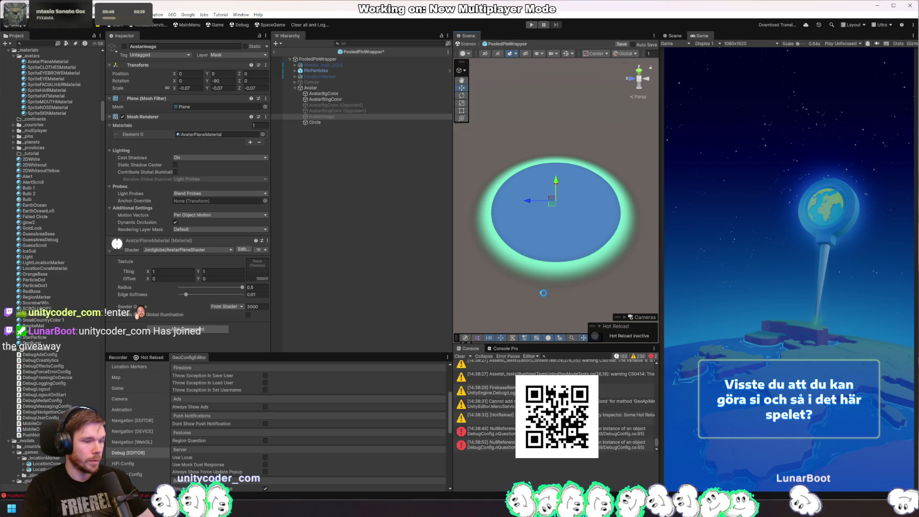
# Step: Save the PooledPinWrapper prefab, adjust the plane's X position, and start Play mode
pyautogui.hotkey('ctrl', 's')
pyautogui.click(190, 74)
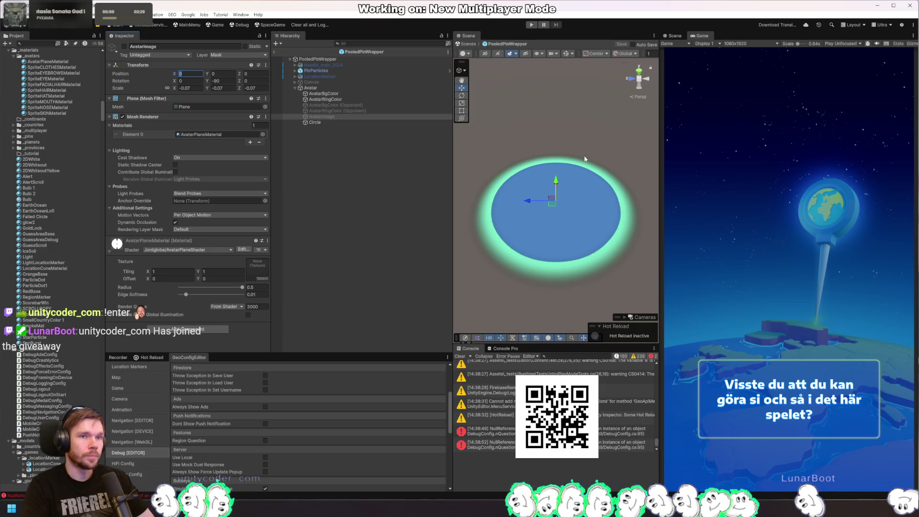
pyautogui.press('Return')
pyautogui.click(532, 25)
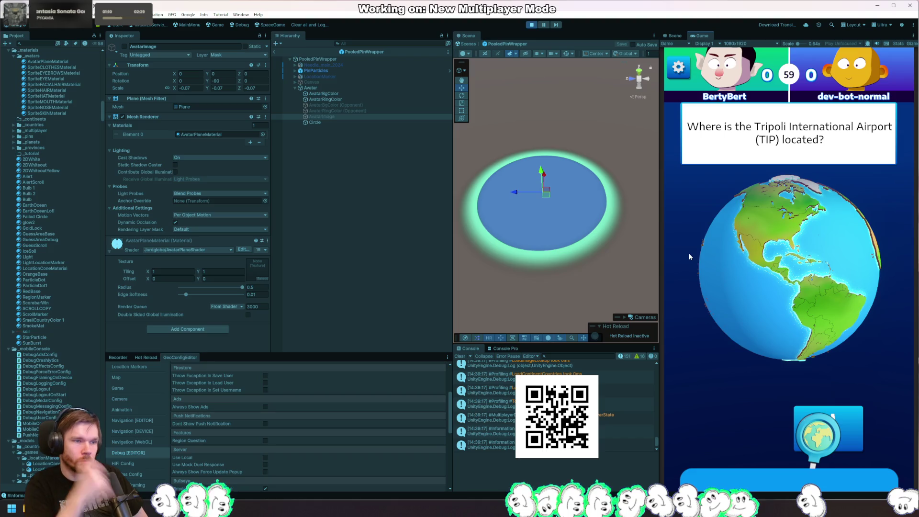
# Step: Spin the globe toward Asia and Africa, then open the NullReferenceException's failing script line
pyautogui.moveTo(849, 241); pyautogui.dragTo(768, 266)
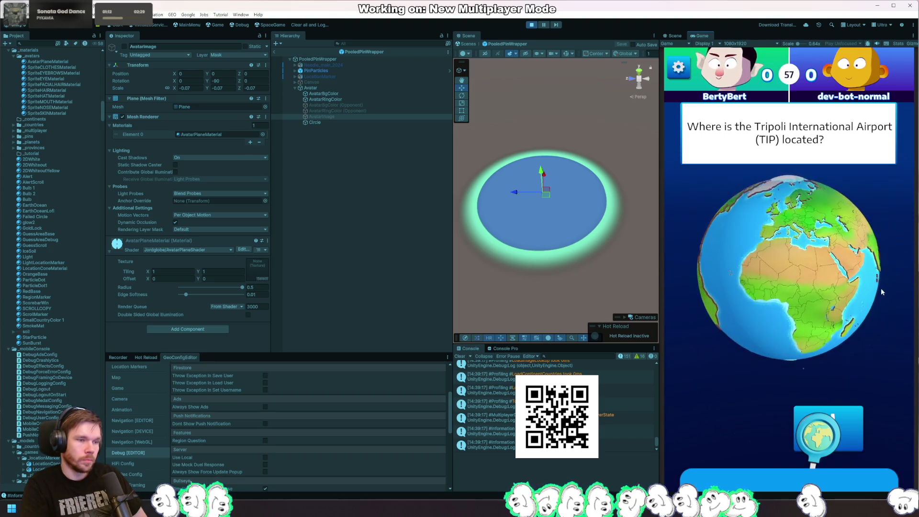
pyautogui.moveTo(884, 289); pyautogui.dragTo(815, 295)
pyautogui.moveTo(728, 268)
pyautogui.mouseDown()
pyautogui.moveTo(807, 277)
pyautogui.moveTo(807, 377)
pyautogui.mouseUp()
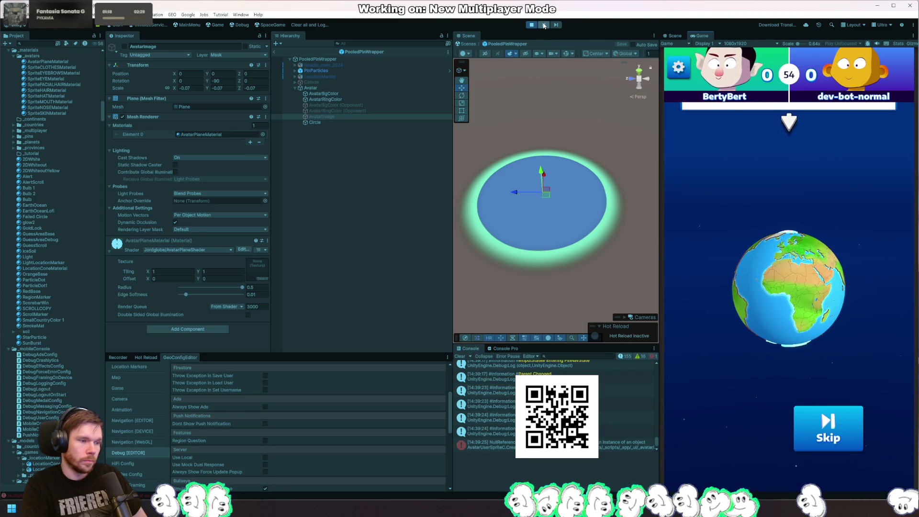
pyautogui.click(562, 418)
pyautogui.click(560, 467)
# Step: Trace the _material field's uses and declaration in AvatarUserSpriteC
pyautogui.click(86, 198)
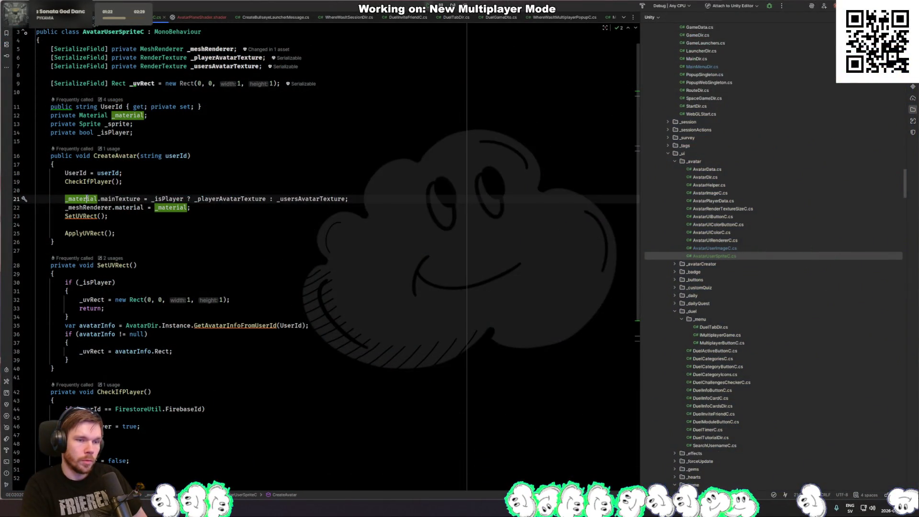
pyautogui.moveTo(87, 197)
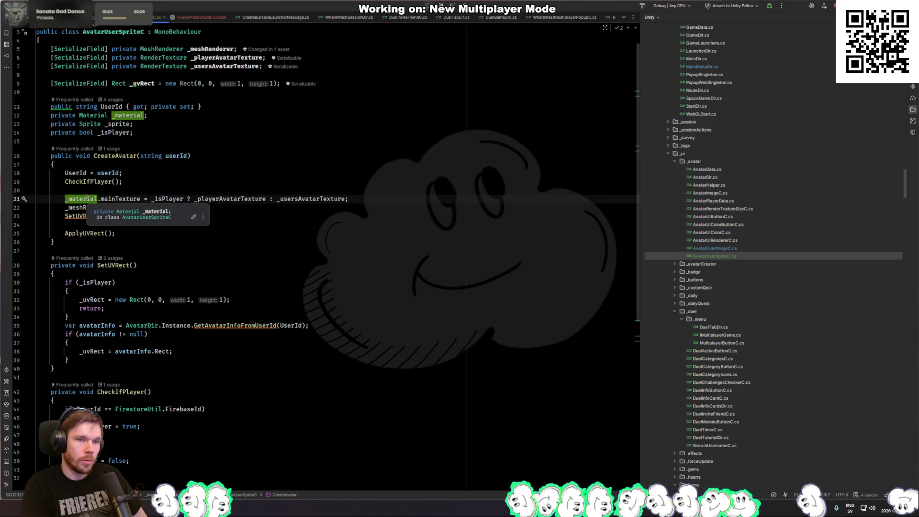
pyautogui.click(192, 206)
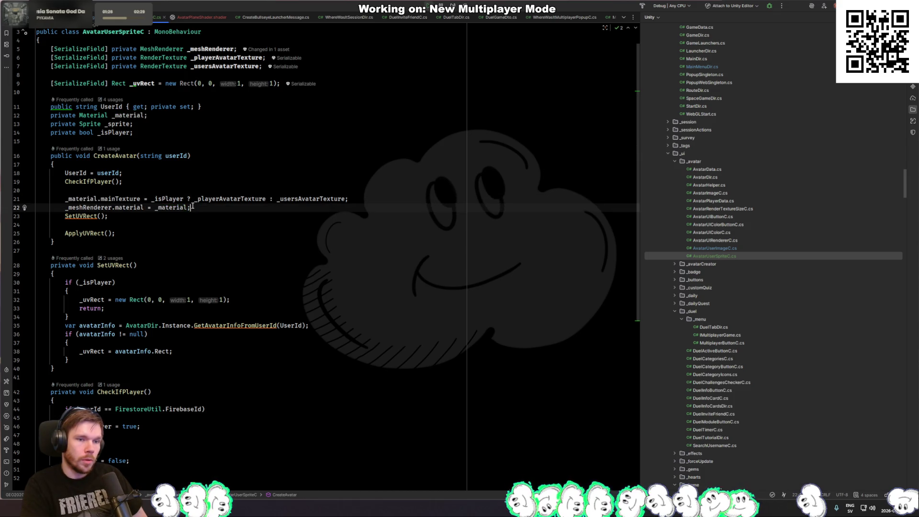
pyautogui.click(70, 115)
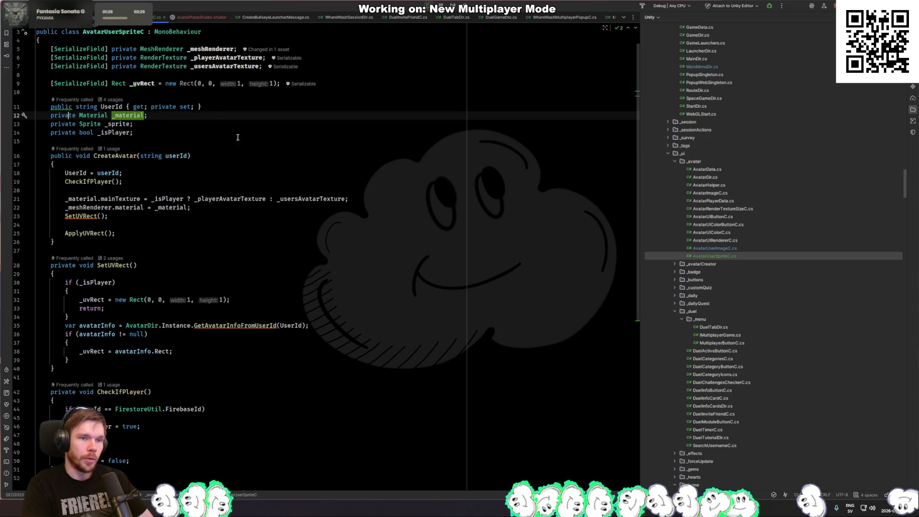
pyautogui.click(151, 191)
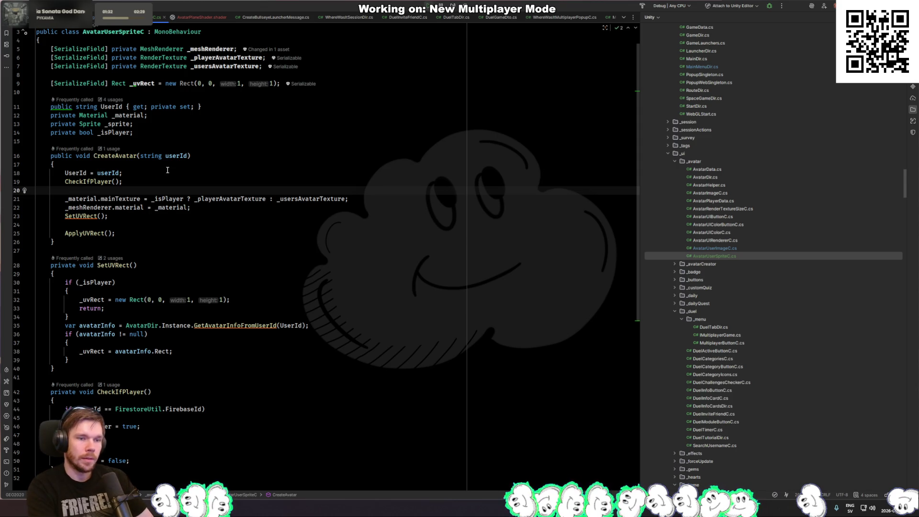
pyautogui.write('_m')
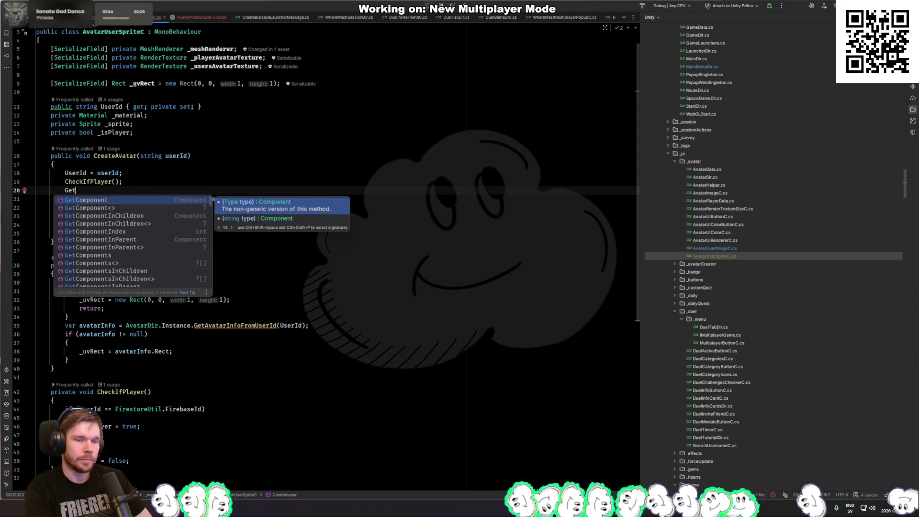
pyautogui.press('BackSpace')
pyautogui.press('BackSpace')
# Step: Add [SerializeField] to _material and move it up with the other fields
pyautogui.press('Up')
pyautogui.press('Up')
pyautogui.press('Up')
pyautogui.press('Up')
pyautogui.press('Up')
pyautogui.press('Home')
pyautogui.write('[serializeFiel')
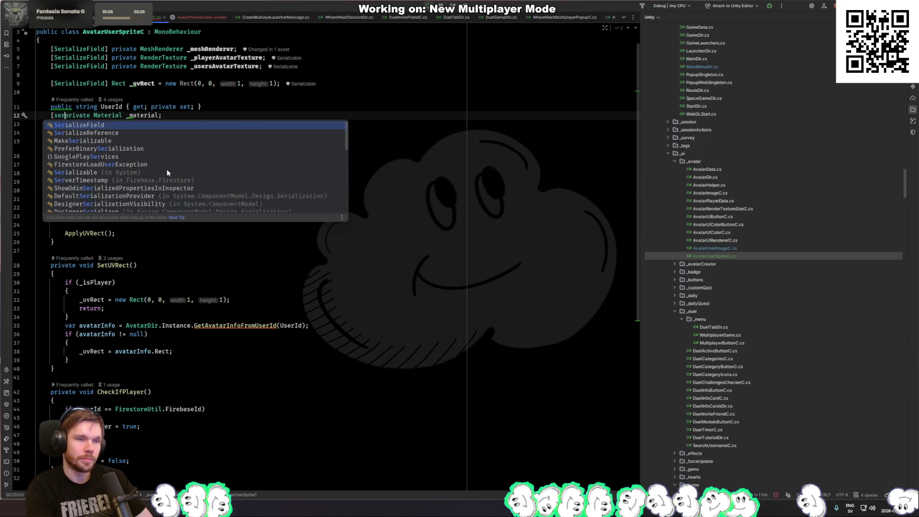
pyautogui.write('d]')
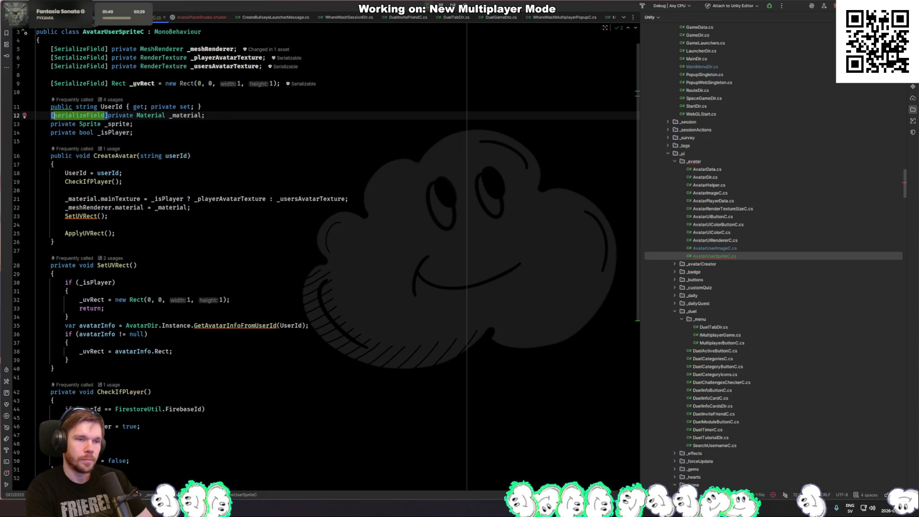
pyautogui.hotkey('alt', 'shift', 'Up')
pyautogui.hotkey('alt', 'shift', 'Up')
pyautogui.hotkey('alt', 'shift', 'Up')
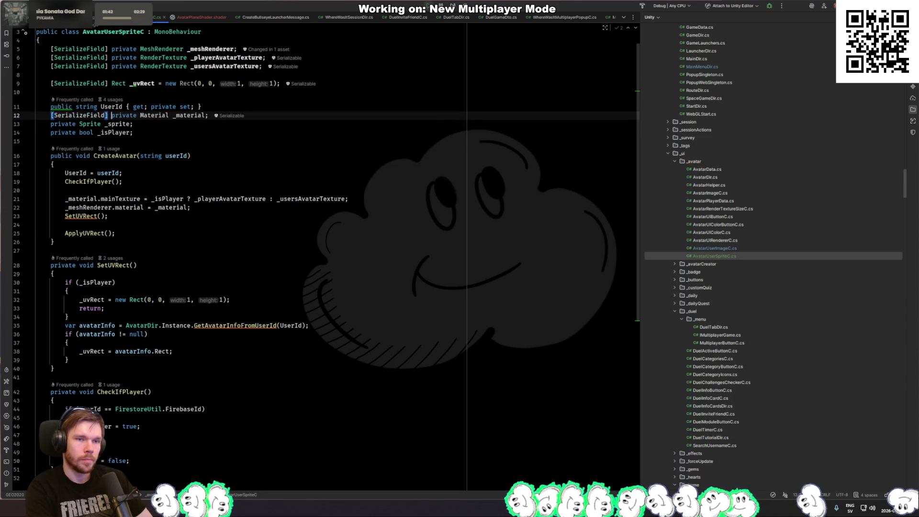
pyautogui.click(202, 209)
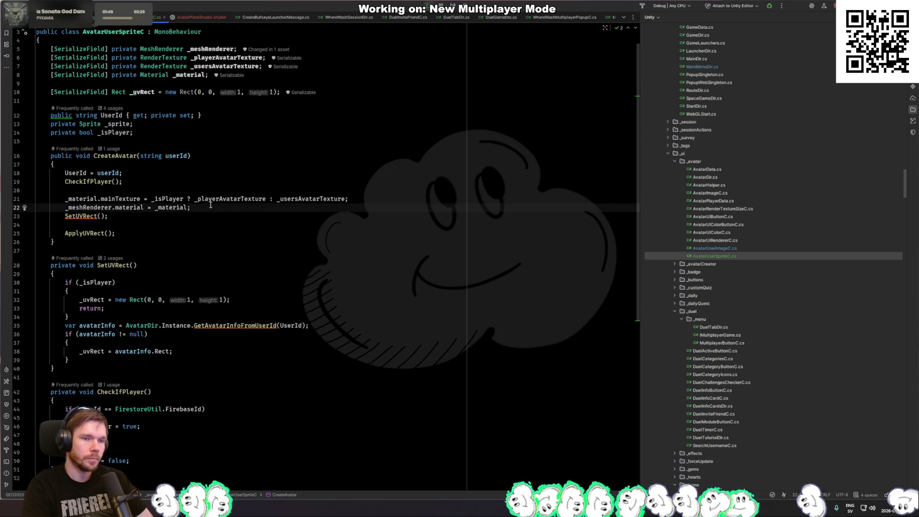
# Step: Check the mainTexture assignment, then move _material back below UserId and undo [SerializeField]
pyautogui.scroll(-8, 216, 209)
pyautogui.scroll(9, 213, 212)
pyautogui.click(113, 246)
pyautogui.click(121, 218)
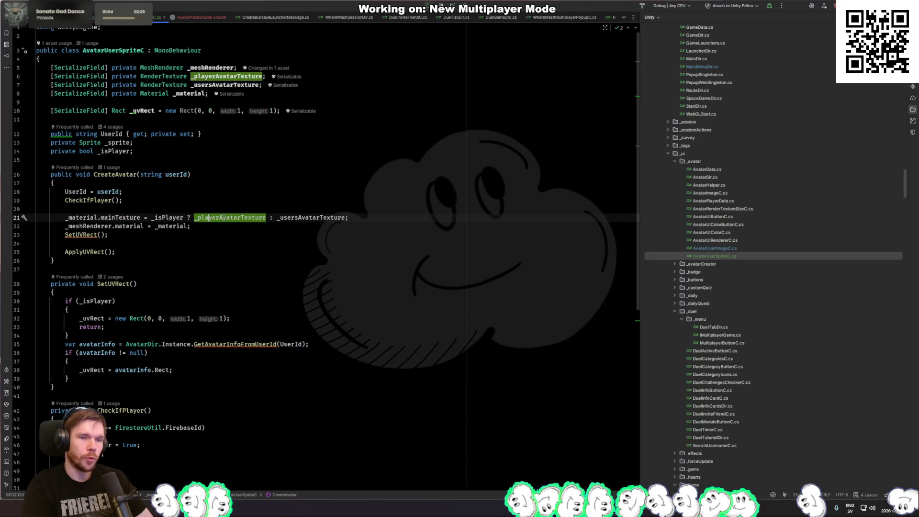
pyautogui.hotkey('ctrl', 'shift', 'Down')
pyautogui.hotkey('ctrl', 'shift', 'Down')
pyautogui.hotkey('ctrl', 'z')
pyautogui.hotkey('ctrl', 'z')
pyautogui.hotkey('ctrl', 'z')
pyautogui.hotkey('ctrl', 'z')
pyautogui.hotkey('ctrl', 'z')
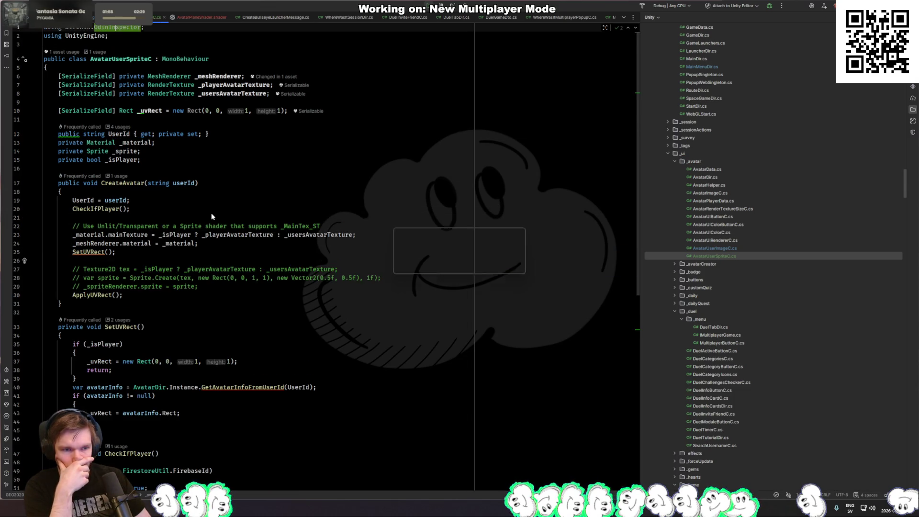
# Step: Revert the CreateAvatar method name back to CreateSprite
pyautogui.press('Return')
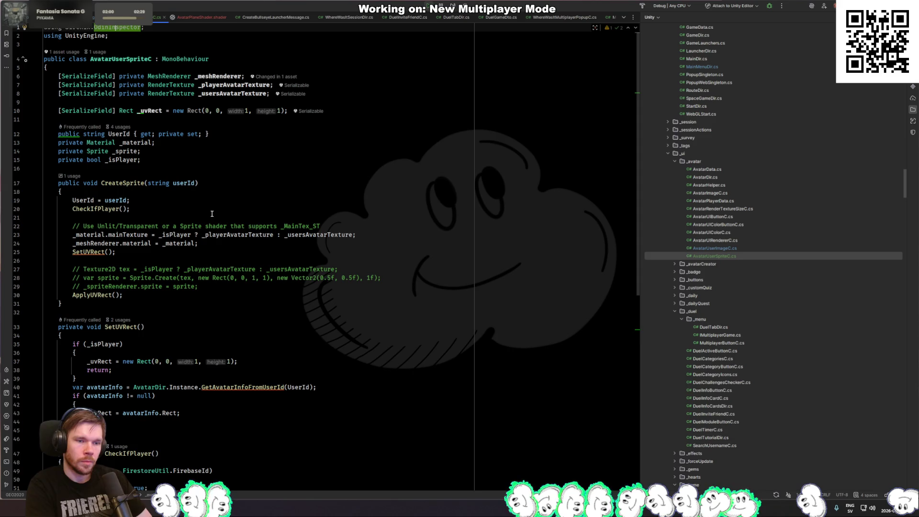
pyautogui.hotkey('ctrl', 'z')
pyautogui.hotkey('ctrl', 'z')
pyautogui.hotkey('ctrl', 'z')
pyautogui.hotkey('ctrl', 'z')
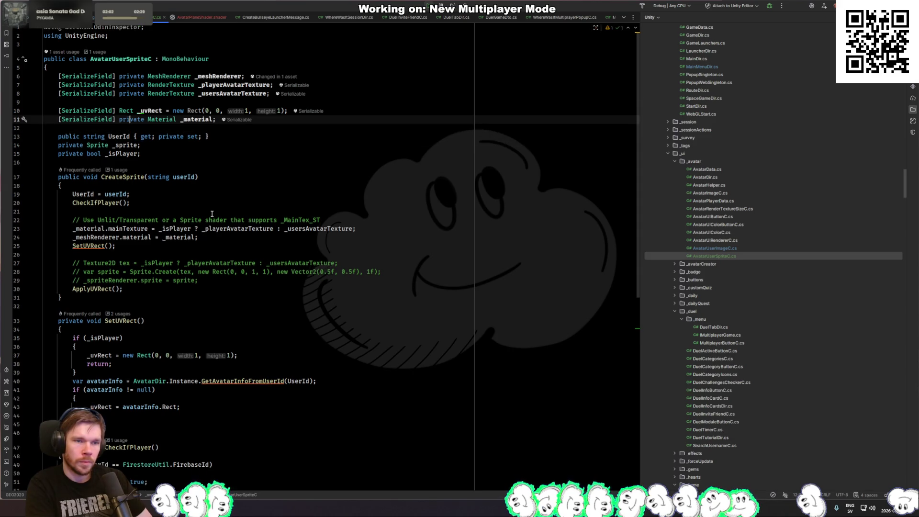
pyautogui.hotkey('ctrl', 'z')
pyautogui.hotkey('ctrl', 'z')
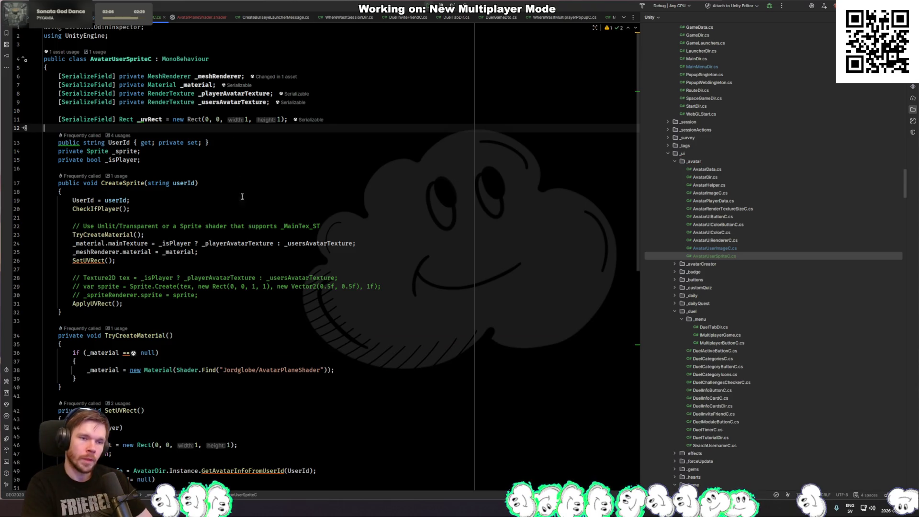
# Step: Move the material creation into a TryCreateMaterial method after the ApplyUVRect call
pyautogui.click(125, 304)
pyautogui.press('Return')
pyautogui.write('_m')
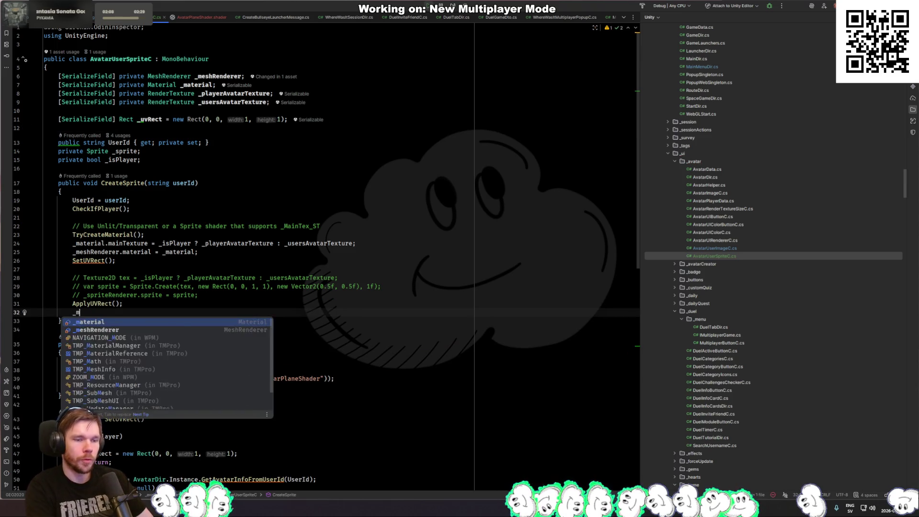
pyautogui.write('aterial.dis')
pyautogui.press('BackSpace')
pyautogui.press('BackSpace')
pyautogui.press('BackSpace')
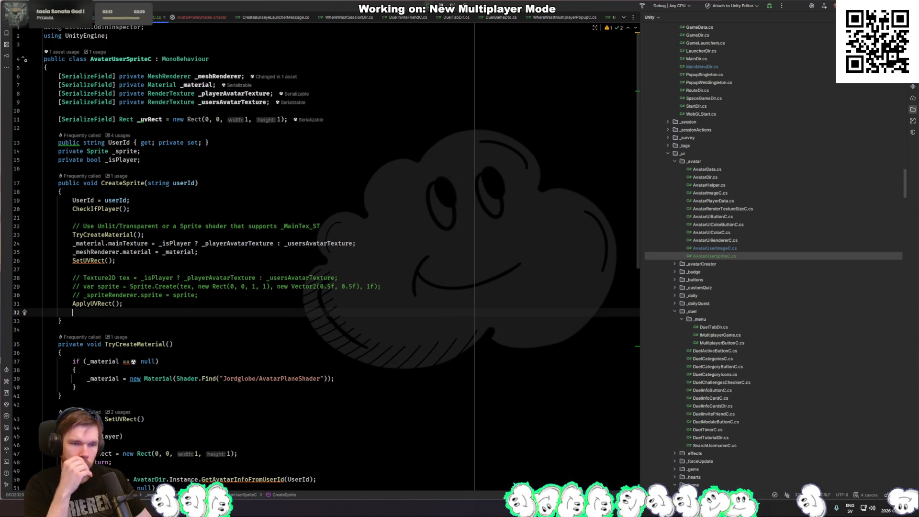
pyautogui.press('BackSpace')
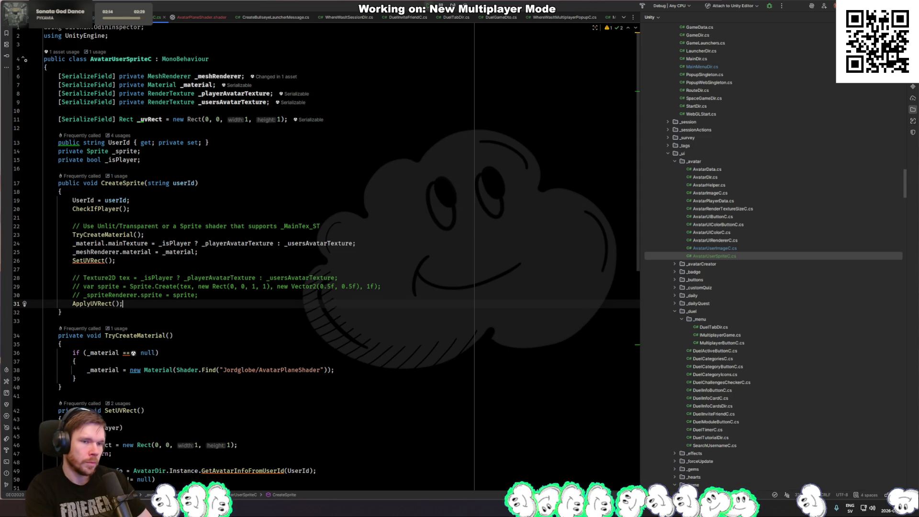
# Step: Delete the unused Sirenix.OdinInspector using line and return to Unity
pyautogui.click(129, 28)
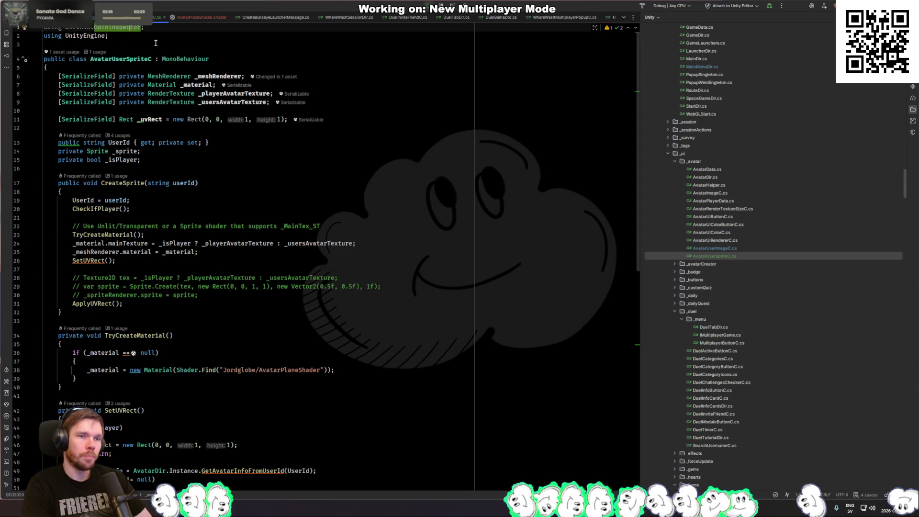
pyautogui.hotkey('ctrl', 'x')
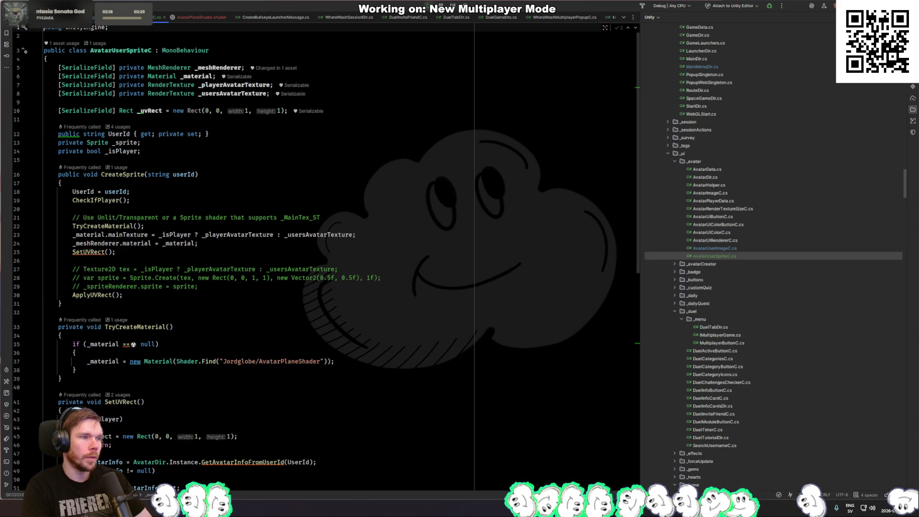
pyautogui.hotkey('alt', 'Tab')
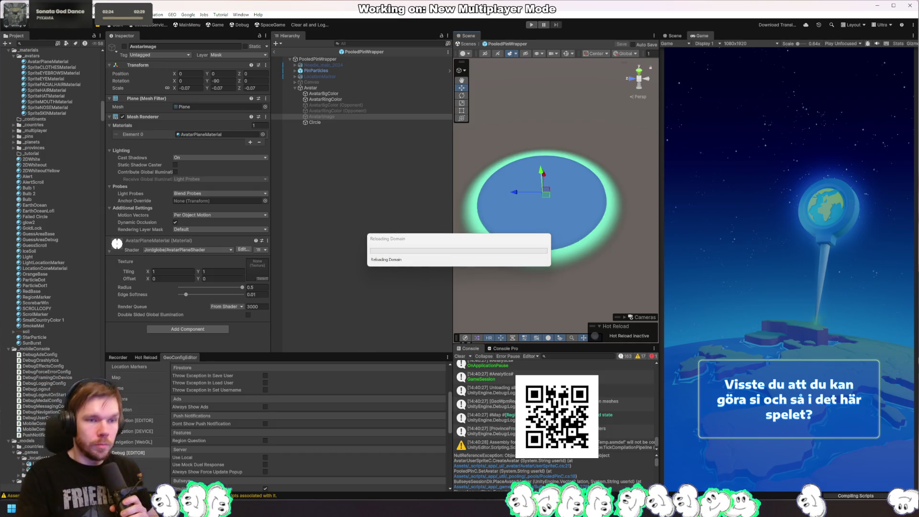
# Step: Unserialize _material, move it below _sprite, and add a blank line after UserId
pyautogui.hotkey('alt', 'Tab')
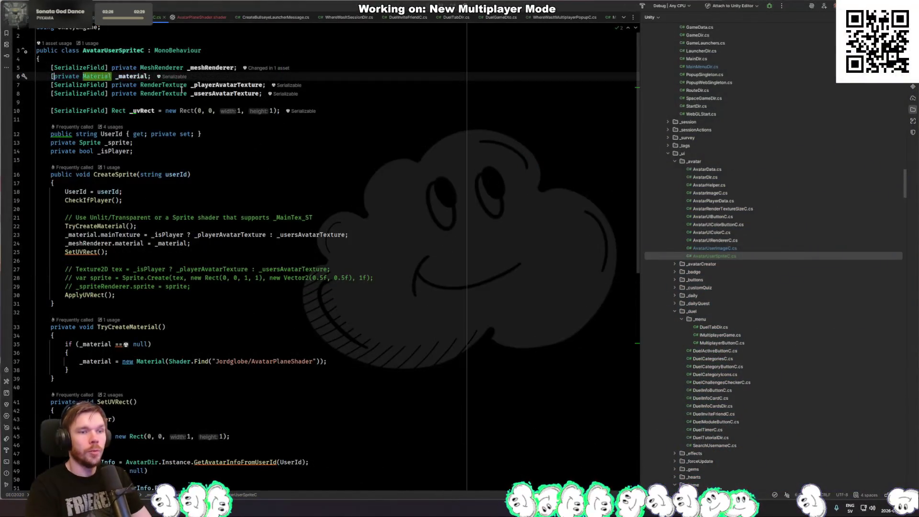
pyautogui.hotkey('ctrl', 'z')
pyautogui.hotkey('alt', 'shift', 'Down')
pyautogui.hotkey('alt', 'shift', 'Down')
pyautogui.hotkey('alt', 'shift', 'Down')
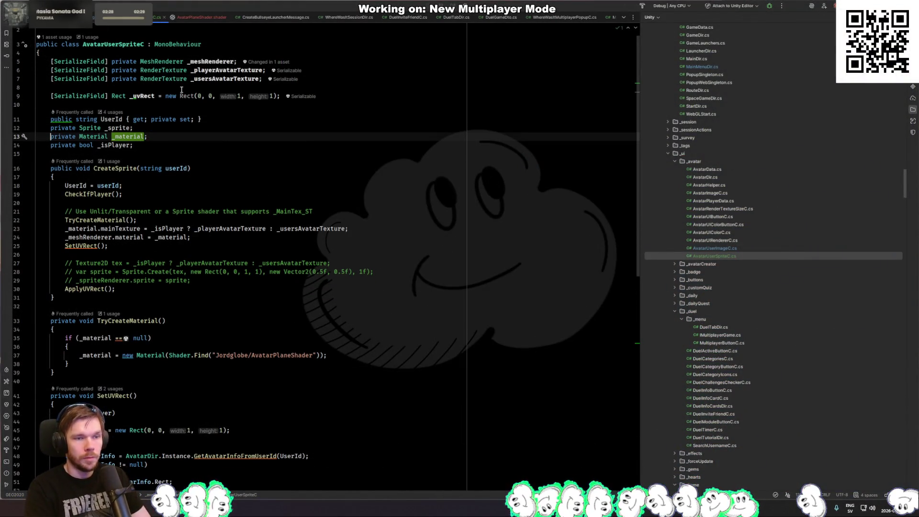
pyautogui.click(227, 121)
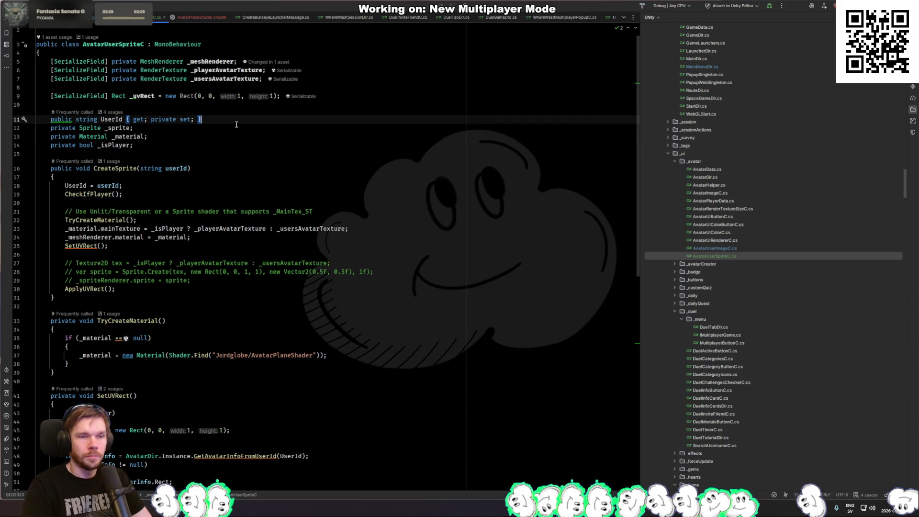
pyautogui.press('Return')
# Step: Make _uvRect a plain private field after _material and remove the extra blank line
pyautogui.click(123, 97)
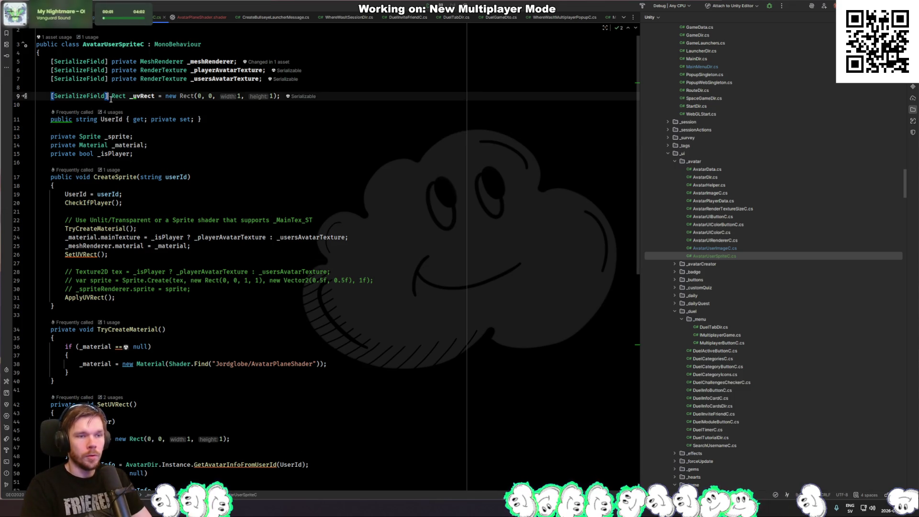
pyautogui.hotkey('ctrl', 'shift', 'Left')
pyautogui.press('BackSpace')
pyautogui.press('Down')
pyautogui.hotkey('alt', 'shift', 'Down')
pyautogui.press('Down')
pyautogui.press('Up')
pyautogui.press('Up')
pyautogui.press('Up')
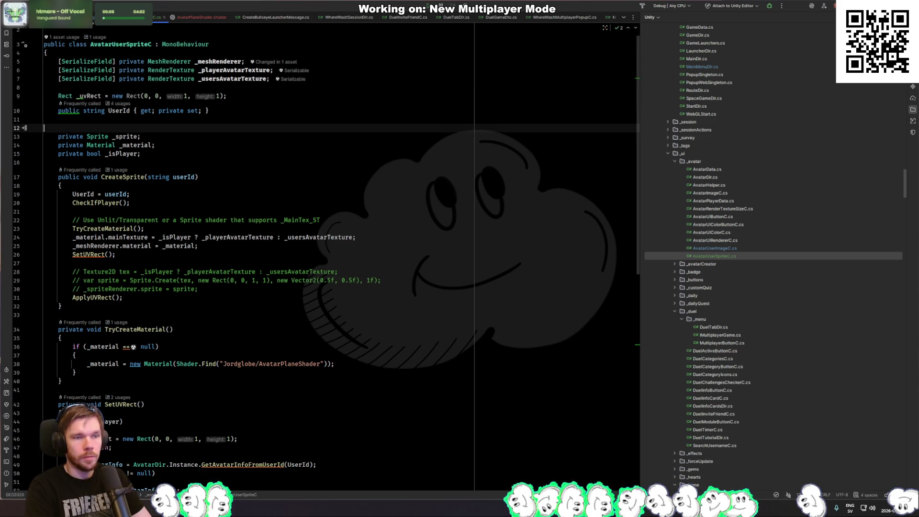
pyautogui.hotkey('alt', 'shift', 'Down')
pyautogui.hotkey('alt', 'shift', 'Down')
pyautogui.hotkey('alt', 'shift', 'Down')
pyautogui.hotkey('alt', 'shift', 'Down')
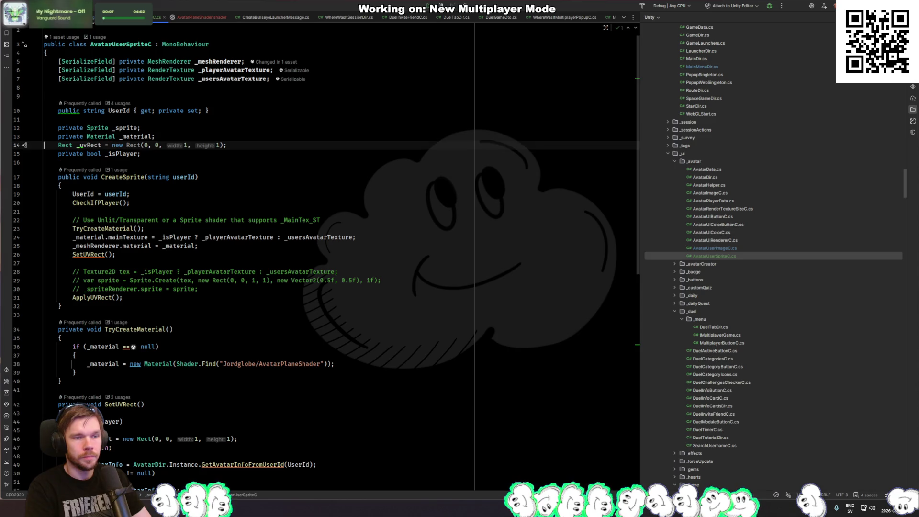
pyautogui.press('Home')
pyautogui.write('private')
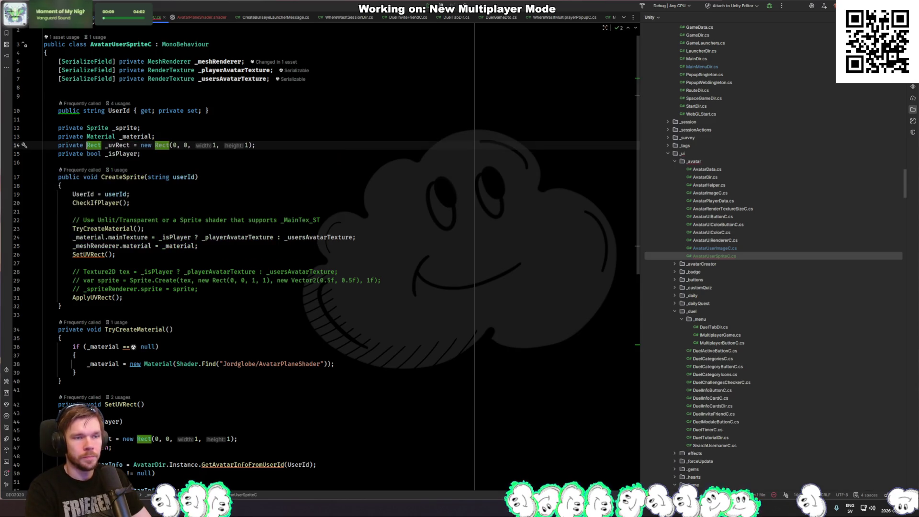
pyautogui.click(161, 97)
pyautogui.press('BackSpace')
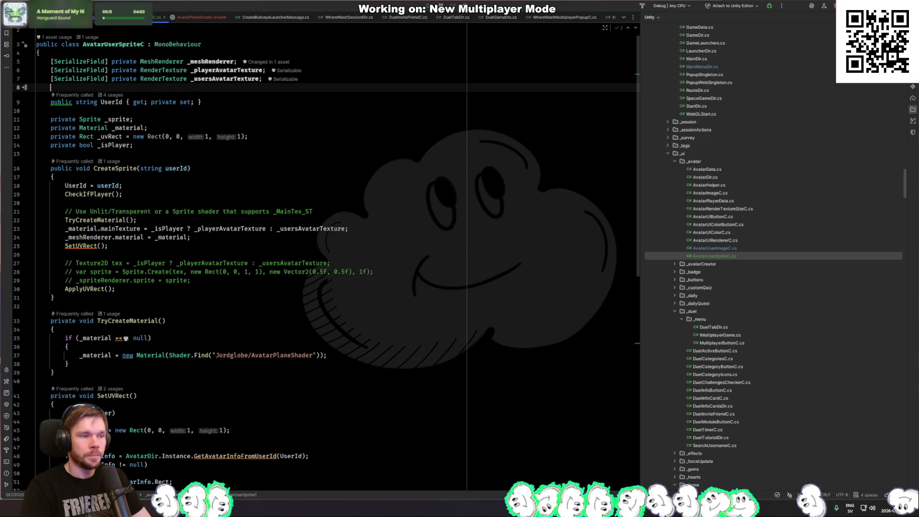
pyautogui.hotkey('alt', 'Tab')
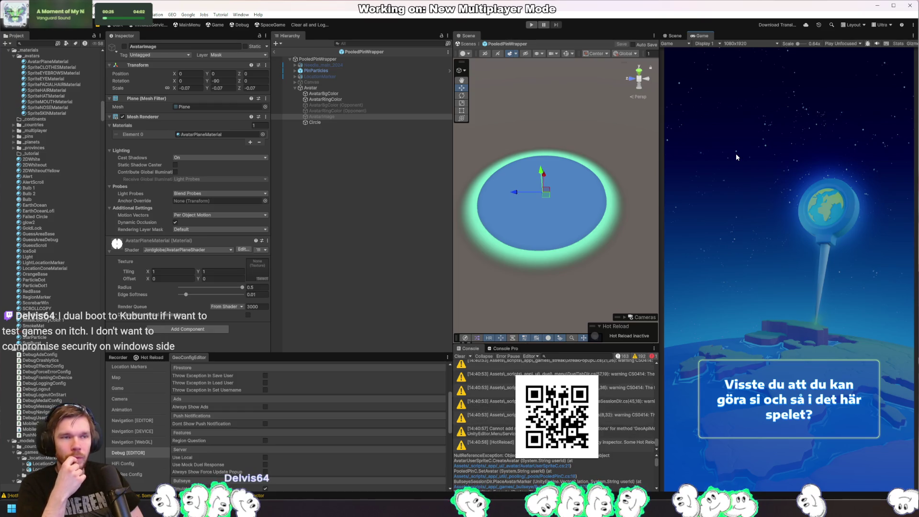
# Step: Enter Play mode and play a bot match until the Gaza City round result appears
pyautogui.click(532, 25)
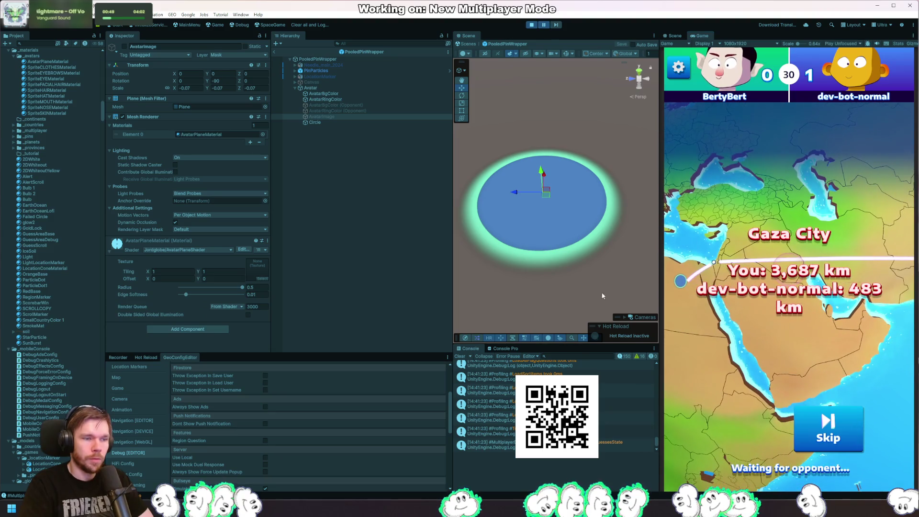
# Step: Leave the prefab, find the pin on the map, and enable and frame its AvatarImage
pyautogui.click(275, 51)
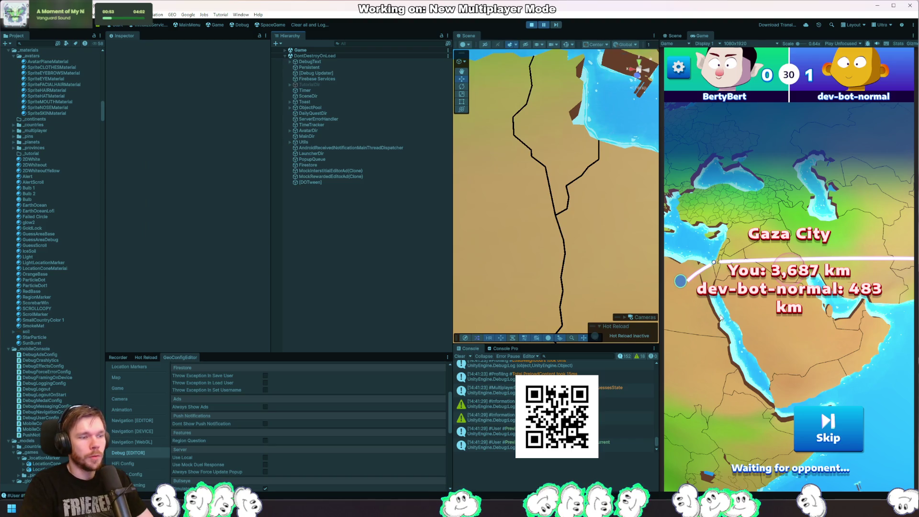
pyautogui.scroll(-3, 611, 272)
pyautogui.moveTo(610, 272)
pyautogui.mouseDown()
pyautogui.moveTo(577, 185)
pyautogui.moveTo(565, 194)
pyautogui.mouseUp()
pyautogui.scroll(-8, 577, 185)
pyautogui.scroll(6, 561, 191)
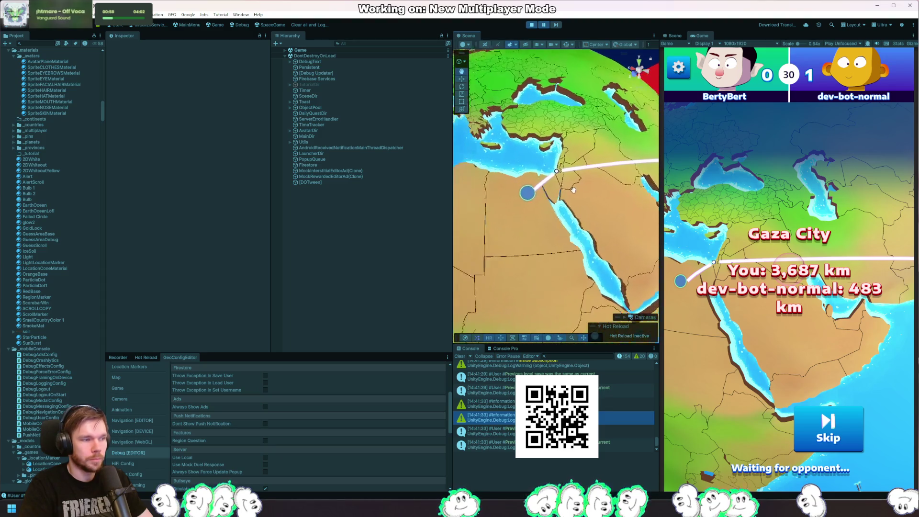
pyautogui.scroll(5, 561, 191)
pyautogui.rightClick(549, 193)
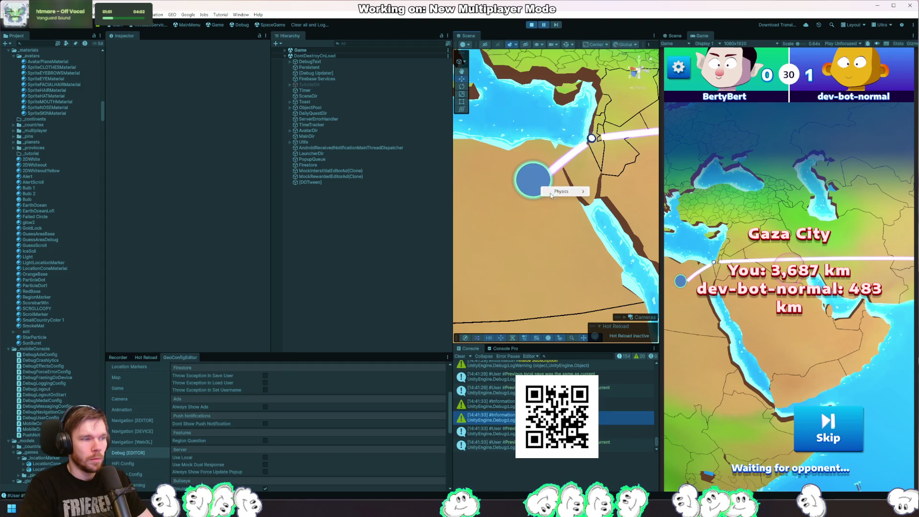
pyautogui.click(538, 181)
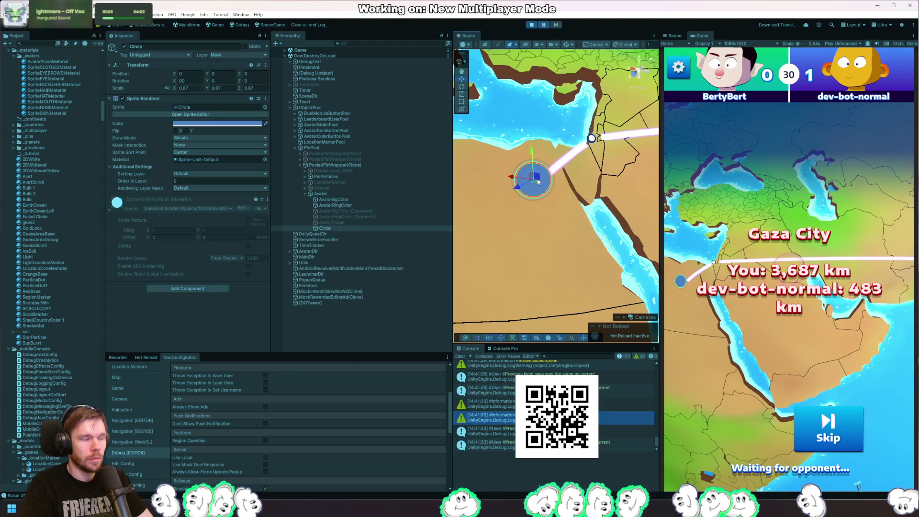
pyautogui.click(331, 222)
pyautogui.click(124, 47)
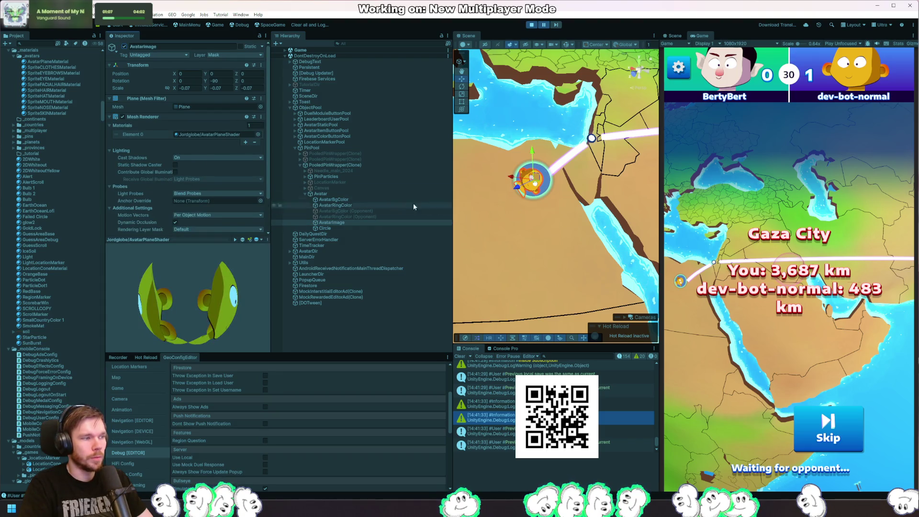
pyautogui.press('f')
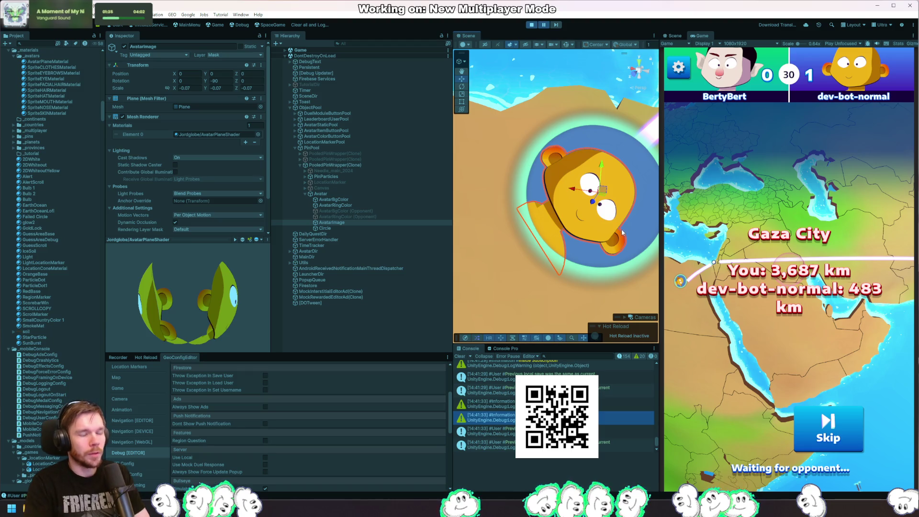
# Step: Rotate AvatarImage to about -34.69 degrees Y, view it, then stop the game
pyautogui.press('f')
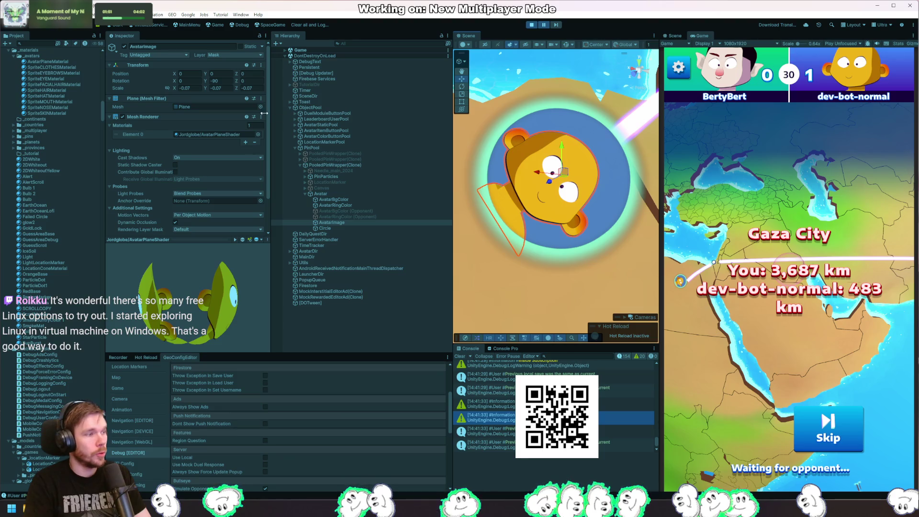
pyautogui.moveTo(207, 84); pyautogui.dragTo(856, 175)
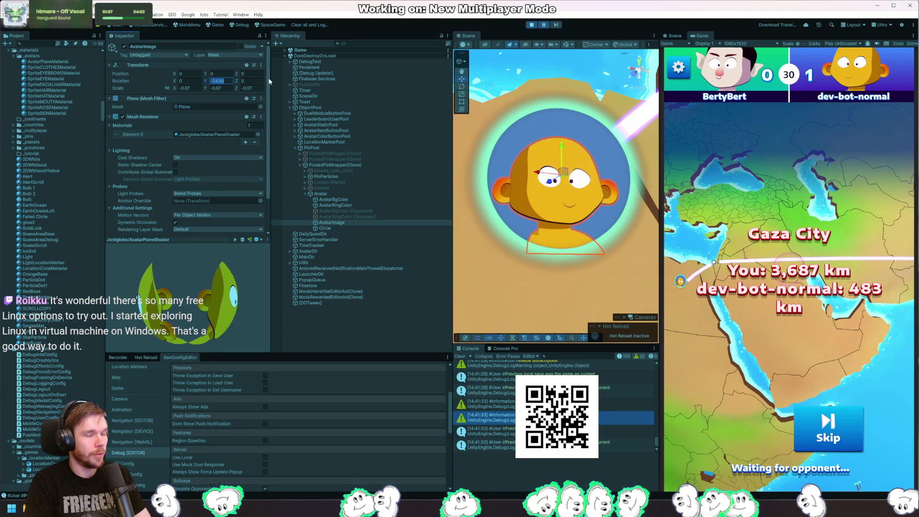
pyautogui.scroll(-5, 650, 224)
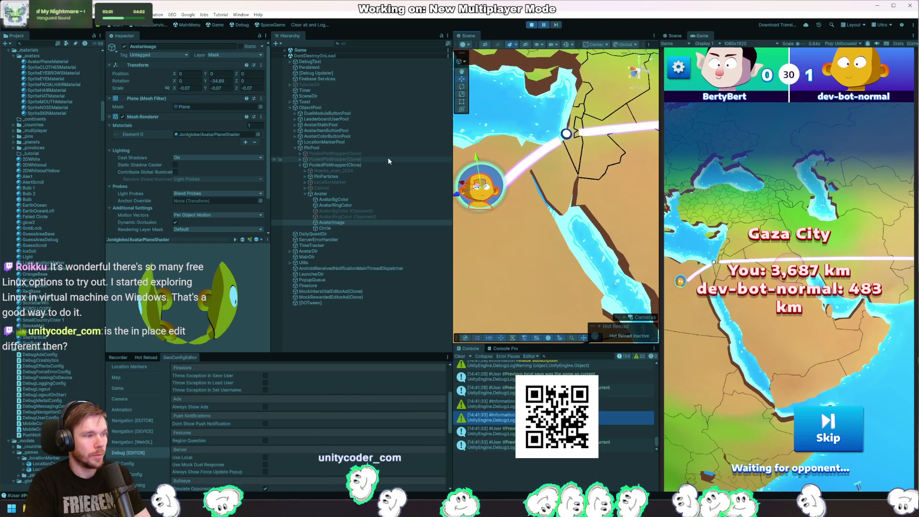
pyautogui.hotkey('ctrl', 'p')
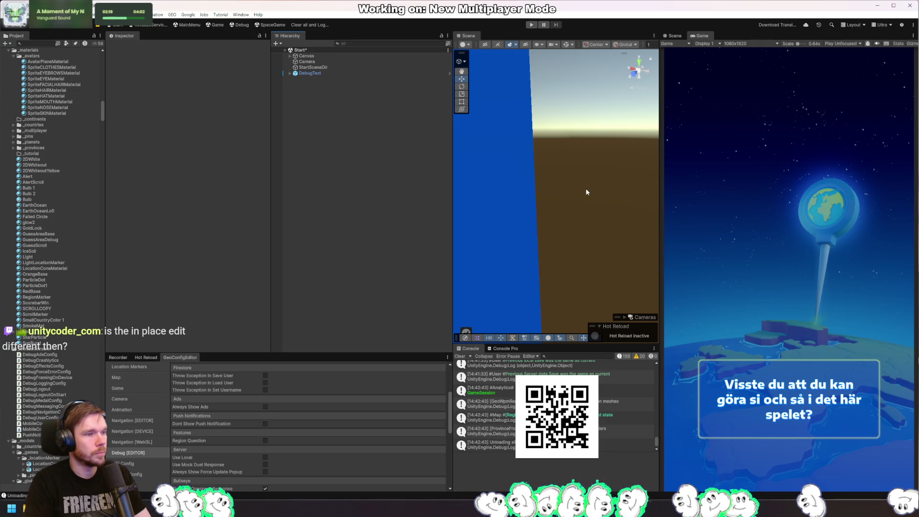
# Step: Start Play mode, open the PooledPinWrapper prefab, and toggle the second view between Scene and Game
pyautogui.click(532, 27)
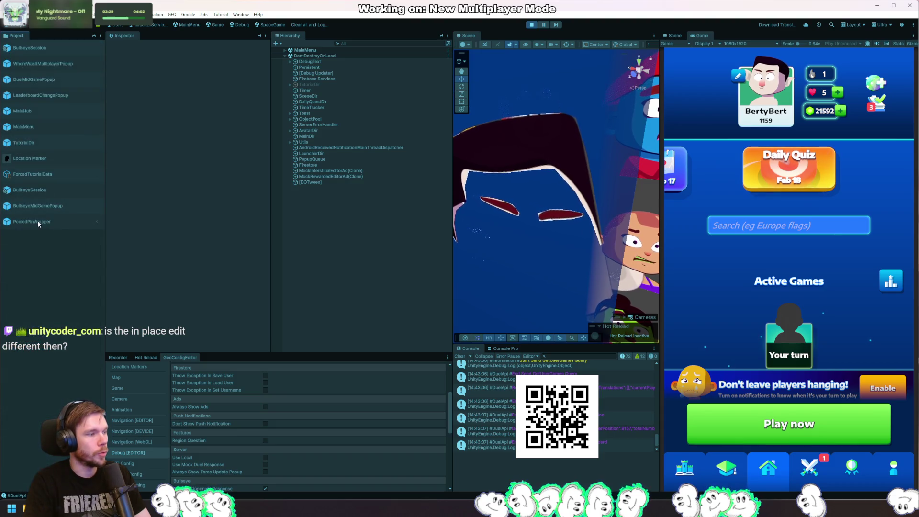
pyautogui.doubleClick(37, 221)
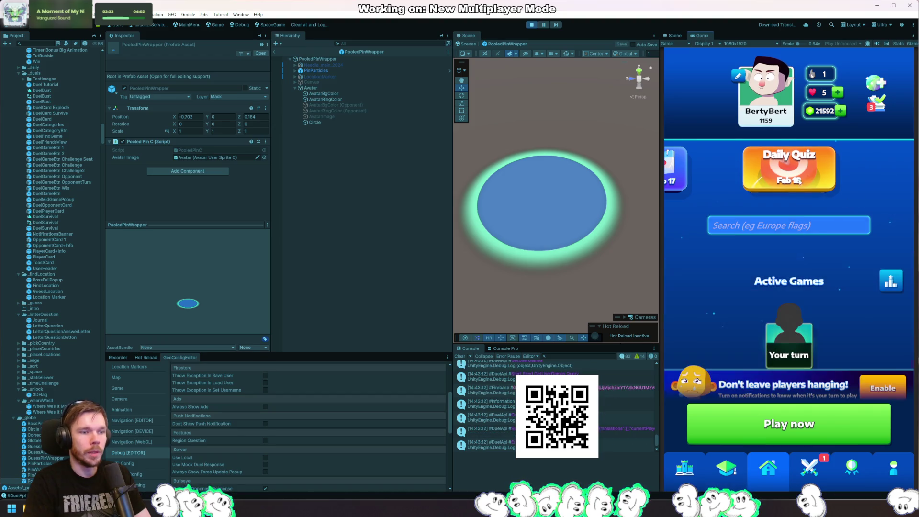
pyautogui.moveTo(868, 295); pyautogui.dragTo(845, 241)
pyautogui.click(673, 36)
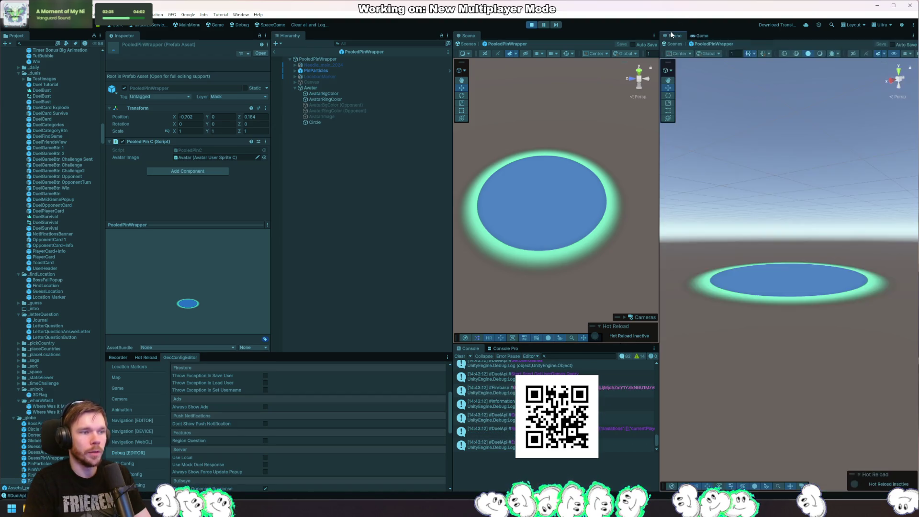
pyautogui.click(703, 35)
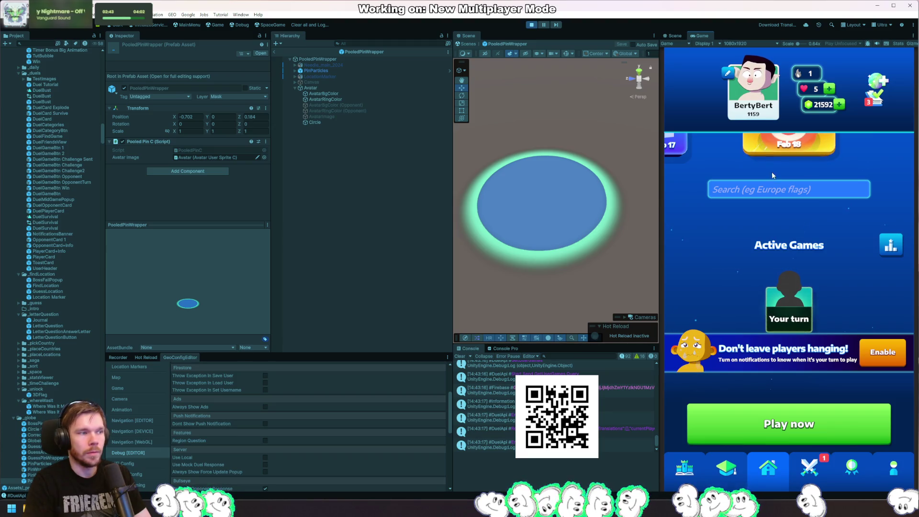
# Step: Refresh the running game's games list, then leave the pin prefab
pyautogui.scroll(-5, 589, 186)
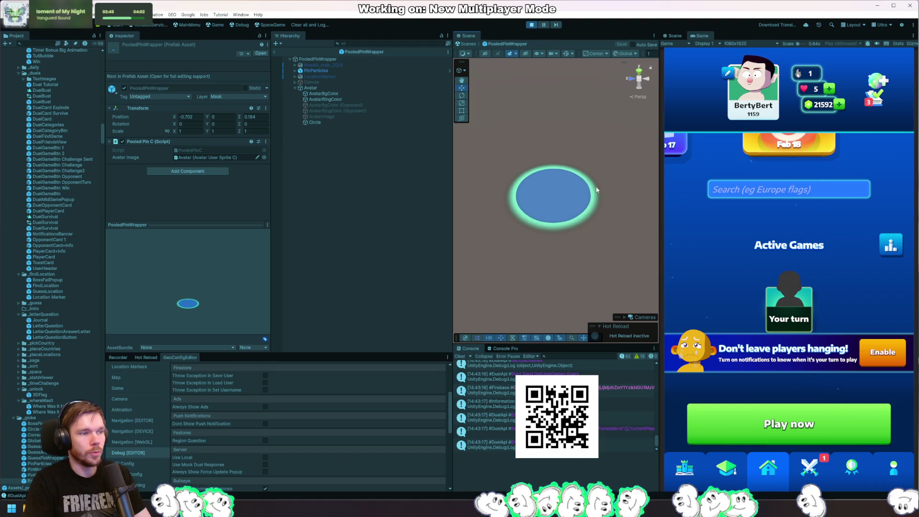
pyautogui.moveTo(841, 217)
pyautogui.mouseDown()
pyautogui.moveTo(835, 153)
pyautogui.moveTo(851, 335)
pyautogui.moveTo(849, 215)
pyautogui.moveTo(850, 280)
pyautogui.mouseUp()
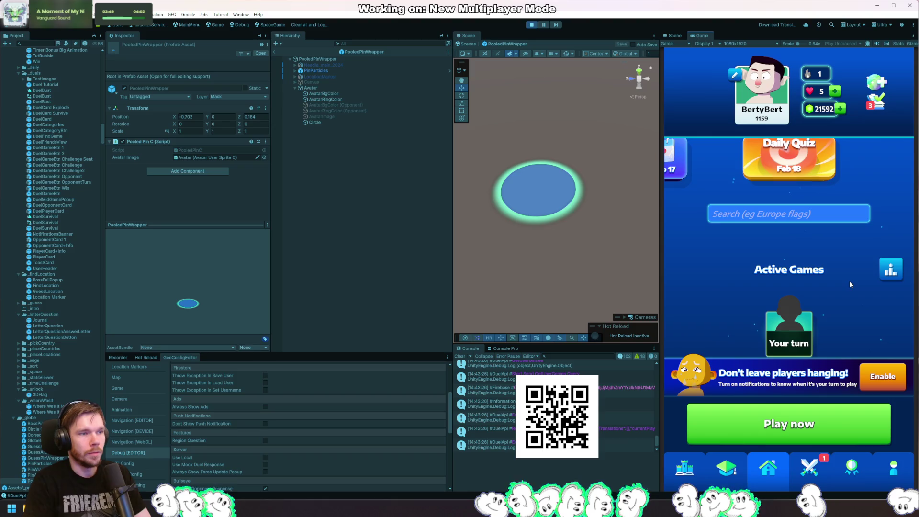
pyautogui.rightClick(701, 36)
pyautogui.moveTo(789, 82)
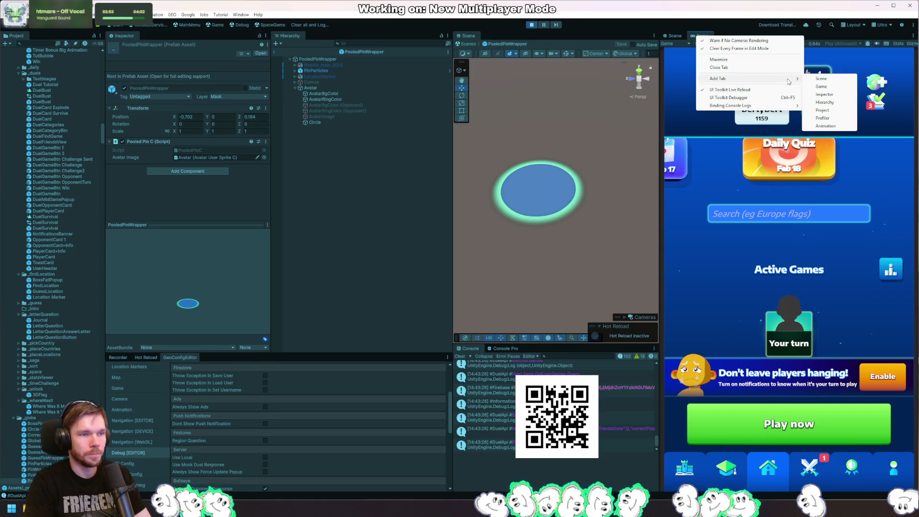
pyautogui.click(789, 343)
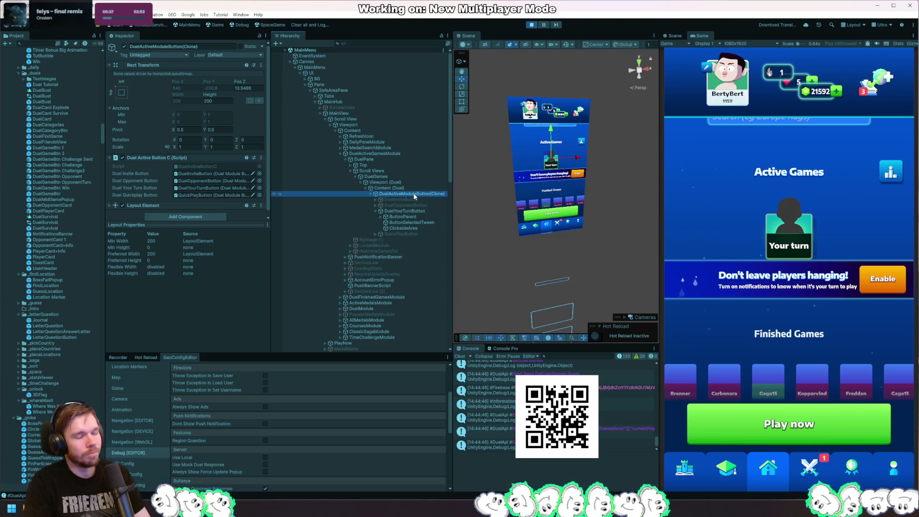
# Step: Check the DuelActiveModuleButton(Clone) context menu, then select DuelYourTurnButton to start the duel
pyautogui.scroll(-12, 411, 196)
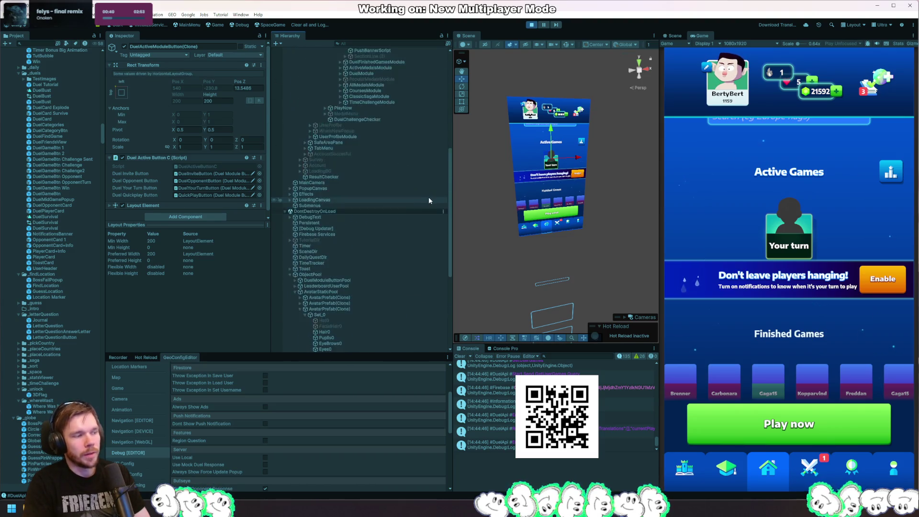
pyautogui.scroll(10, 429, 196)
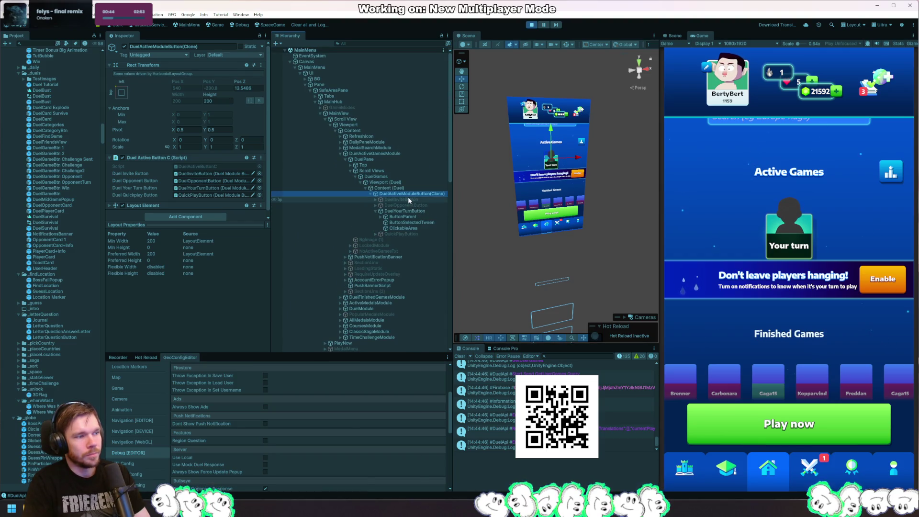
pyautogui.rightClick(402, 195)
pyautogui.moveTo(456, 270)
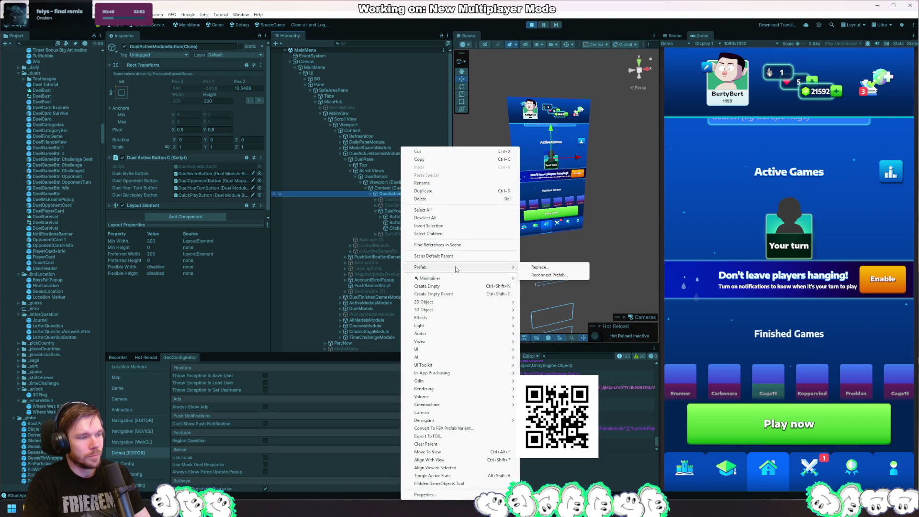
pyautogui.click(384, 195)
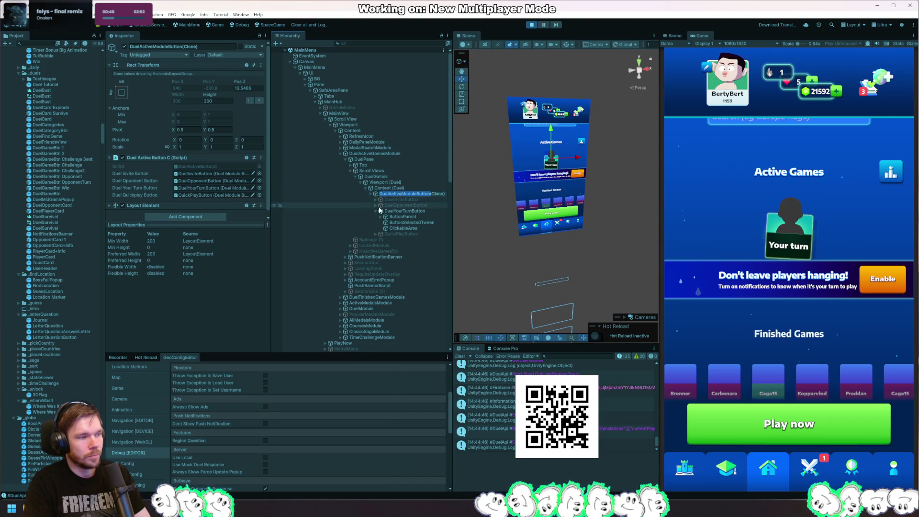
pyautogui.rightClick(392, 195)
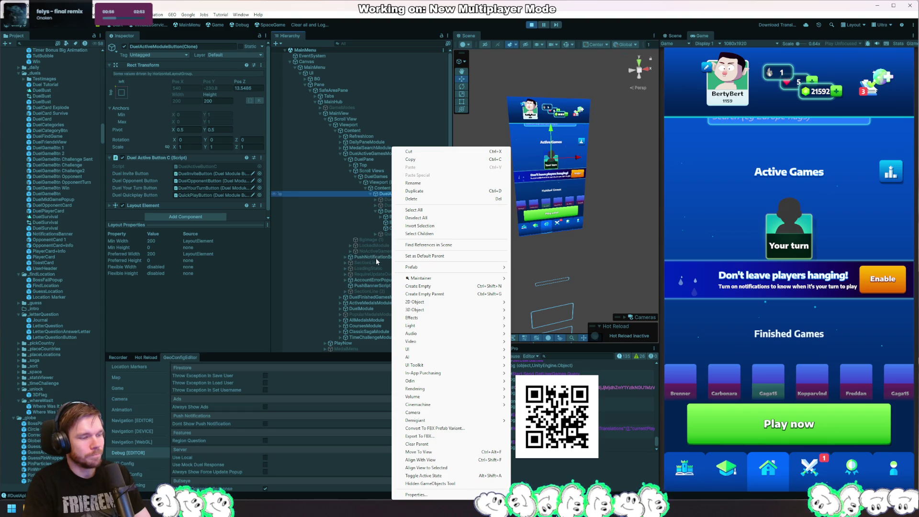
pyautogui.click(376, 258)
pyautogui.click(404, 222)
pyautogui.click(415, 211)
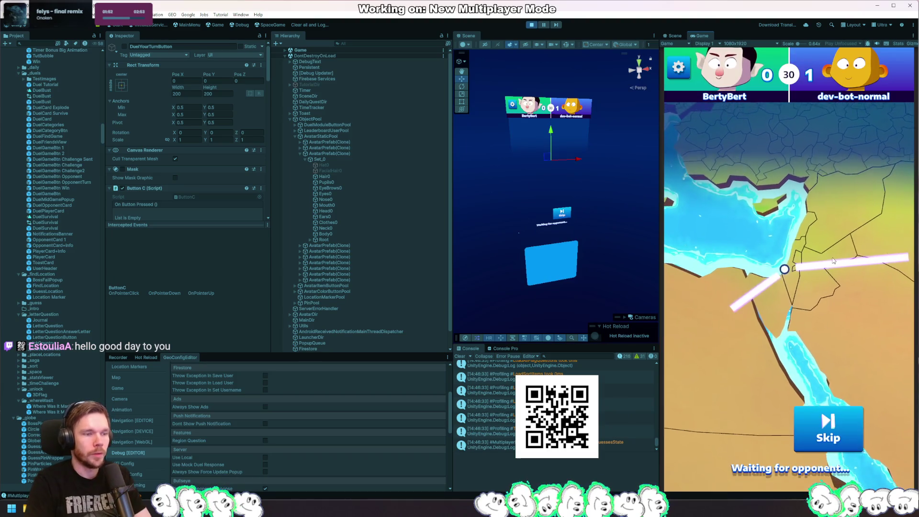
# Step: Enable AvatarImage in PooledPinWrapper with Y rotation -35, then rerun the game
pyautogui.click(531, 24)
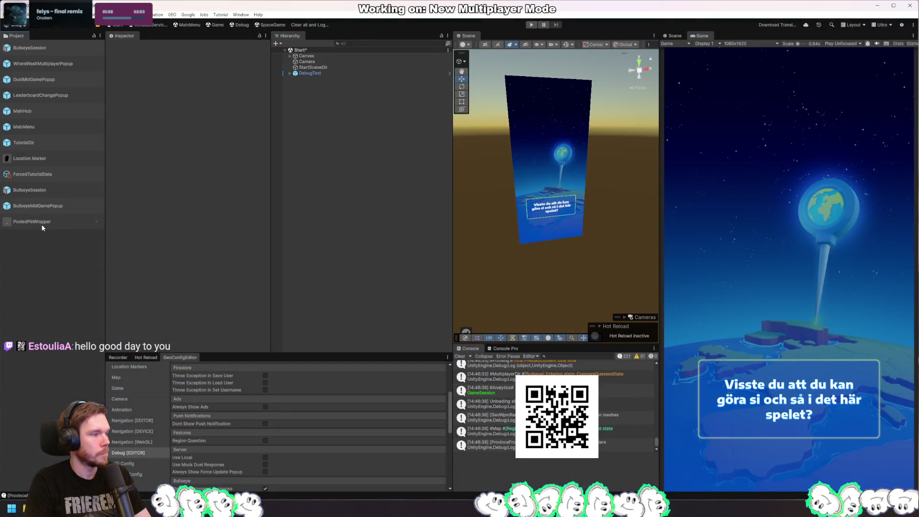
pyautogui.doubleClick(40, 222)
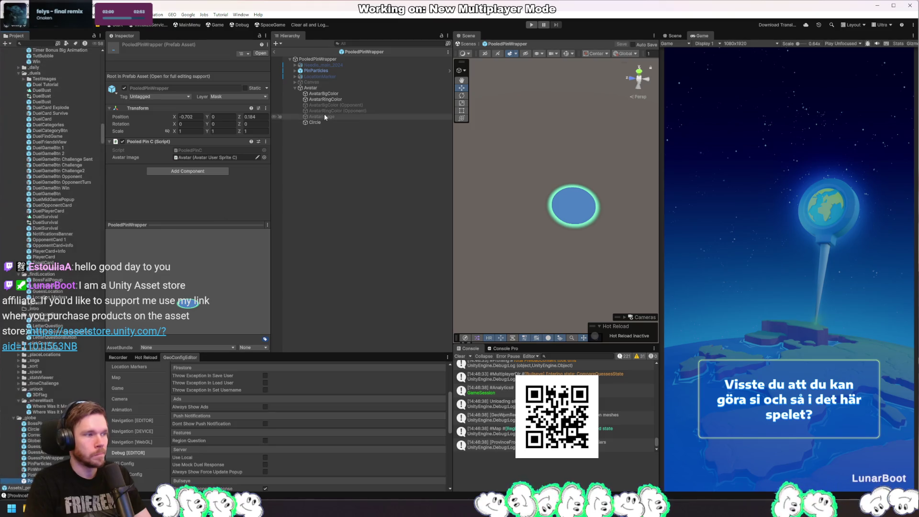
pyautogui.click(330, 116)
pyautogui.click(124, 46)
pyautogui.doubleClick(218, 81)
pyautogui.write('-35')
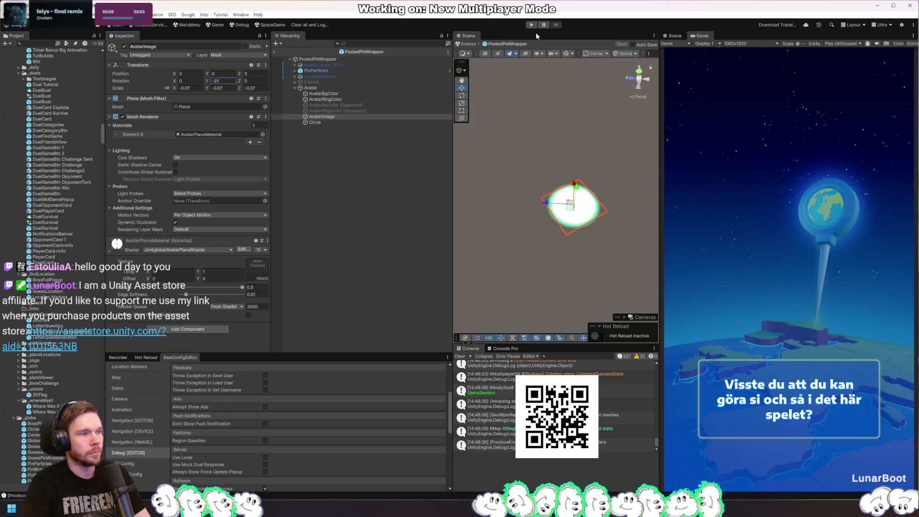
pyautogui.click(532, 25)
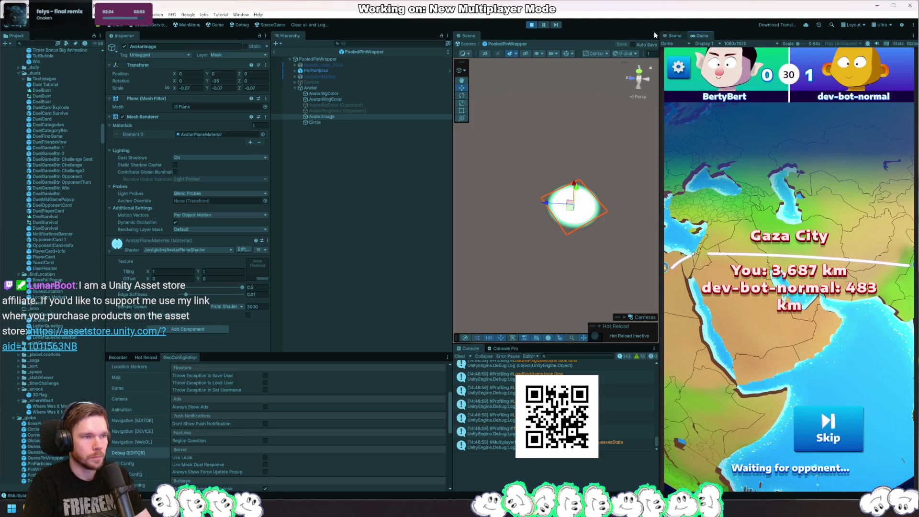
# Step: Pause the game, return to the scene, and frame the globe with Asia facing the camera
pyautogui.click(544, 25)
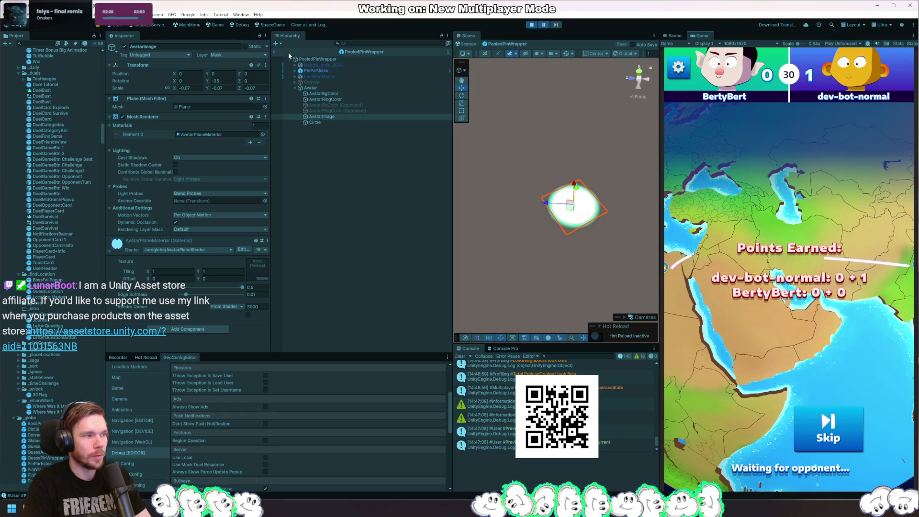
pyautogui.click(274, 52)
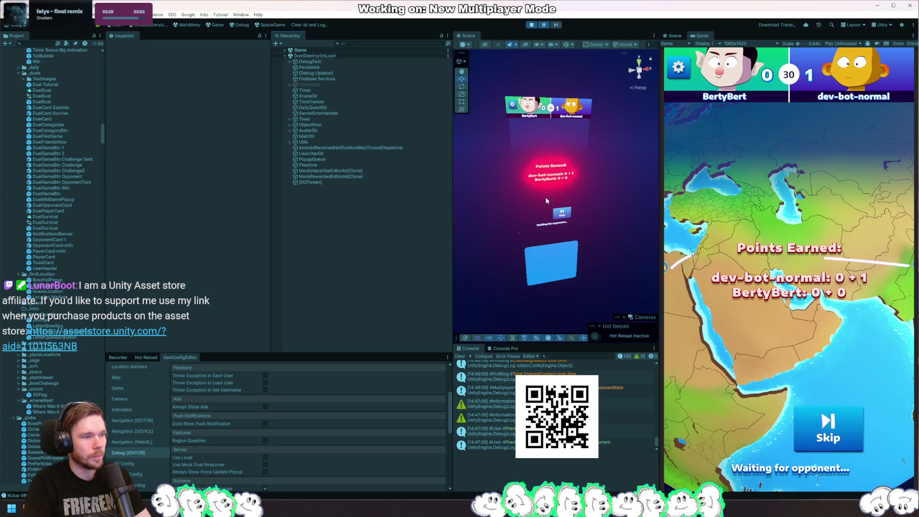
pyautogui.moveTo(499, 204); pyautogui.dragTo(540, 250)
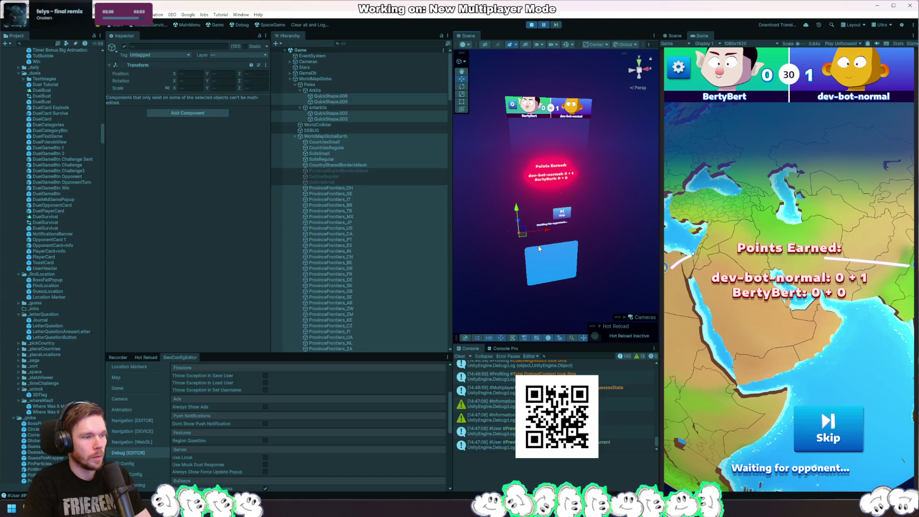
pyautogui.press('f')
pyautogui.moveTo(632, 177); pyautogui.dragTo(530, 186)
pyautogui.scroll(2, 530, 186)
# Step: Select the live pin's AvatarImage, then the Avatar object holding the avatar script
pyautogui.click(540, 193)
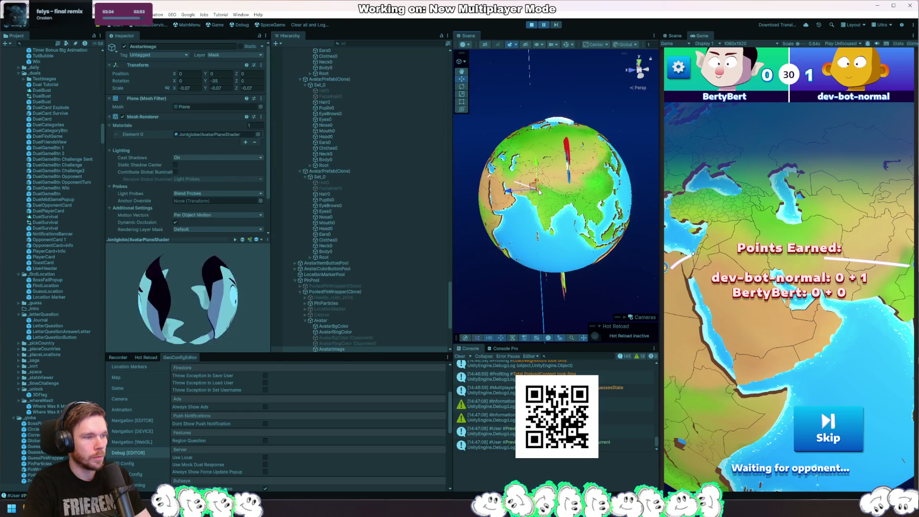
pyautogui.press('f')
pyautogui.scroll(-8, 567, 203)
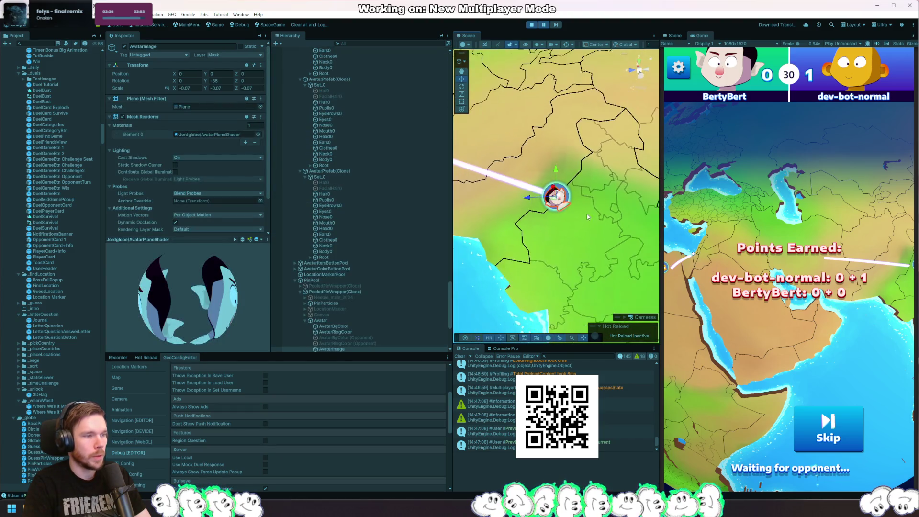
pyautogui.scroll(4, 483, 196)
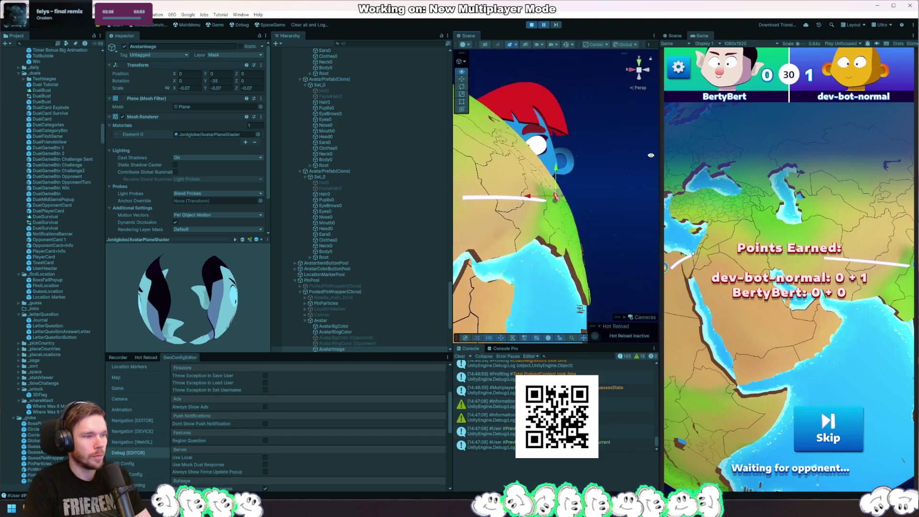
pyautogui.scroll(5, 537, 175)
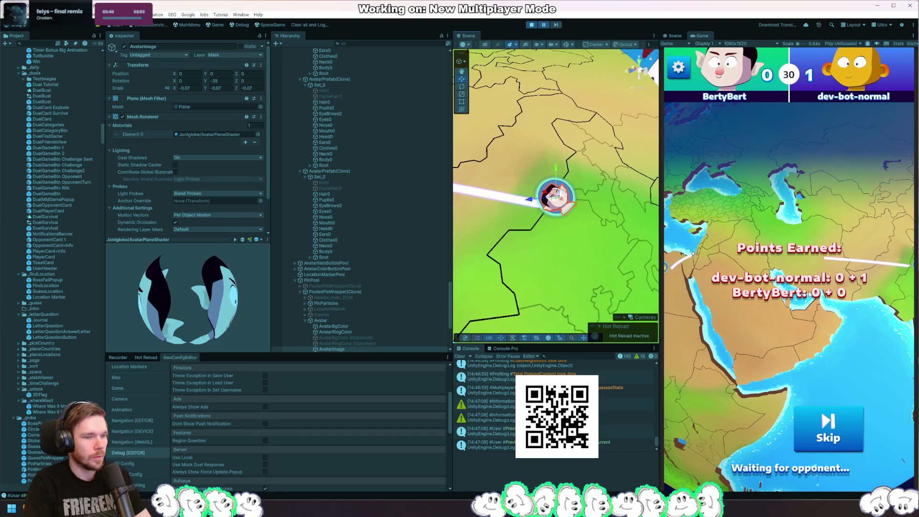
pyautogui.click(597, 254)
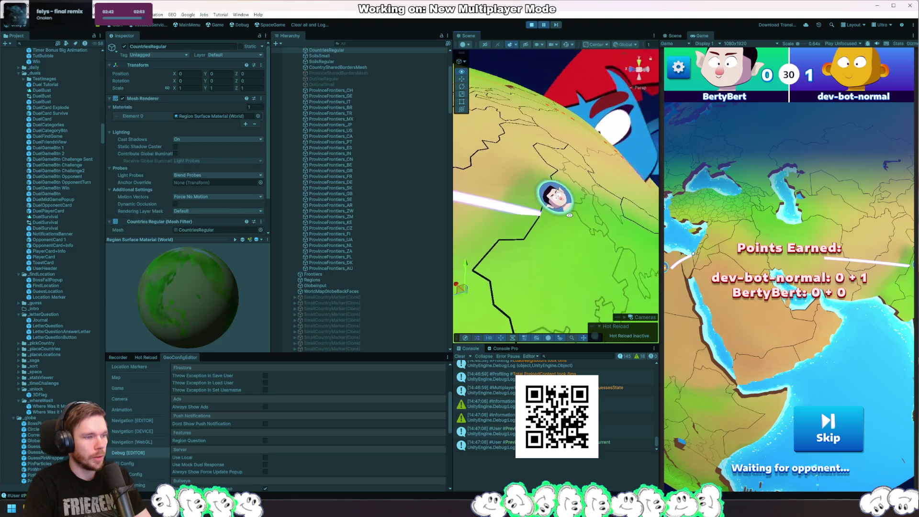
pyautogui.click(556, 197)
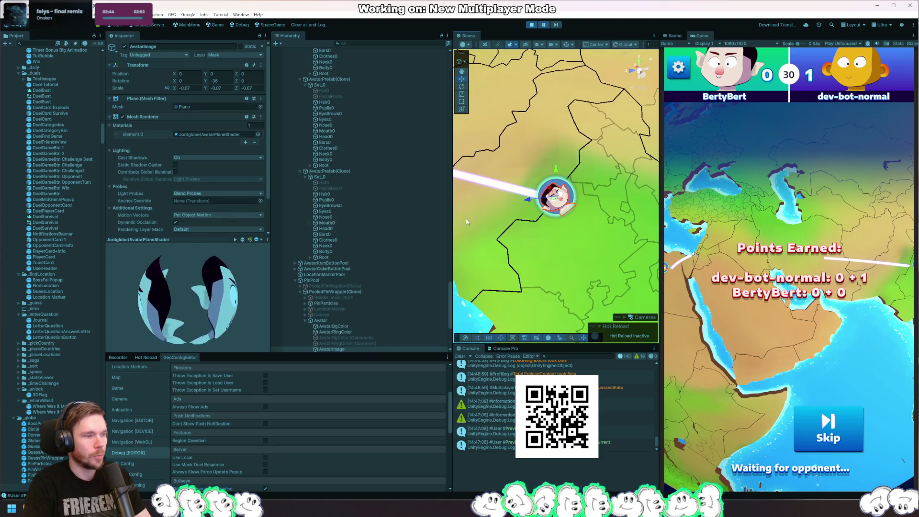
pyautogui.click(356, 320)
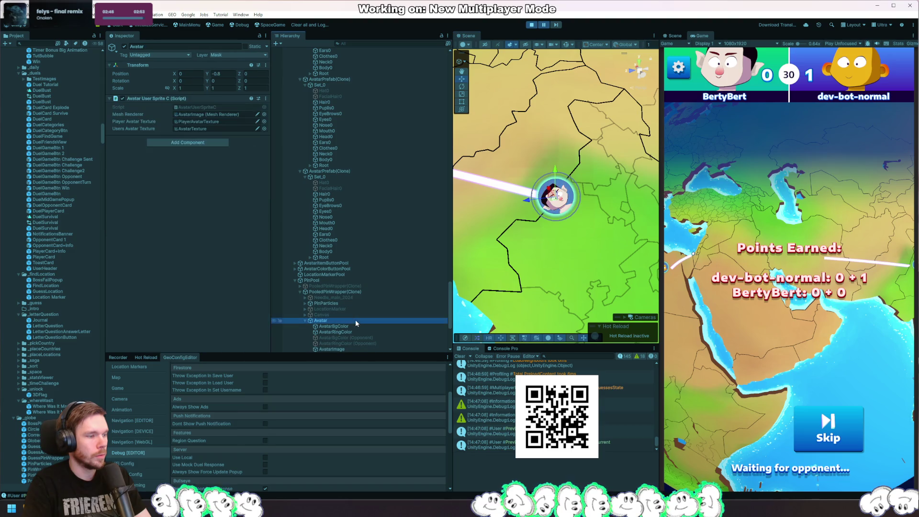
# Step: Set the PooledPinWrapper(Clone) X and Z rotation to 0
pyautogui.click(355, 290)
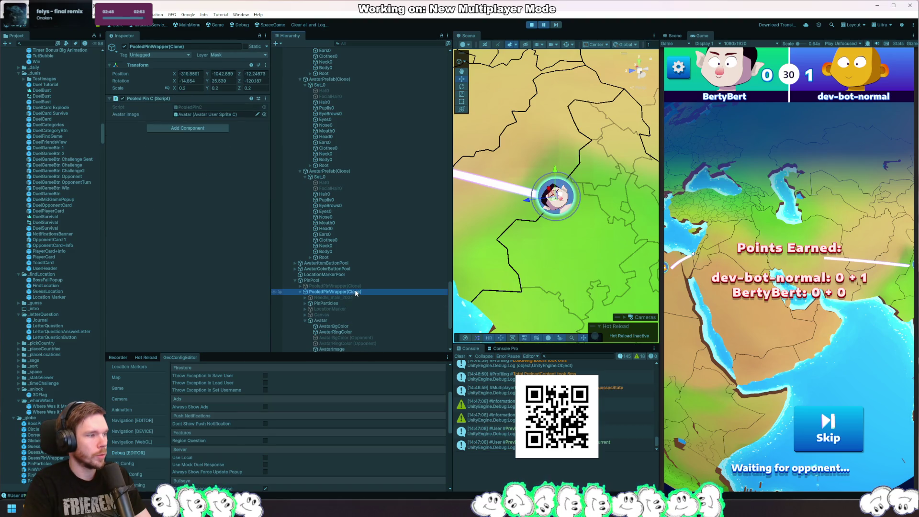
pyautogui.click(184, 81)
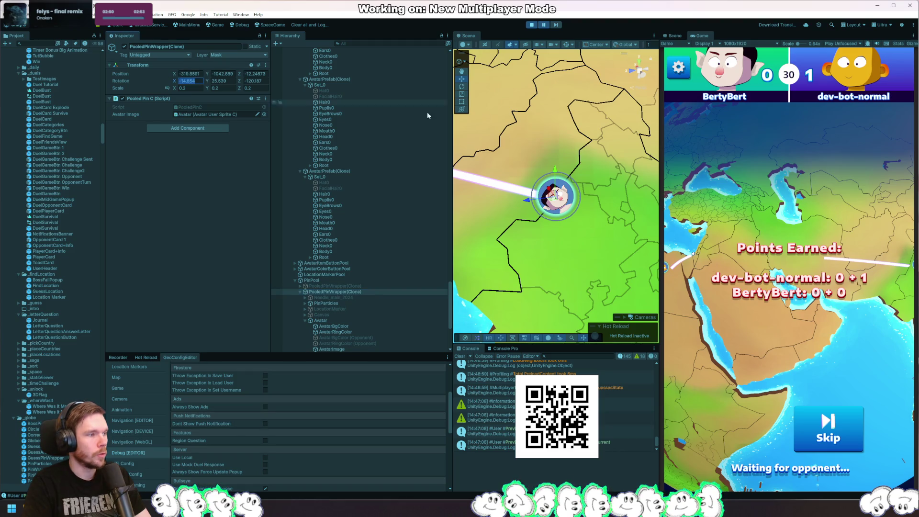
pyautogui.write('0')
pyautogui.press('Tab')
pyautogui.press('Tab')
pyautogui.write('0')
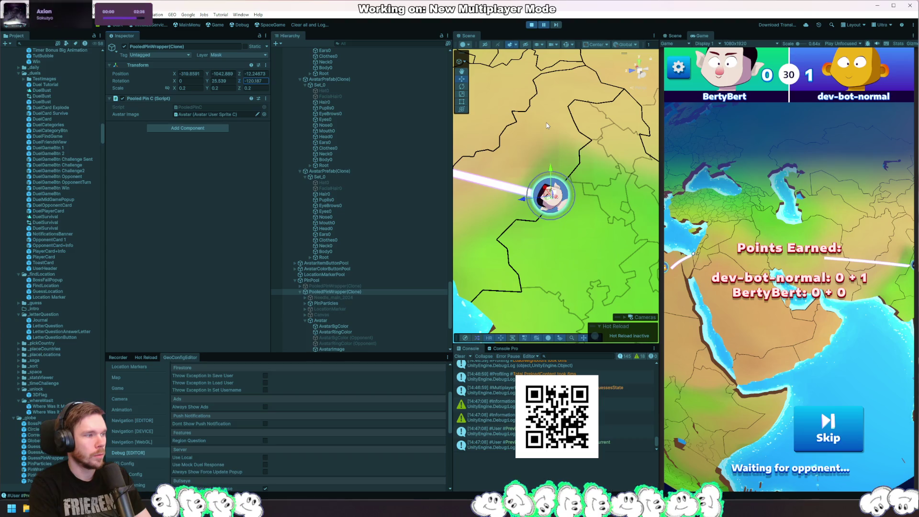
pyautogui.press('Tab')
pyautogui.press('Return')
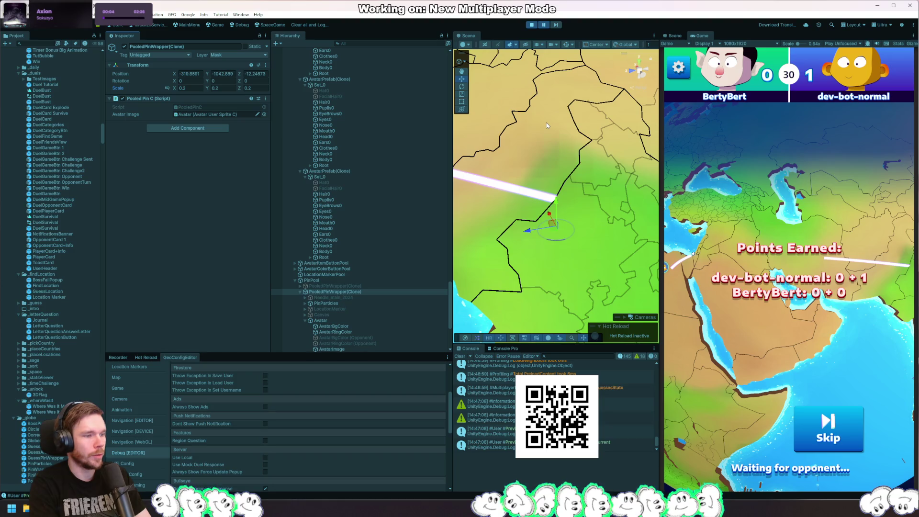
# Step: Frame the pin, spin it with the Rotate tool, then orbit over to India
pyautogui.moveTo(594, 206)
pyautogui.mouseDown()
pyautogui.moveTo(599, 192)
pyautogui.moveTo(591, 198)
pyautogui.moveTo(589, 182)
pyautogui.mouseUp()
pyautogui.press('f')
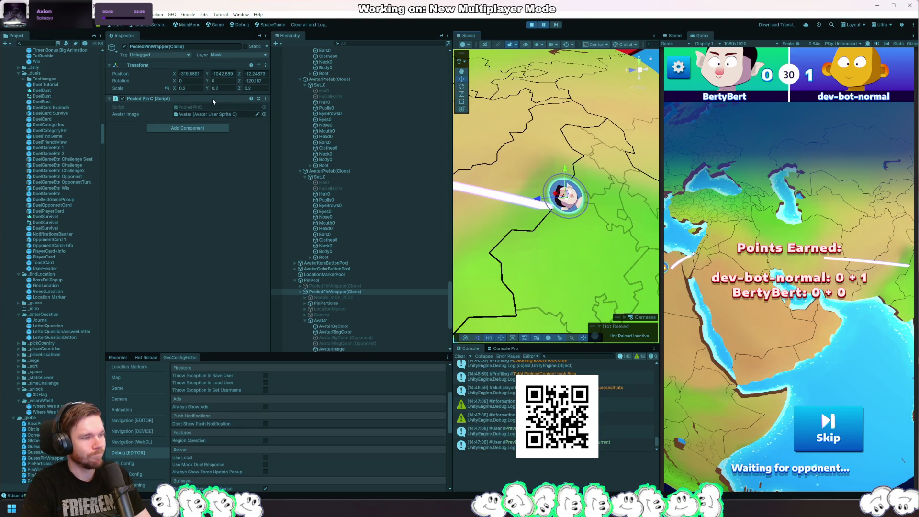
pyautogui.moveTo(598, 205); pyautogui.dragTo(592, 214)
pyautogui.press('e')
pyautogui.moveTo(537, 188)
pyautogui.mouseDown()
pyautogui.moveTo(565, 173)
pyautogui.moveTo(521, 202)
pyautogui.moveTo(524, 211)
pyautogui.mouseUp()
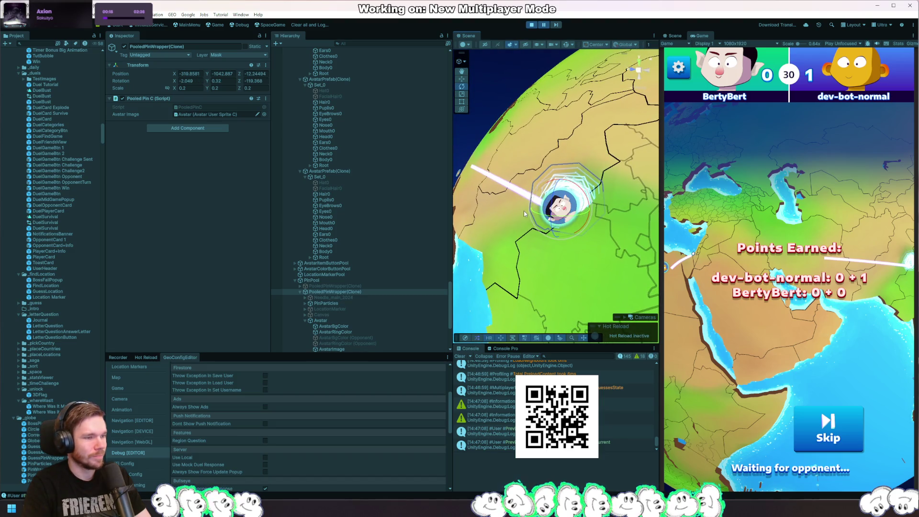
pyautogui.click(488, 230)
pyautogui.scroll(-5, 522, 237)
pyautogui.moveTo(561, 243); pyautogui.dragTo(658, 219)
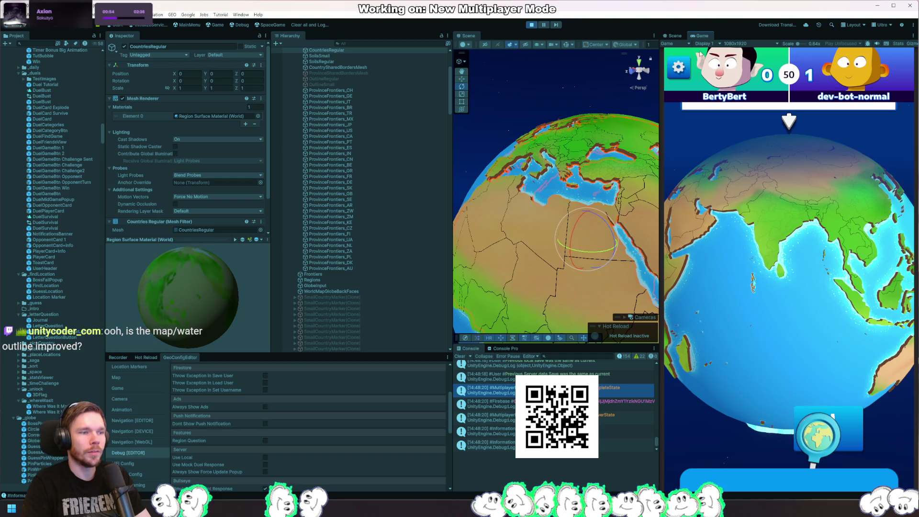
# Step: Switch the game's graphics quality from low to high in Settings
pyautogui.click(677, 68)
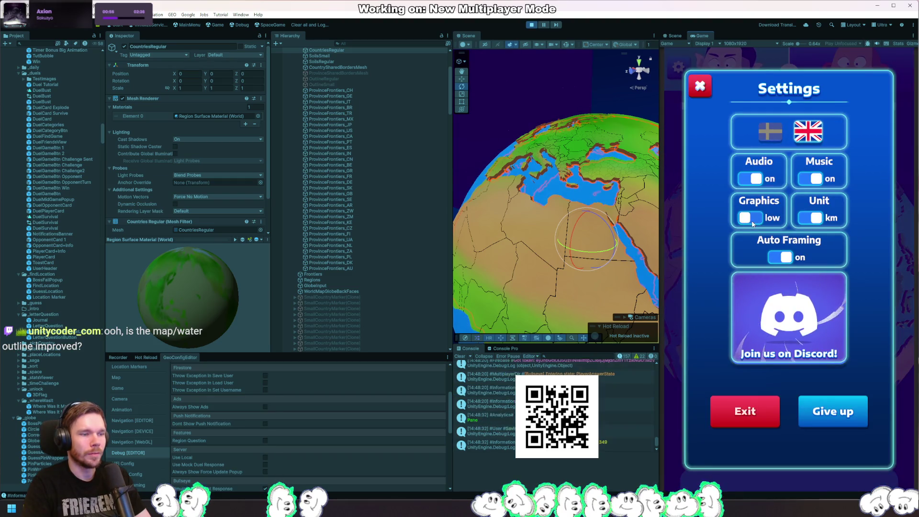
pyautogui.press('Escape')
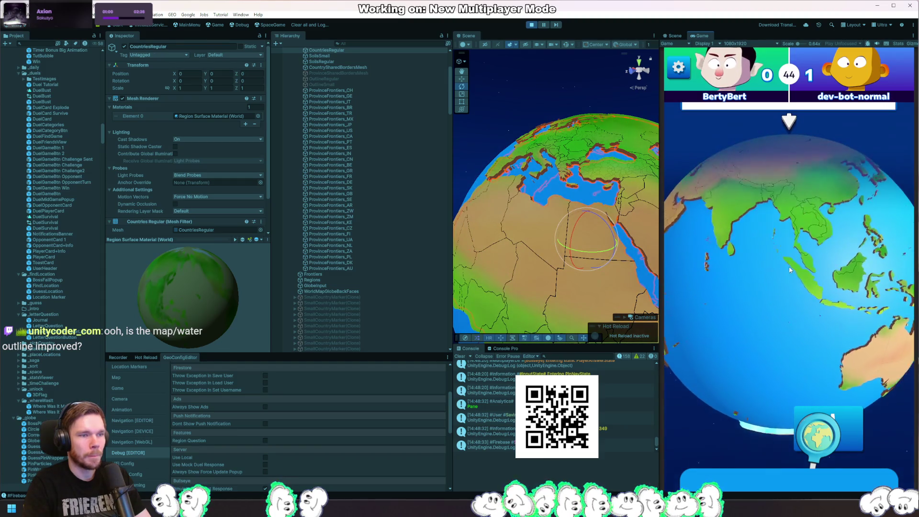
pyautogui.click(684, 75)
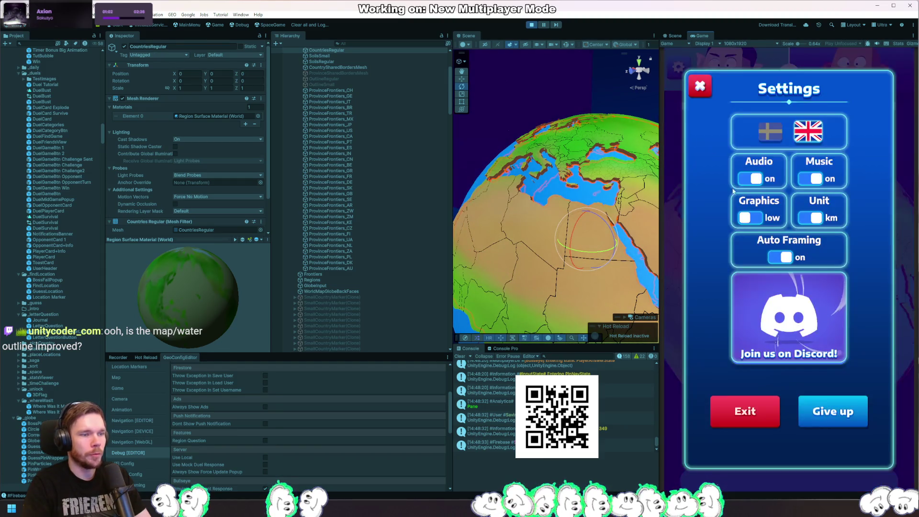
pyautogui.click(754, 216)
pyautogui.press('Escape')
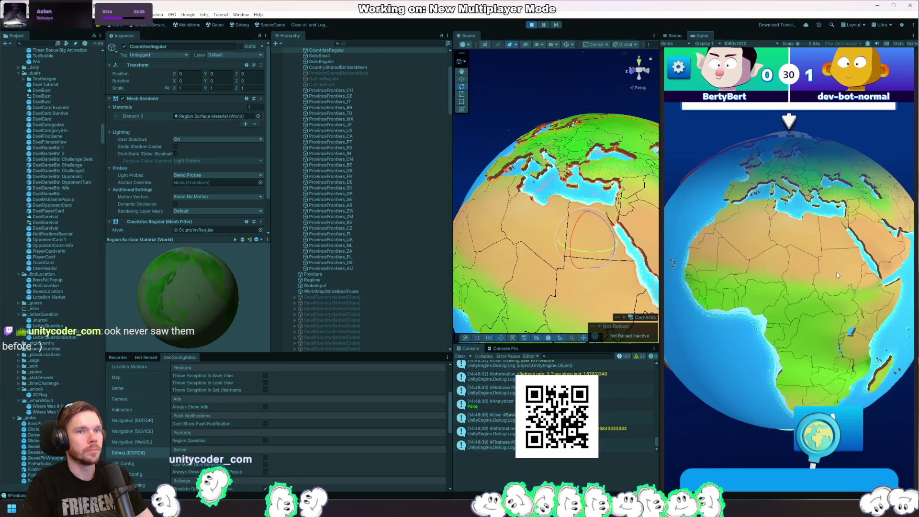
# Step: Spin and zoom the game globe to check the water, then stop the game
pyautogui.moveTo(864, 331); pyautogui.dragTo(793, 285)
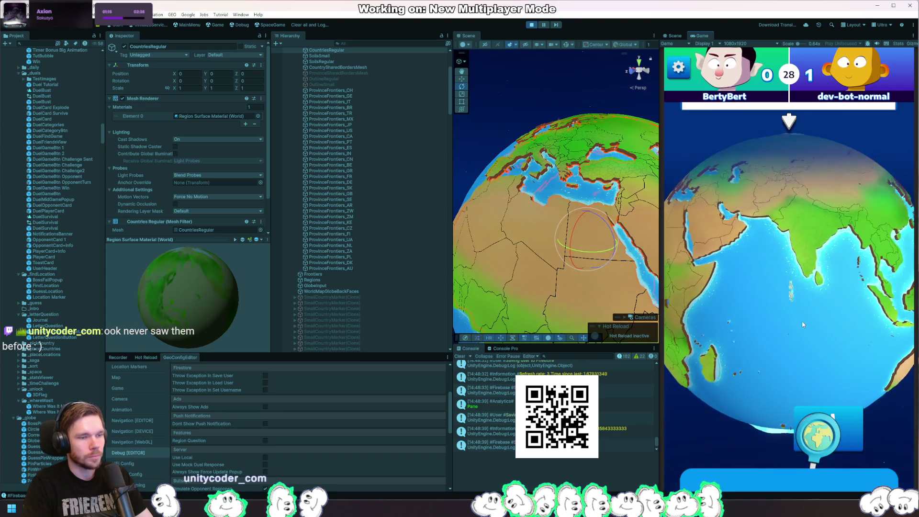
pyautogui.scroll(5, 796, 331)
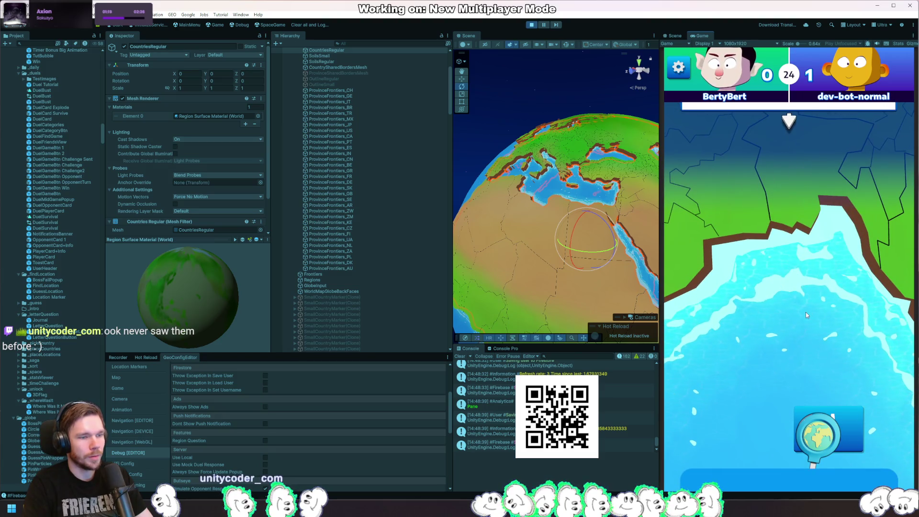
pyautogui.scroll(-5, 807, 314)
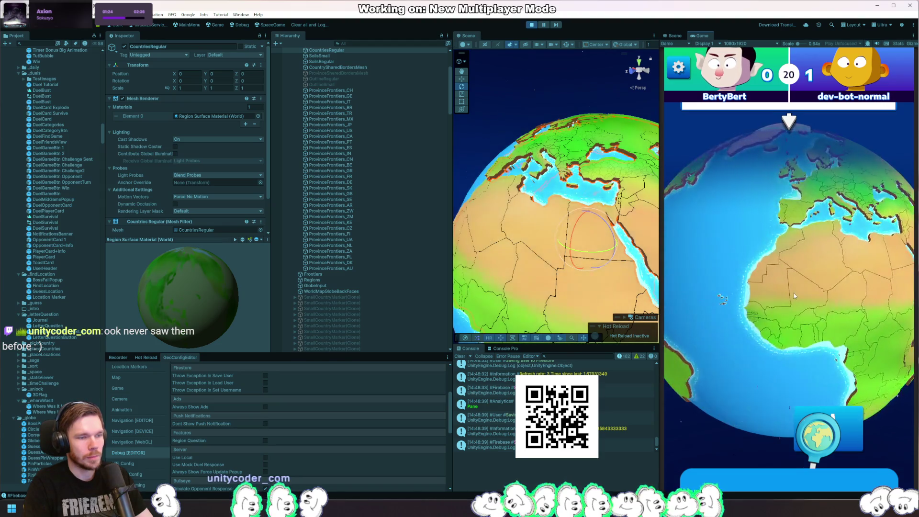
pyautogui.moveTo(772, 303)
pyautogui.mouseDown()
pyautogui.moveTo(825, 298)
pyautogui.moveTo(880, 315)
pyautogui.moveTo(828, 311)
pyautogui.moveTo(783, 254)
pyautogui.mouseUp()
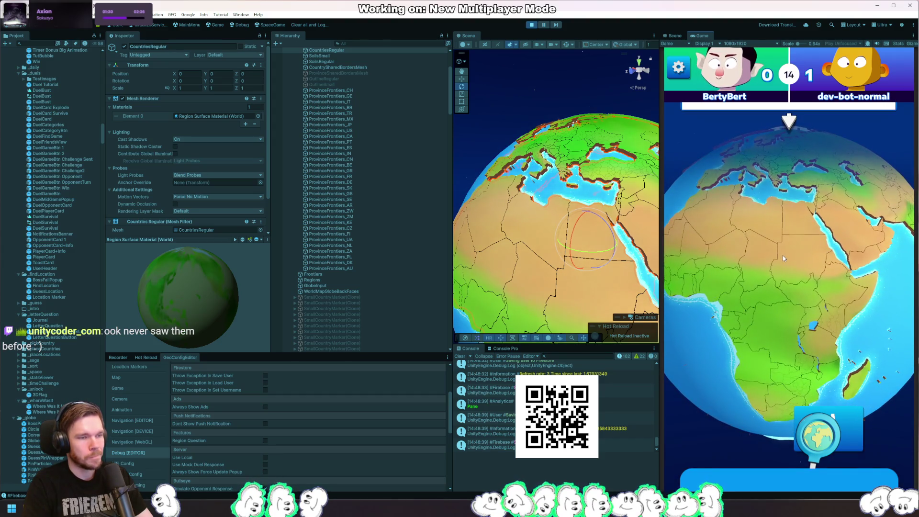
pyautogui.click(532, 25)
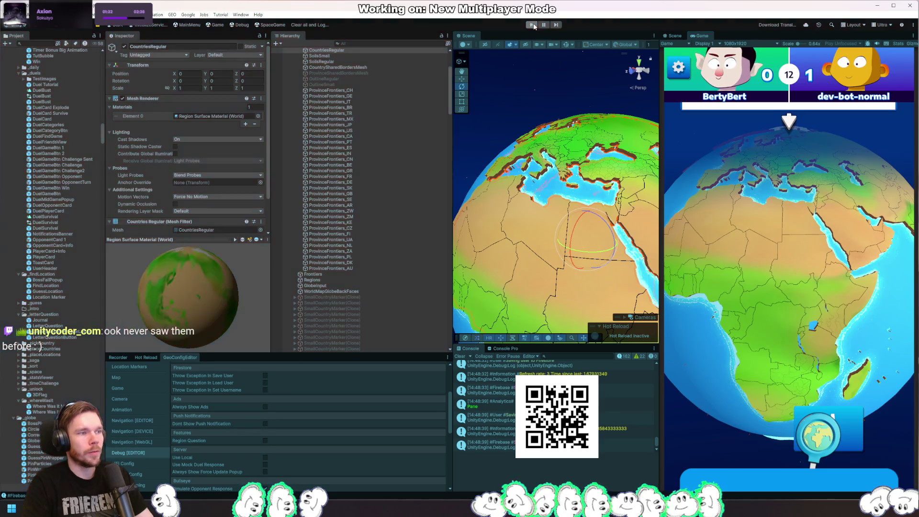
# Step: Enter play mode again so the game reloads from the Start scene intro
pyautogui.click(532, 24)
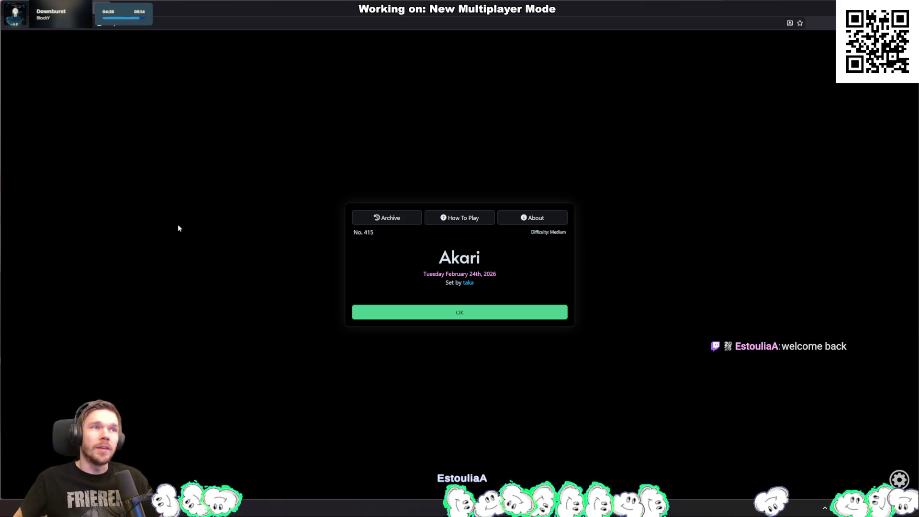
# Step: Start the daily puzzle and cross out second-row cells and cells near the bottom clue
pyautogui.click(436, 309)
pyautogui.rightClick(432, 137)
pyautogui.rightClick(529, 145)
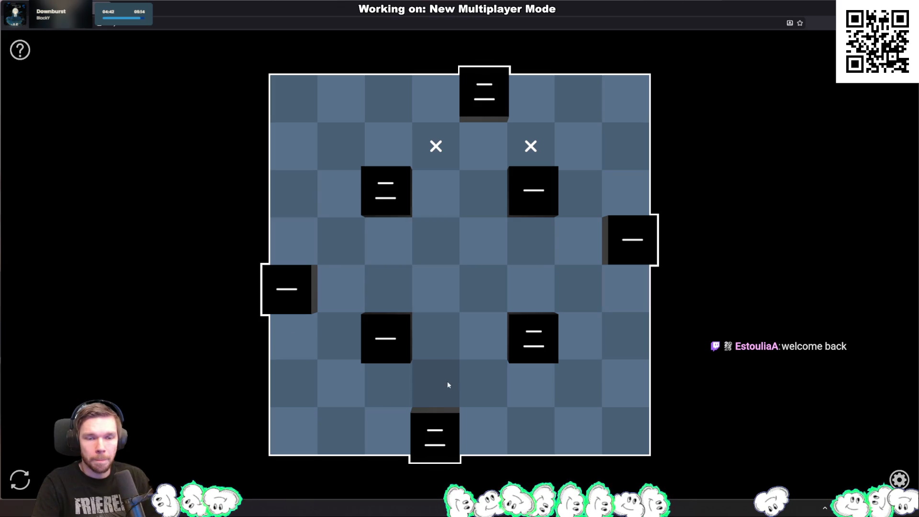
pyautogui.rightClick(476, 401)
pyautogui.rightClick(402, 403)
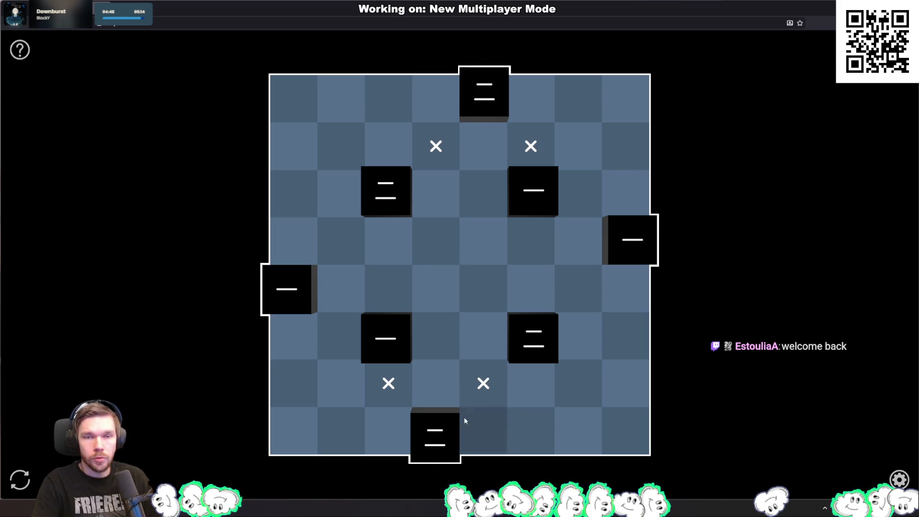
# Step: Place lights right of the top clue and left of the bottom clue, and cross out the middle columns
pyautogui.click(541, 103)
pyautogui.click(397, 443)
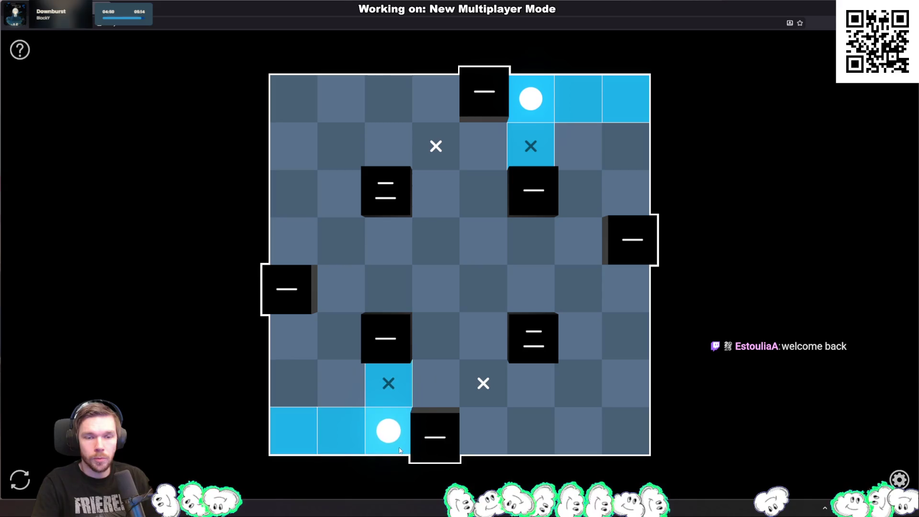
pyautogui.moveTo(499, 360)
pyautogui.mouseDown()
pyautogui.moveTo(500, 162)
pyautogui.moveTo(482, 157)
pyautogui.mouseUp()
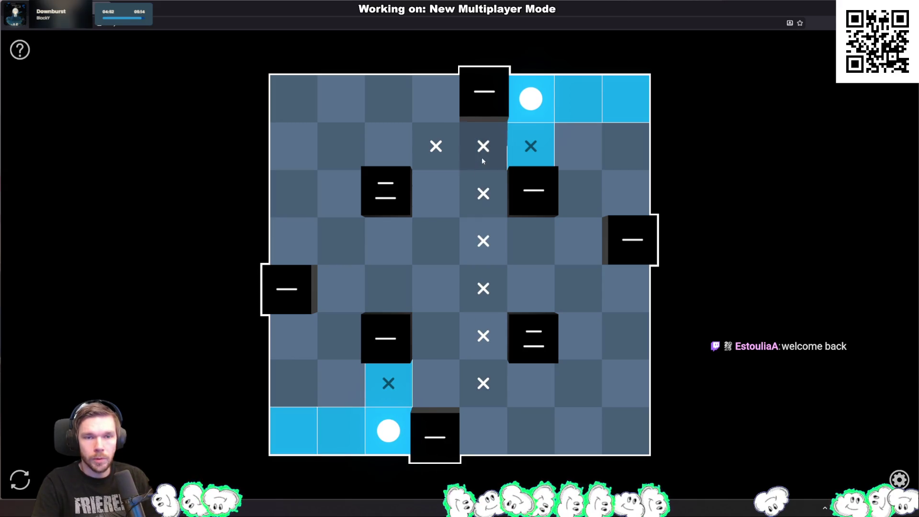
pyautogui.click(482, 157)
pyautogui.moveTo(439, 197); pyautogui.dragTo(443, 342)
# Step: Cross out cells beside the right-edge clue and in column two, then place a second-row lamp
pyautogui.click(574, 383)
pyautogui.click(573, 287)
pyautogui.click(589, 241)
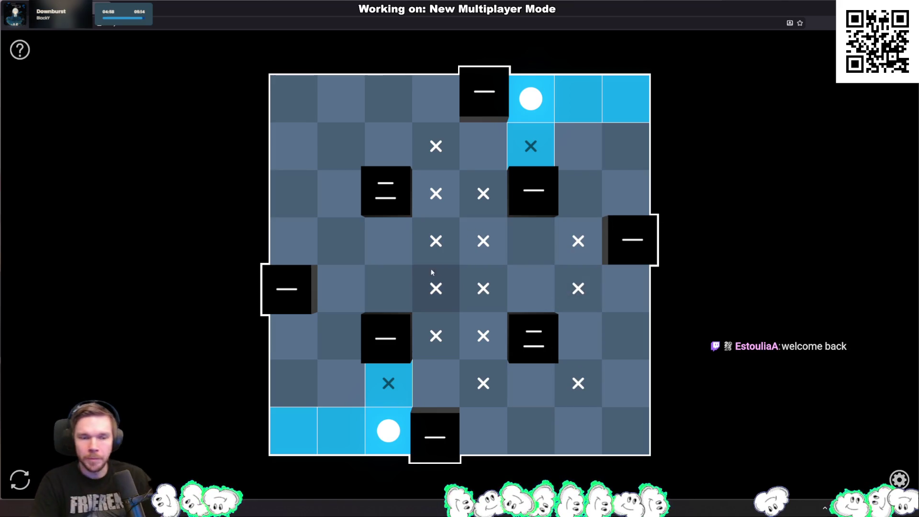
pyautogui.click(352, 297)
pyautogui.click(339, 249)
pyautogui.click(345, 156)
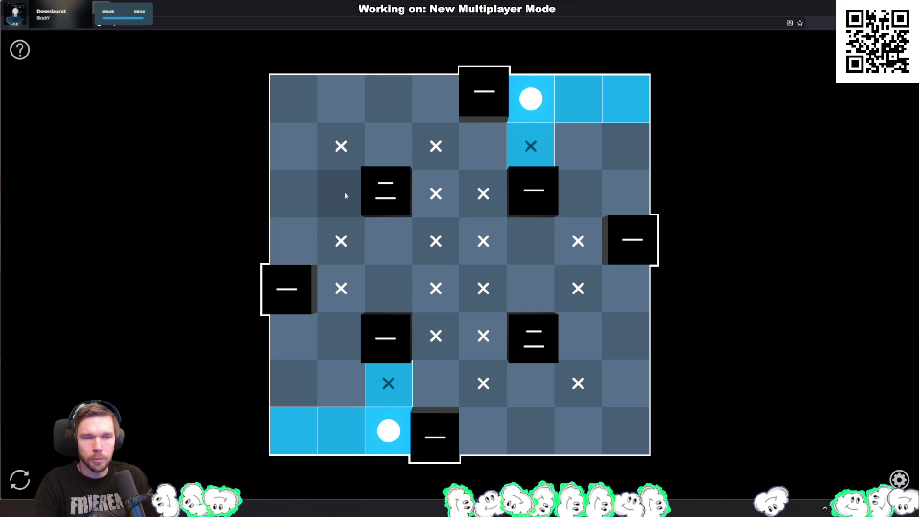
pyautogui.click(387, 148)
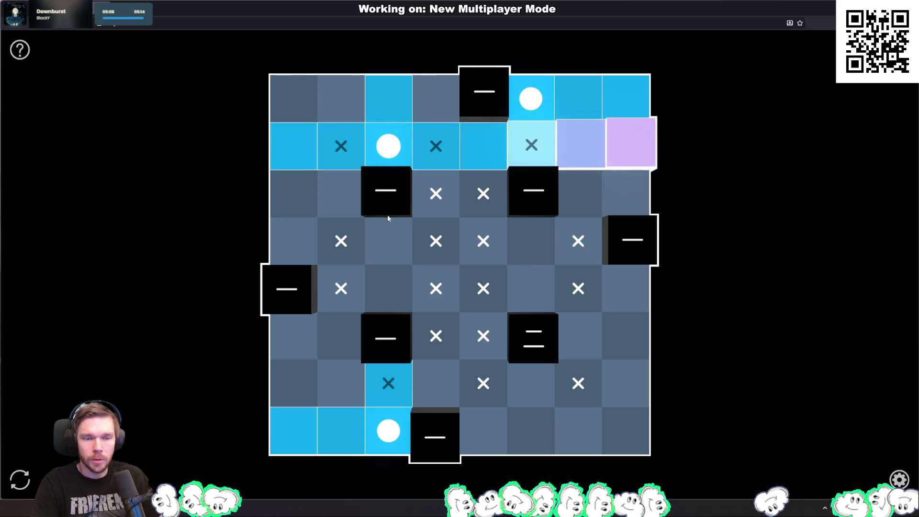
# Step: Cross out column-two cells and add lamps beside the lower-right, bottom and top blocks
pyautogui.click(343, 380)
pyautogui.click(331, 98)
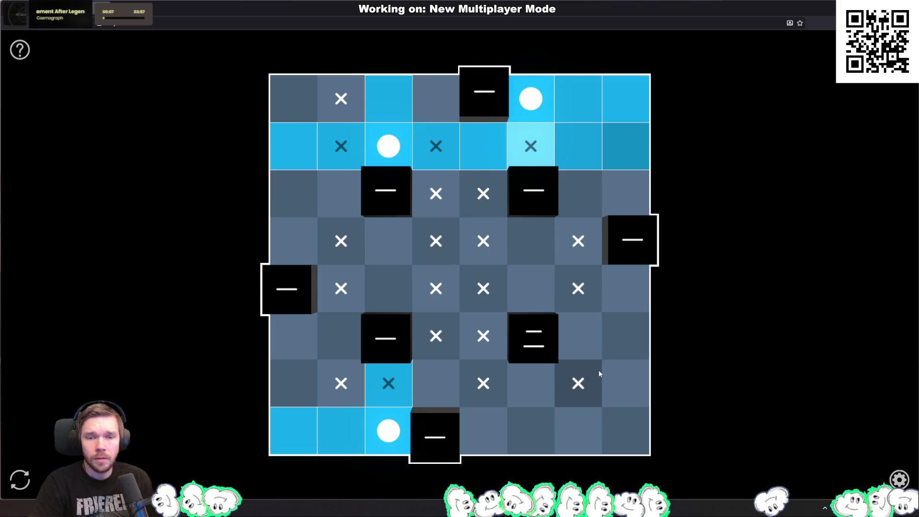
pyautogui.click(534, 385)
pyautogui.click(489, 424)
pyautogui.click(438, 100)
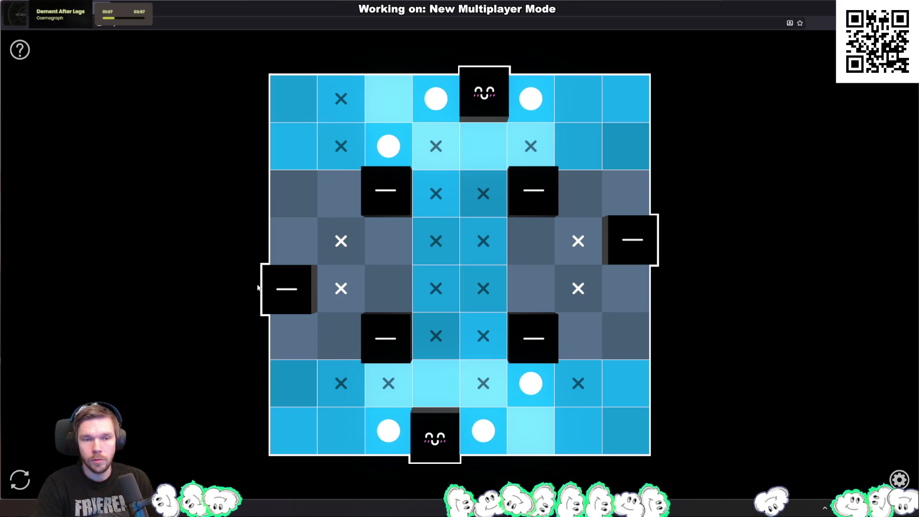
pyautogui.click(578, 337)
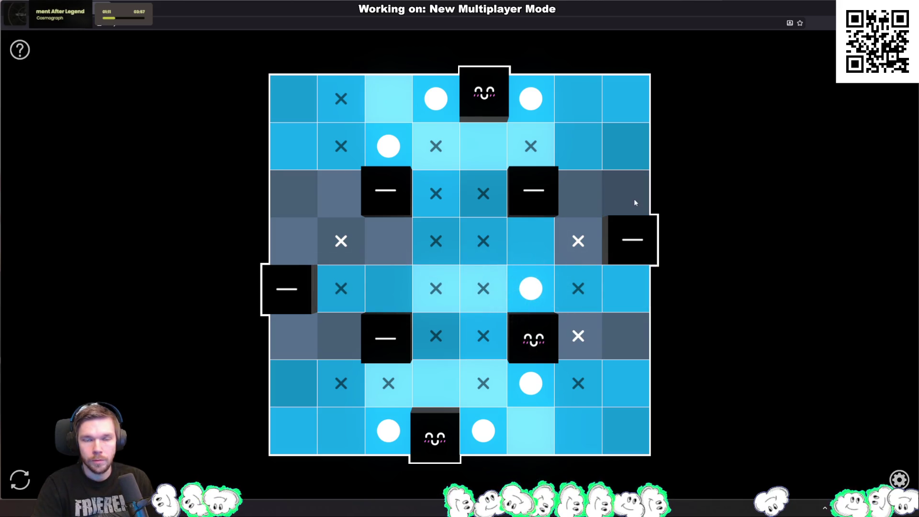
# Step: Move the misplaced right-side lamp and place the final lamps until the grid is solved
pyautogui.click(531, 288)
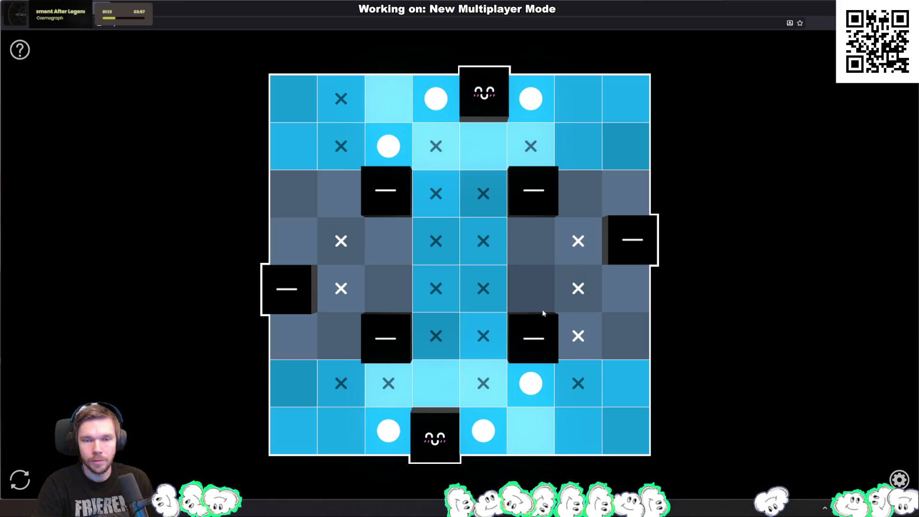
pyautogui.click(574, 338)
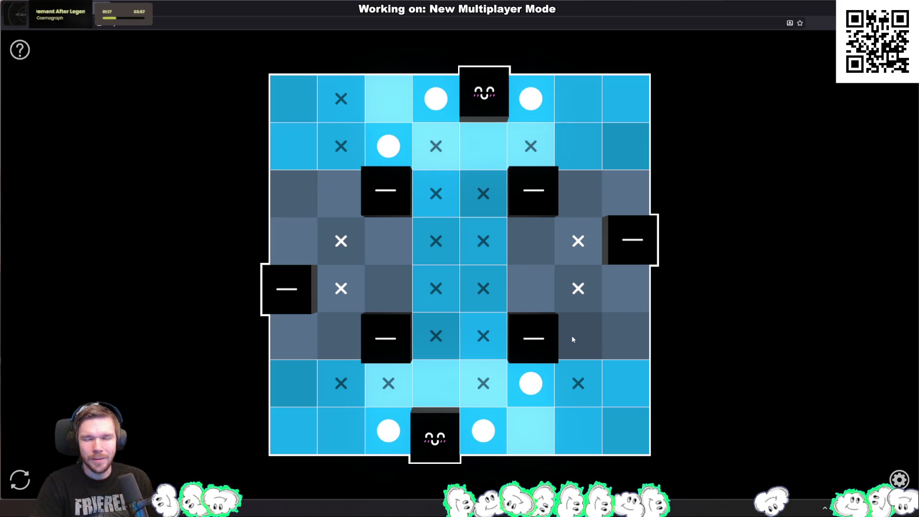
pyautogui.click(530, 294)
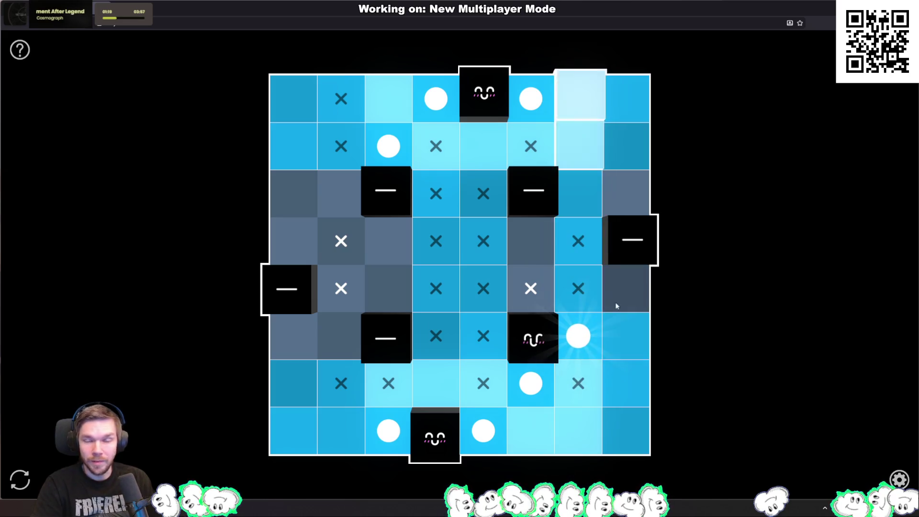
pyautogui.click(632, 191)
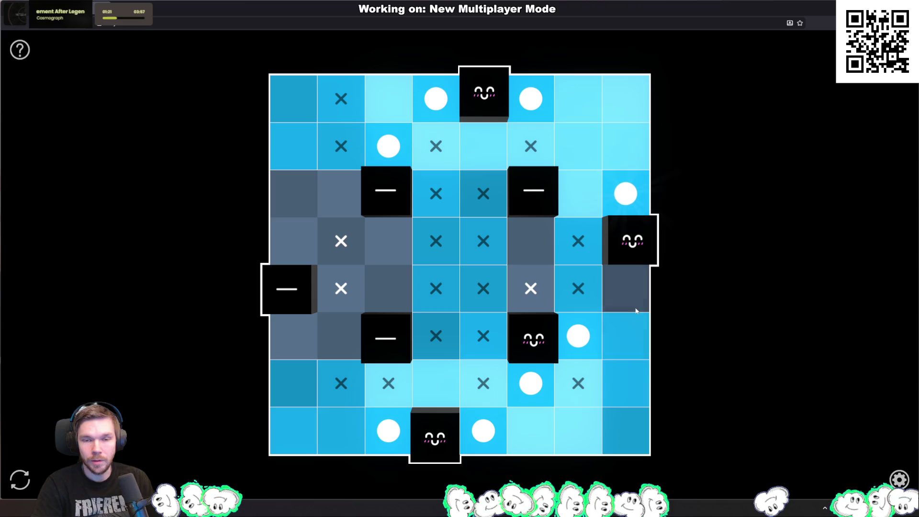
pyautogui.click(387, 305)
pyautogui.click(531, 242)
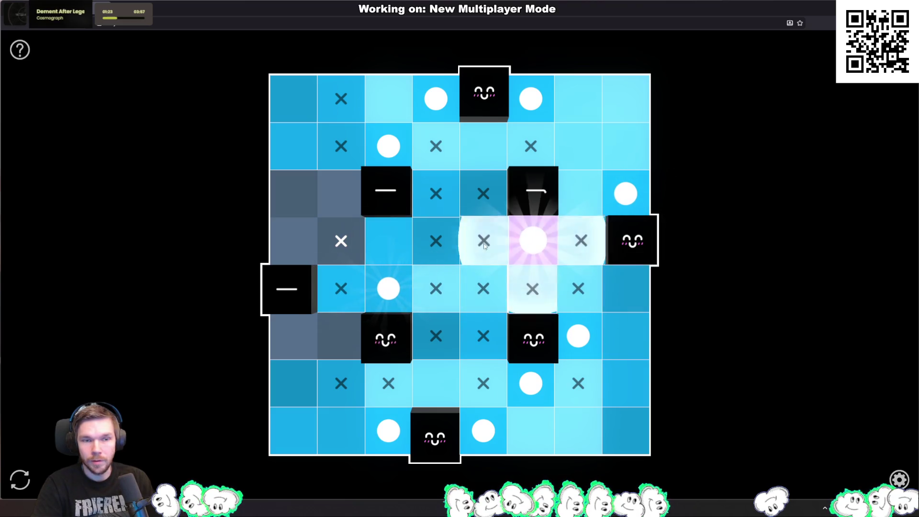
pyautogui.click(341, 200)
pyautogui.click(293, 342)
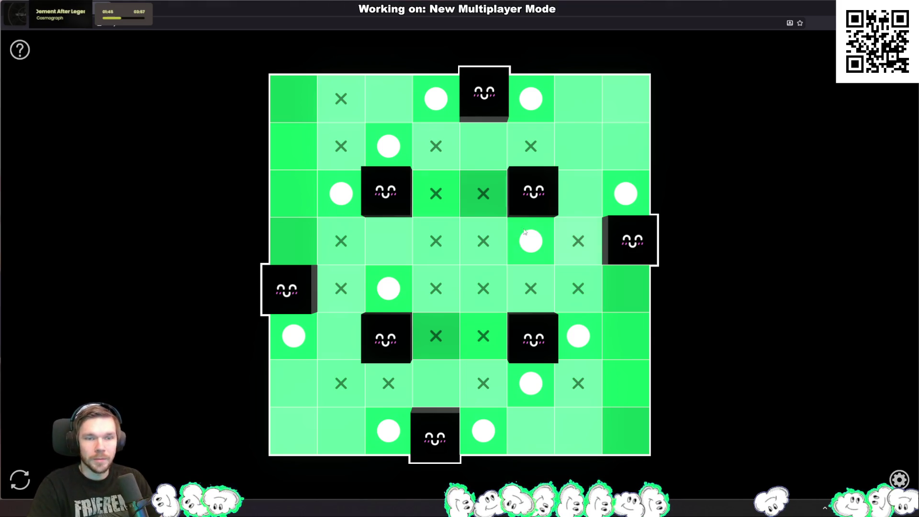
# Step: Dismiss the start-over prompt and go to the archive of past puzzles
pyautogui.press('r')
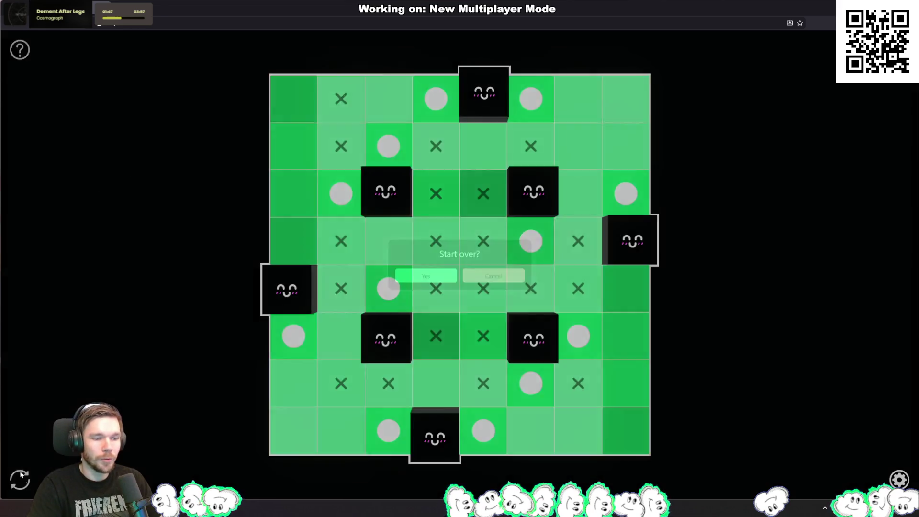
pyautogui.click(502, 275)
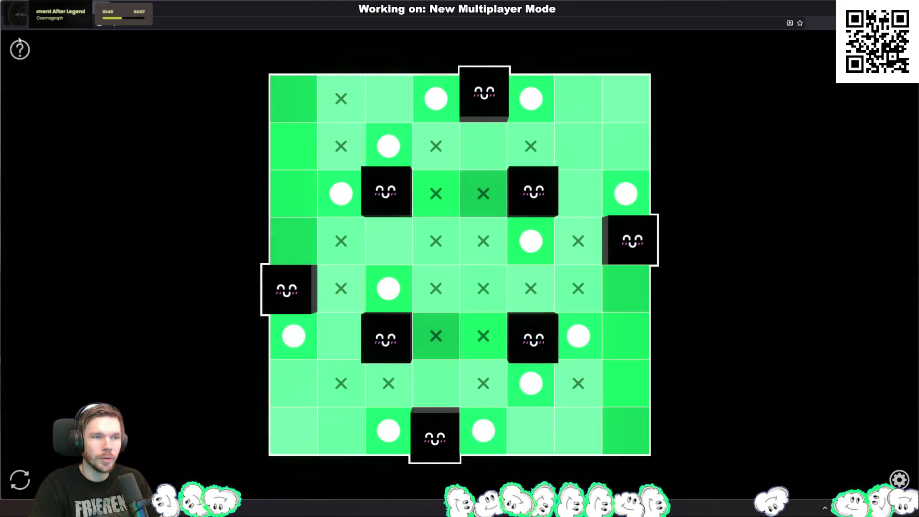
pyautogui.click(395, 216)
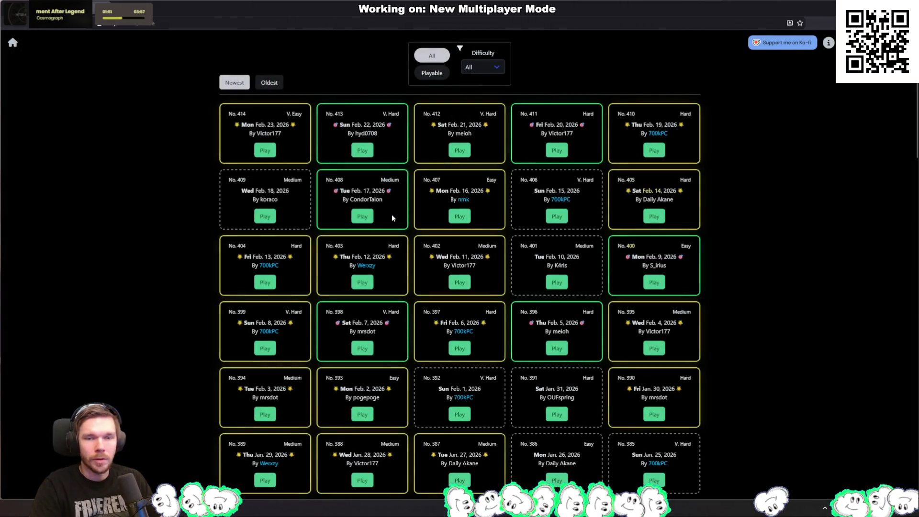
# Step: Open puzzle No. 406 from the archive, then return to the code editor
pyautogui.click(564, 219)
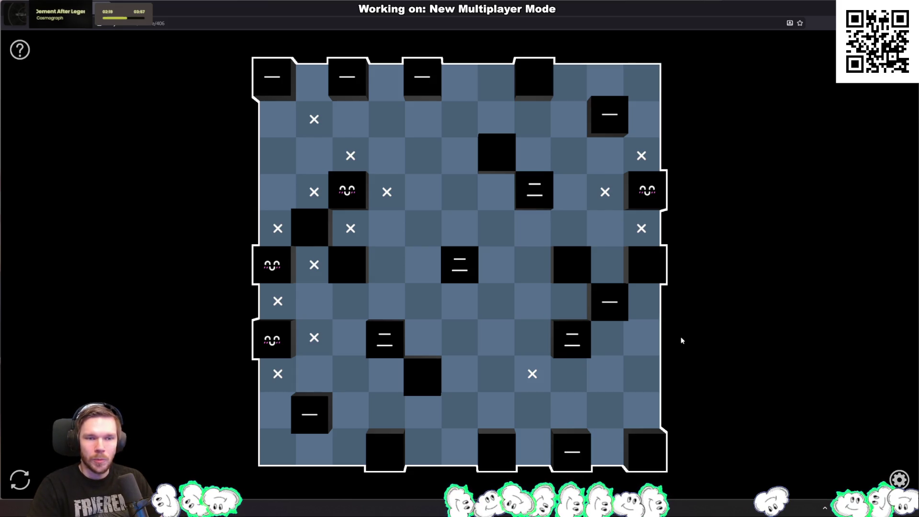
pyautogui.hotkey('alt', 'Tab')
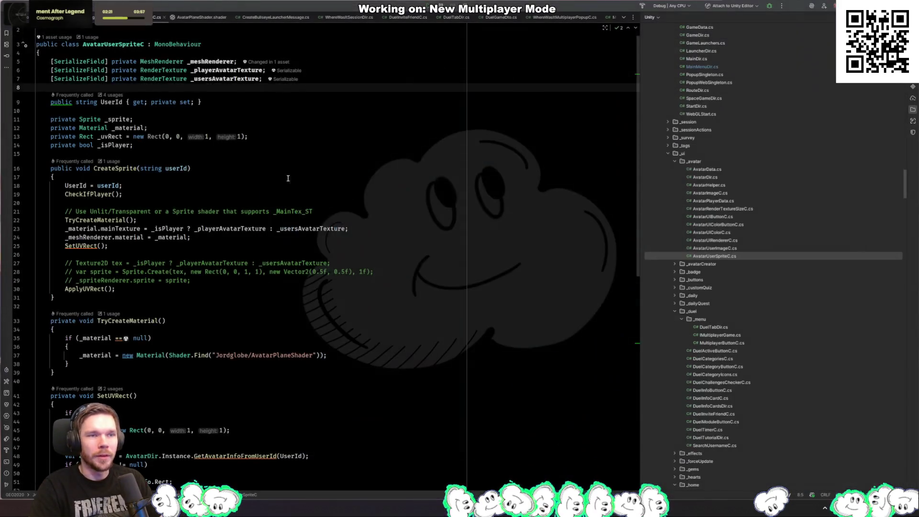
# Step: Check the Unity editor, then search the project files for 'userimage'
pyautogui.click(323, 238)
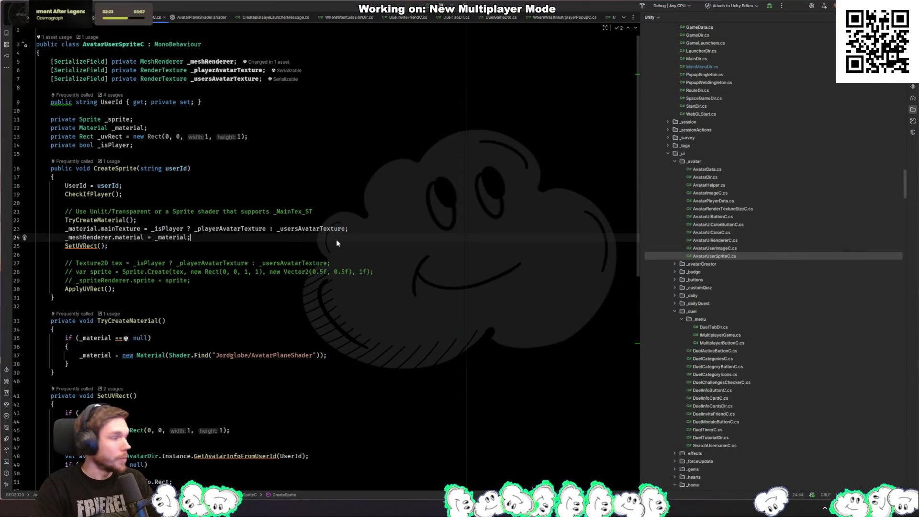
pyautogui.hotkey('alt', 'Tab')
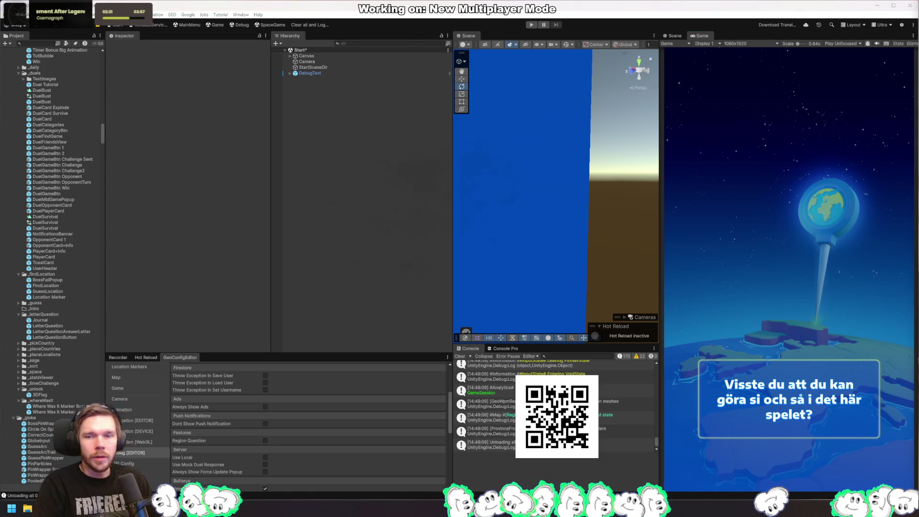
pyautogui.hotkey('alt', 'Tab')
pyautogui.write('userimage')
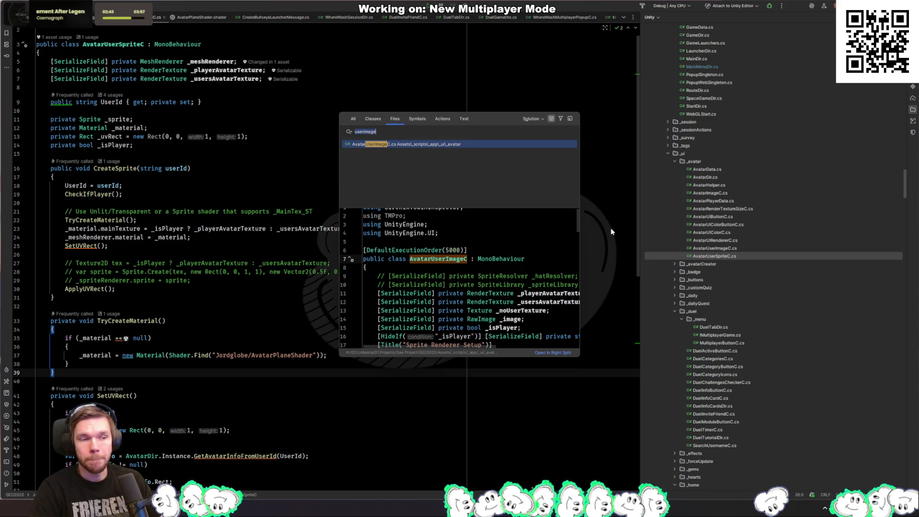
pyautogui.click(249, 220)
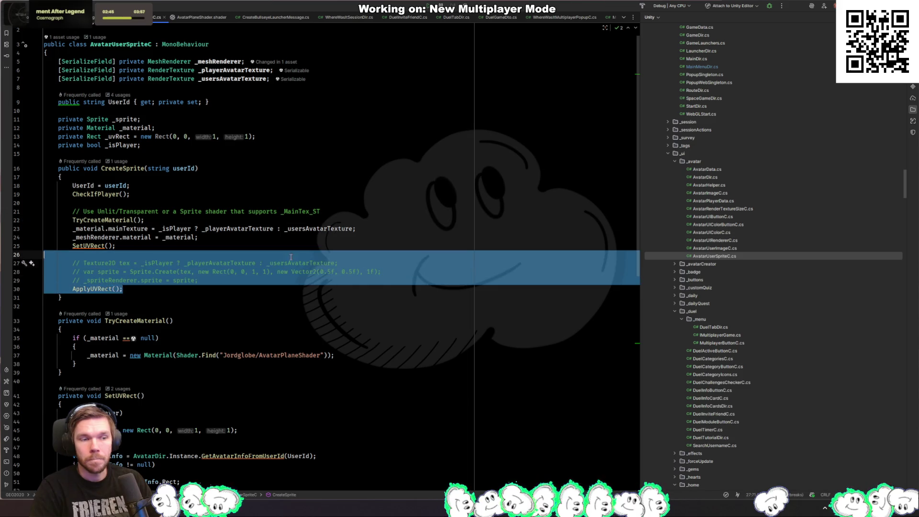
# Step: Delete the commented-out sprite lines in CreateSprite and begin renaming the AvatarUserSpriteC class
pyautogui.moveTo(225, 281); pyautogui.dragTo(268, 255)
pyautogui.press('Delete')
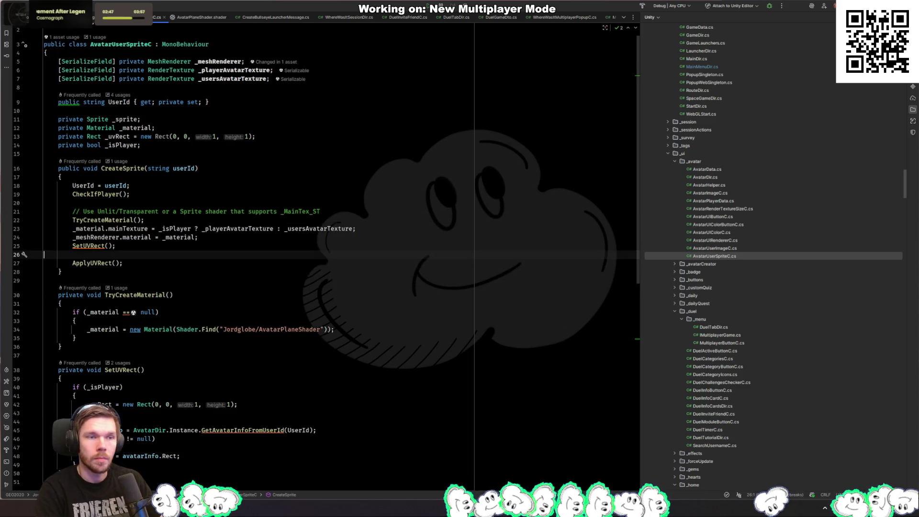
pyautogui.click(137, 44)
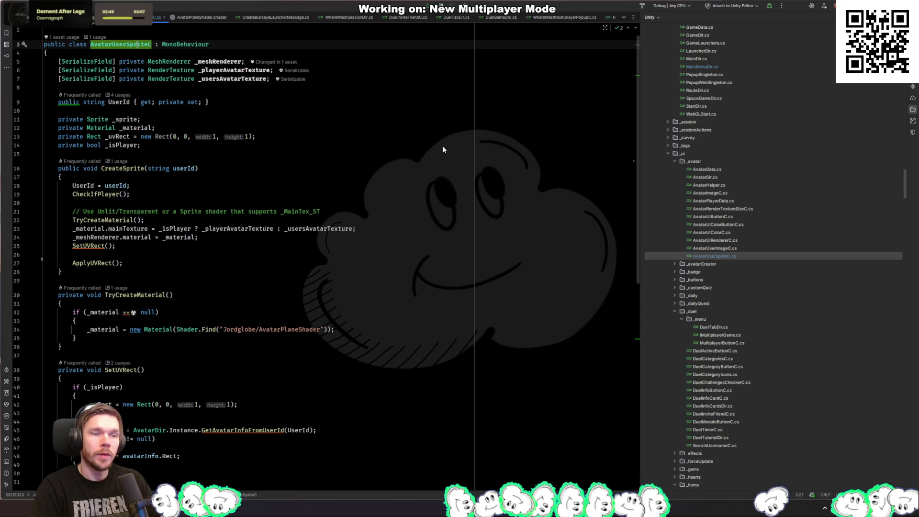
pyautogui.hotkey('shift', 'F6')
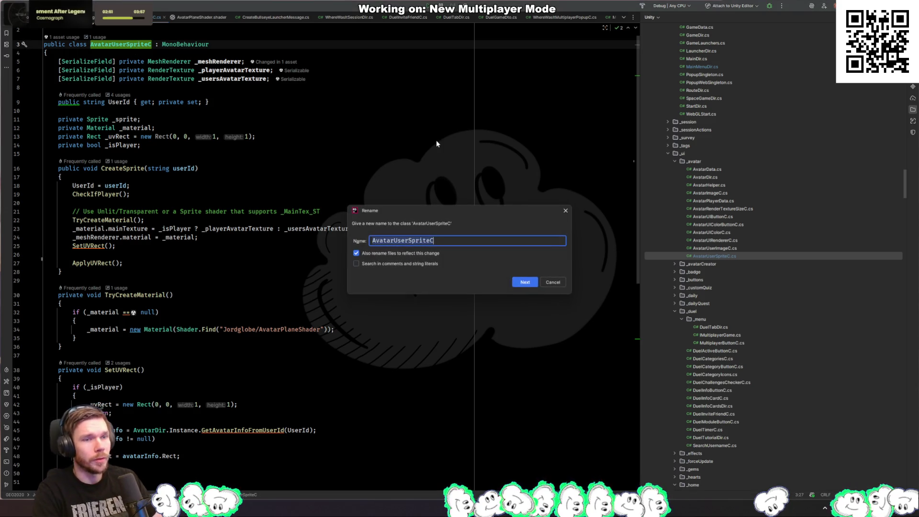
# Step: Replace 'Sprite' with 'Mesh' so the class is renamed to AvatarUserMeshC
pyautogui.press('Left')
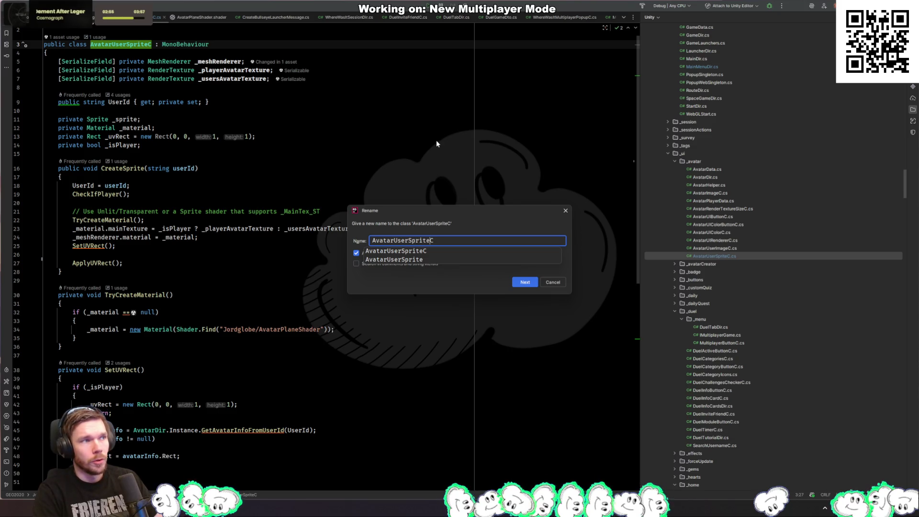
pyautogui.press('BackSpace')
pyautogui.press('BackSpace')
pyautogui.press('BackSpace')
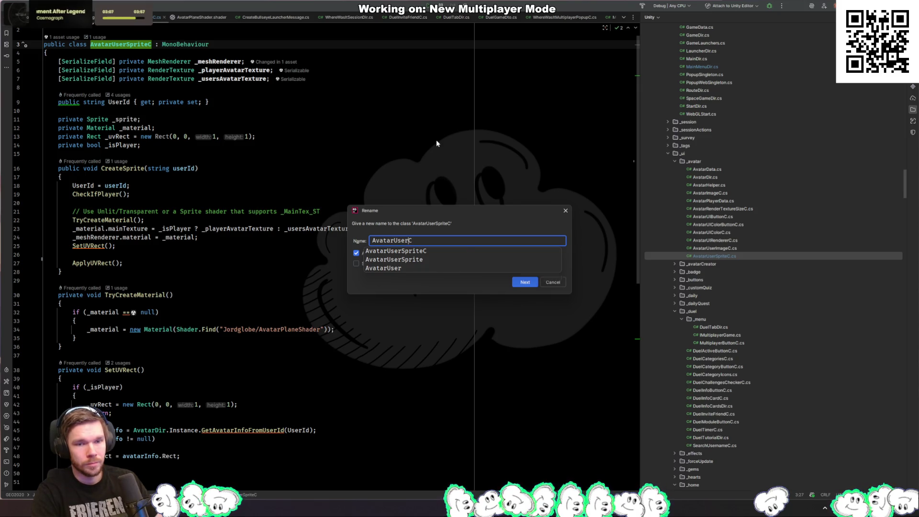
pyautogui.write('Mesh')
pyautogui.write('Renderer')
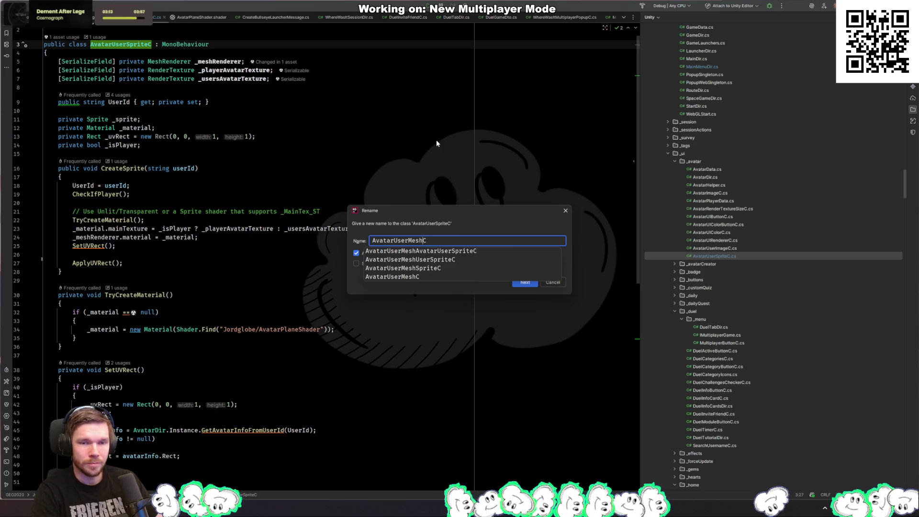
pyautogui.press('Return')
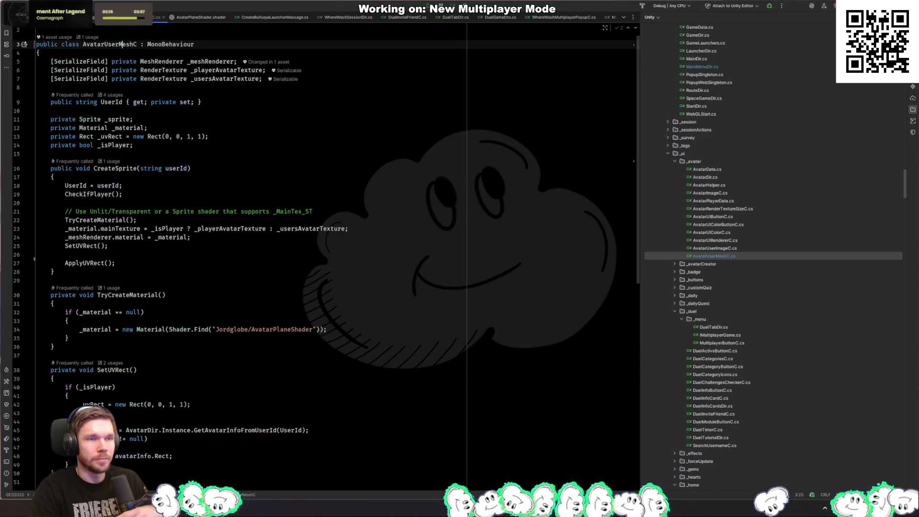
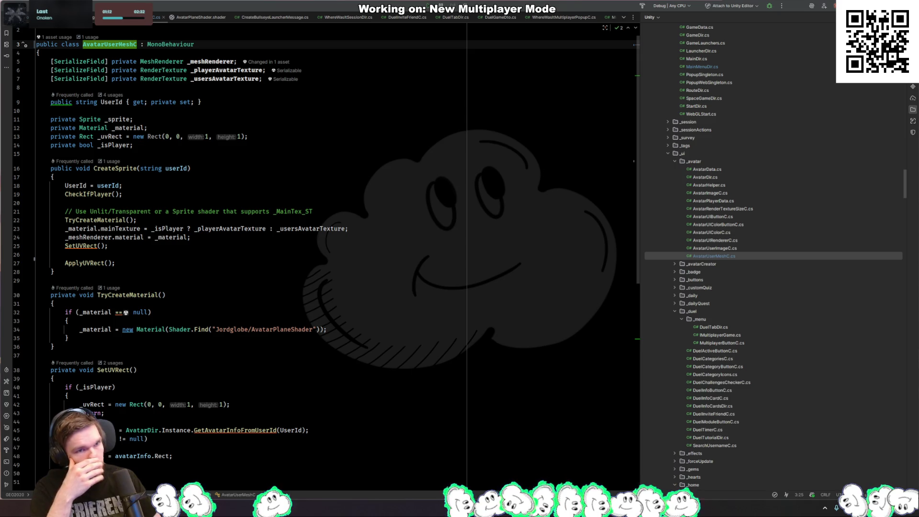
# Step: Switch from Rider to the Unity editor and bring up the recently used assets list
pyautogui.hotkey('alt', 'Tab')
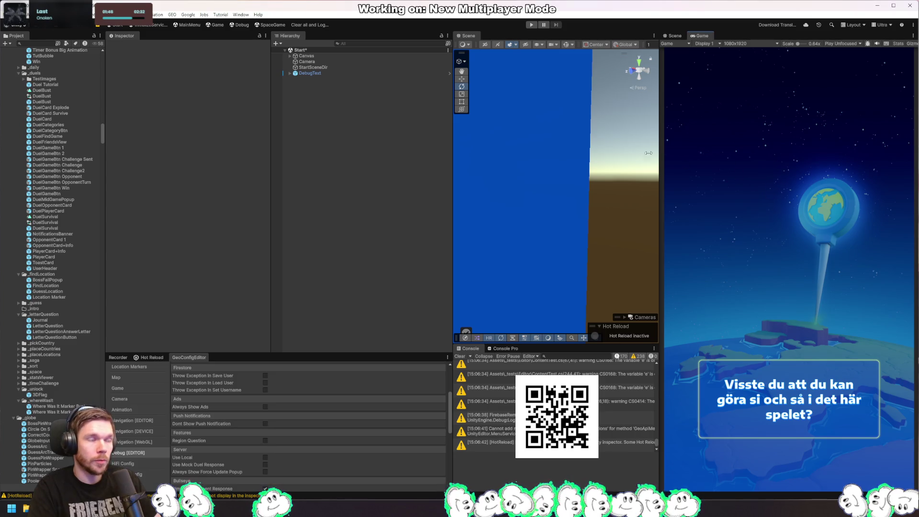
pyautogui.hotkey('ctrl', 'h')
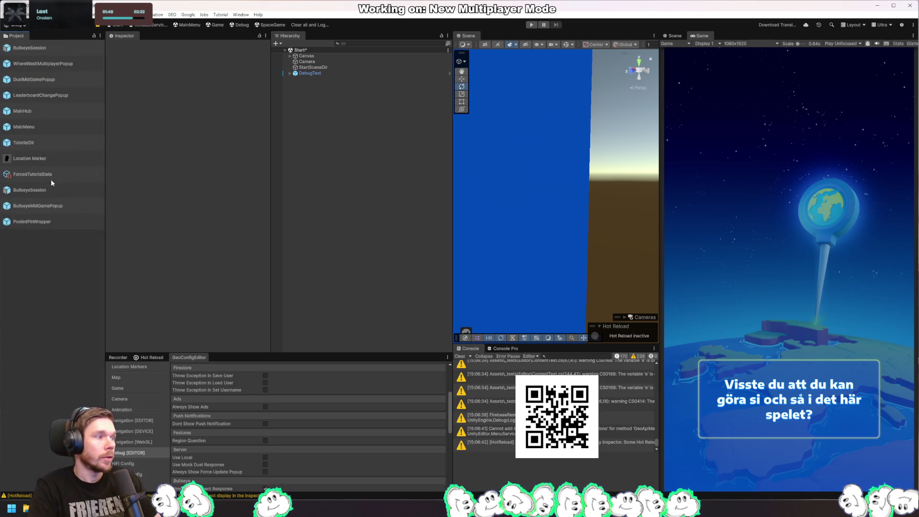
# Step: Open the MainHub prefab, try a JoinBullseye copy of the Mines button, then undo it
pyautogui.doubleClick(68, 110)
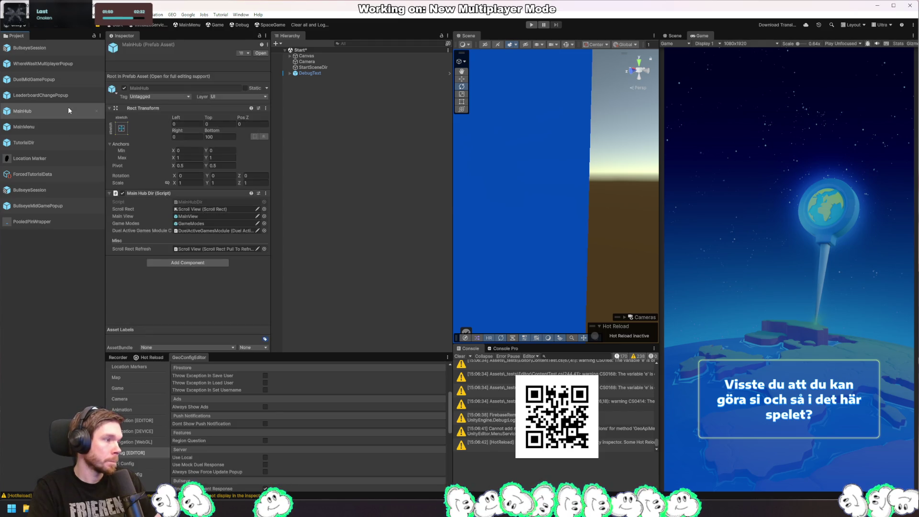
pyautogui.scroll(-6, 598, 255)
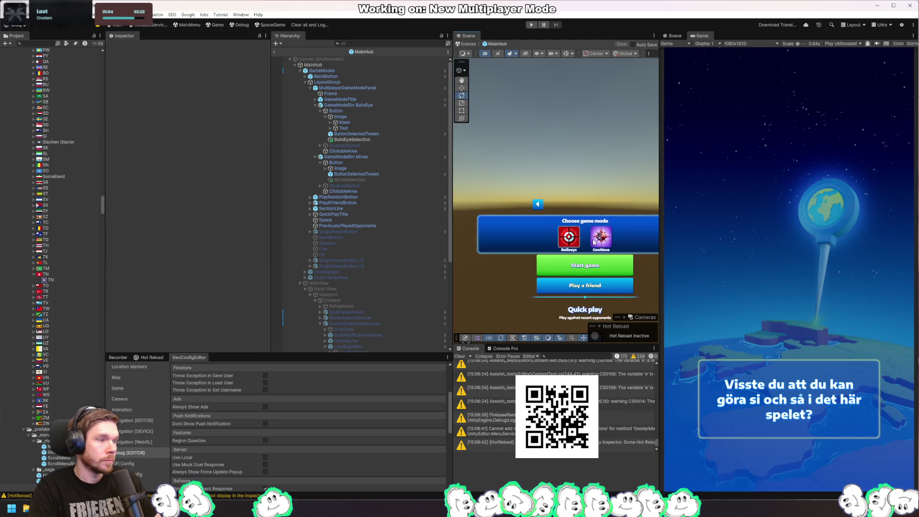
pyautogui.rightClick(598, 240)
pyautogui.click(629, 266)
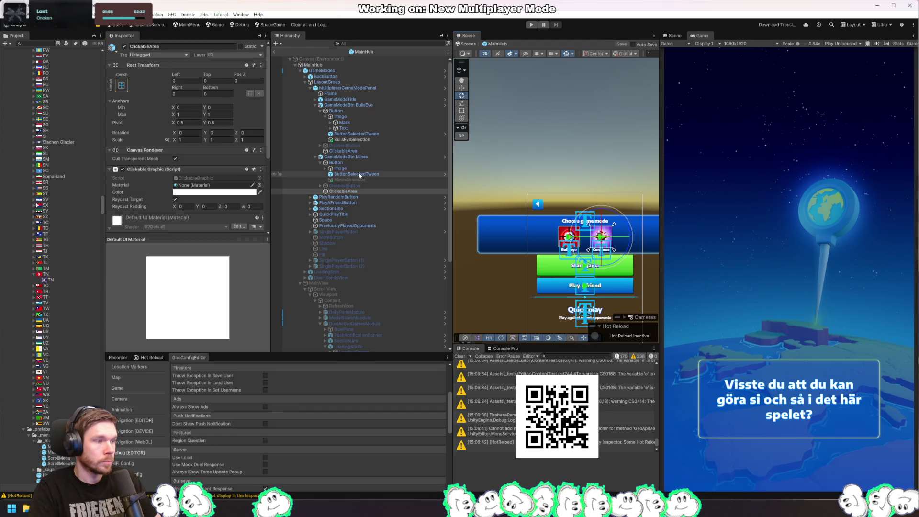
pyautogui.click(355, 157)
pyautogui.hotkey('ctrl', 'd')
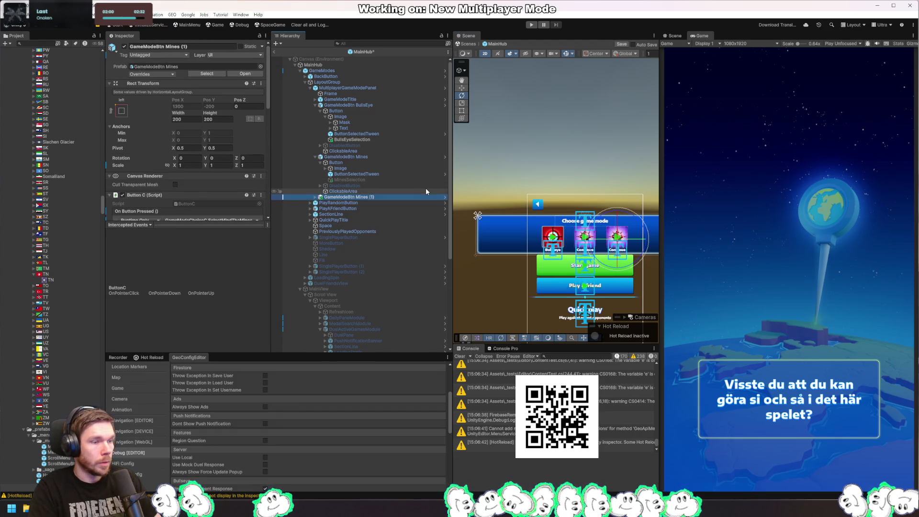
pyautogui.click(376, 197)
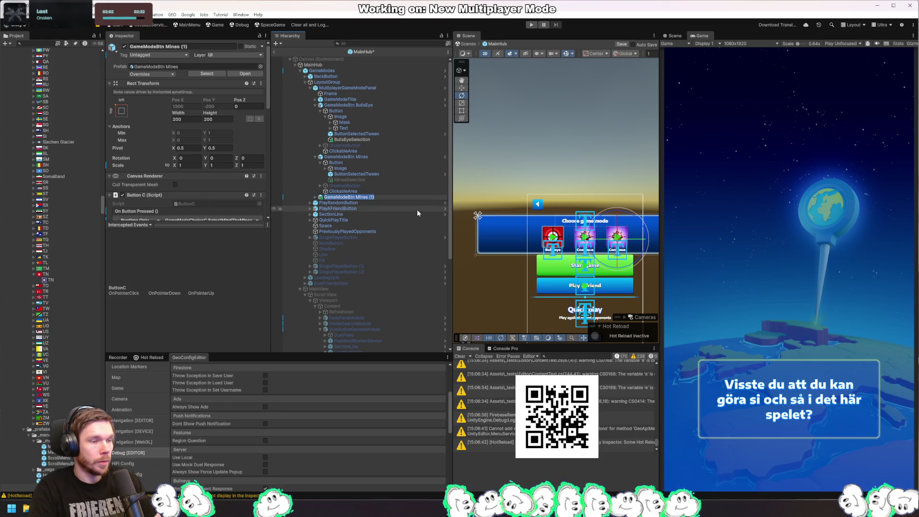
pyautogui.write('Join')
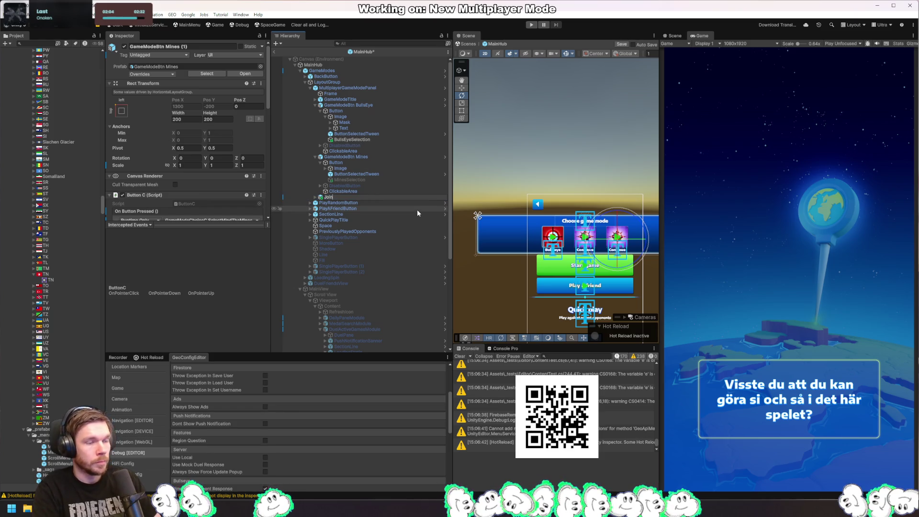
pyautogui.write('Bullseye')
pyautogui.press('Return')
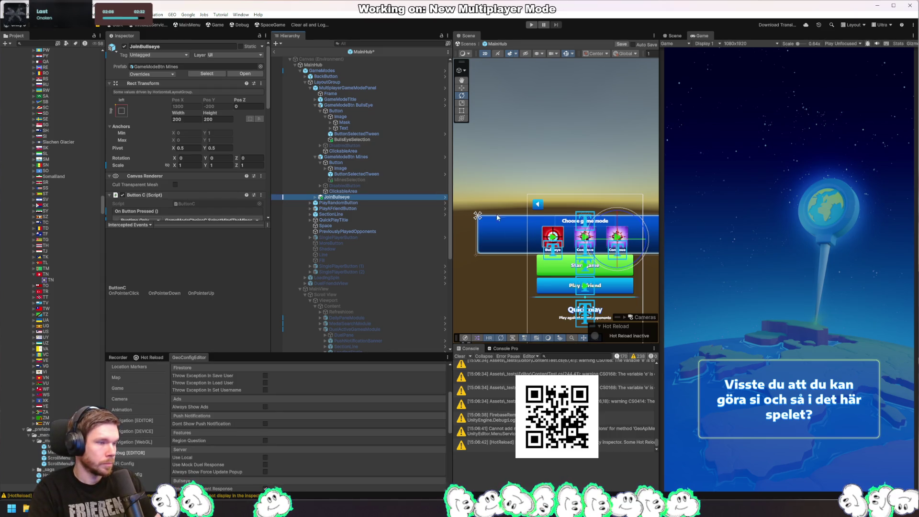
pyautogui.click(316, 197)
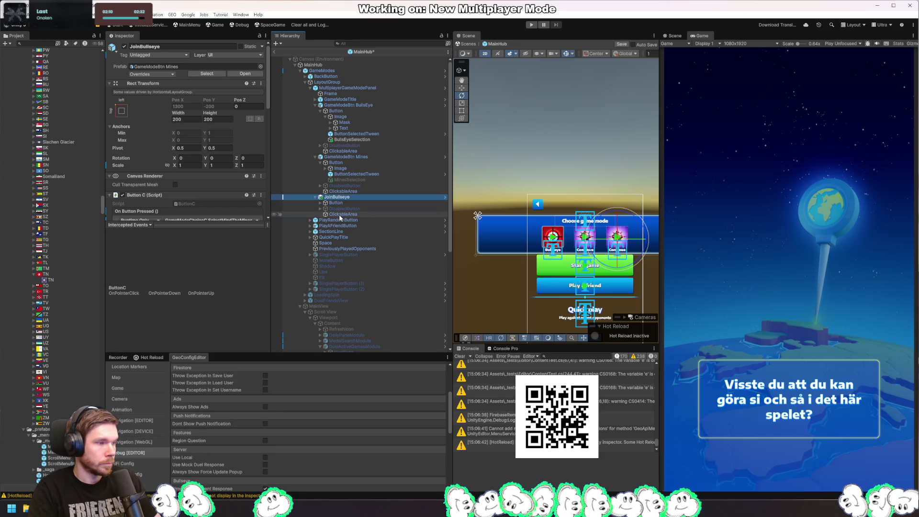
pyautogui.hotkey('ctrl', 'z')
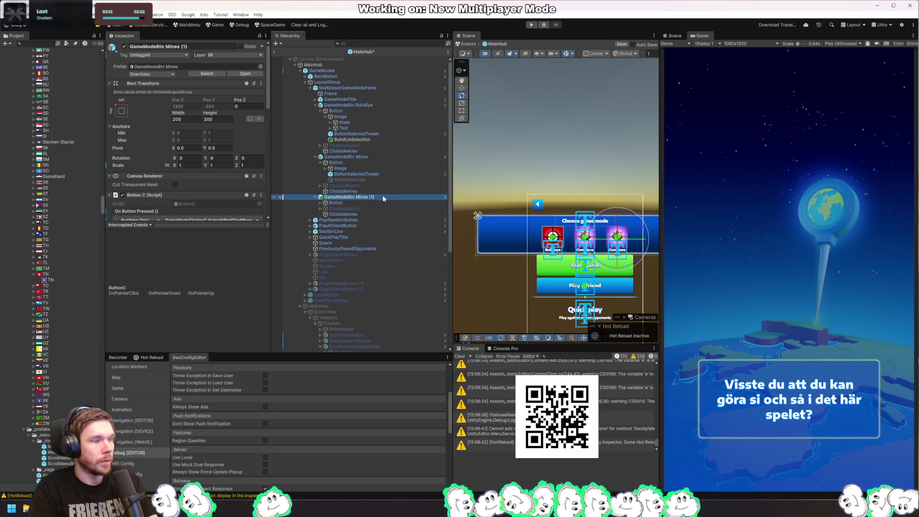
pyautogui.hotkey('ctrl', 'z')
# Step: Duplicate GameModeBtn BullsEye and rename the copy JoinBullseyeGame
pyautogui.click(369, 162)
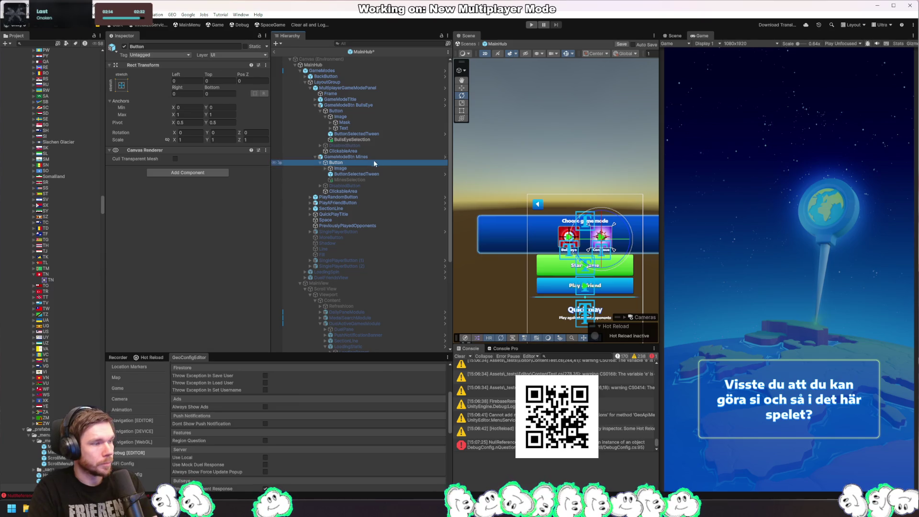
pyautogui.click(379, 157)
pyautogui.click(387, 111)
pyautogui.click(390, 105)
pyautogui.hotkey('ctrl', 'd')
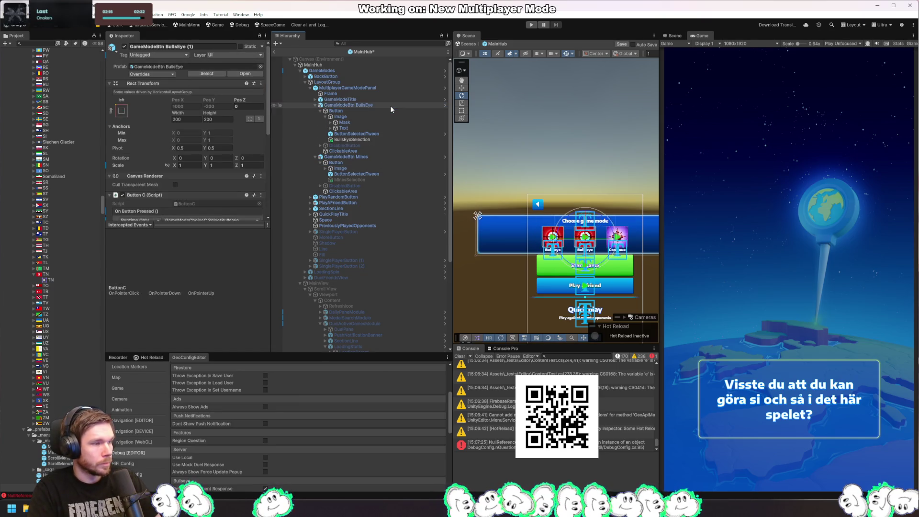
pyautogui.press('F2')
pyautogui.write('Join BullseyeGame')
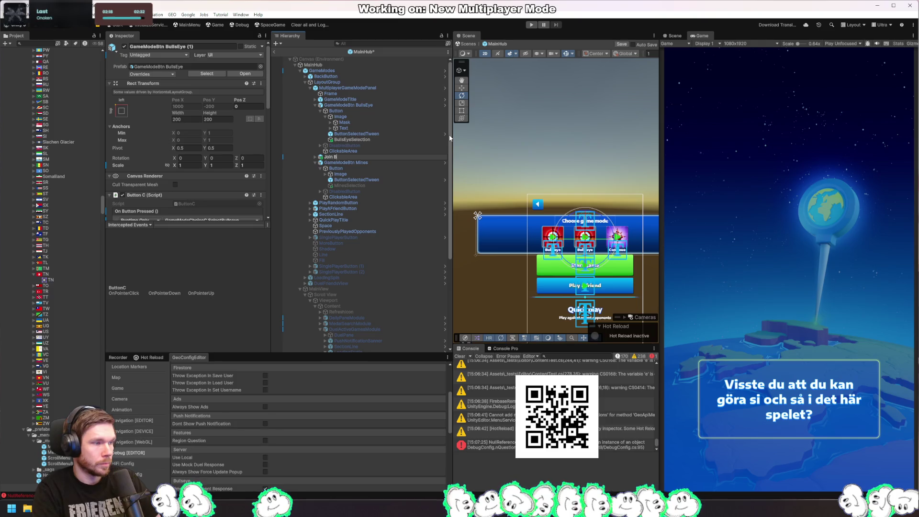
pyautogui.press('Return')
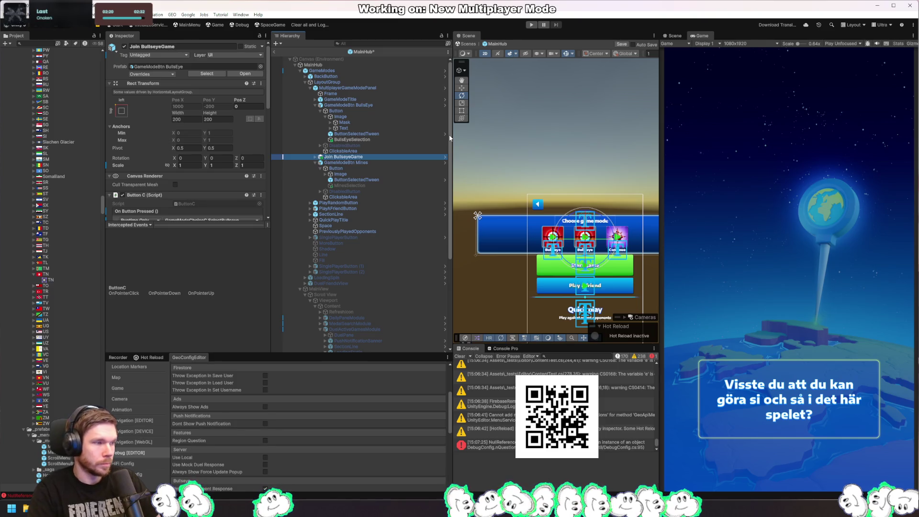
pyautogui.press('BackSpace')
pyautogui.press('Return')
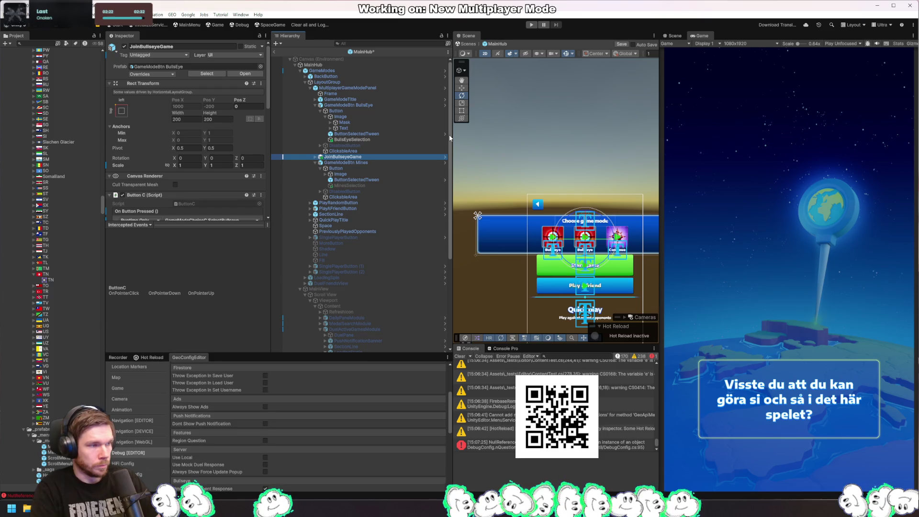
# Step: Move JoinBullseyeGame after the Mines button and expand it down to its text layers
pyautogui.click(315, 162)
pyautogui.moveTo(338, 170); pyautogui.dragTo(338, 167)
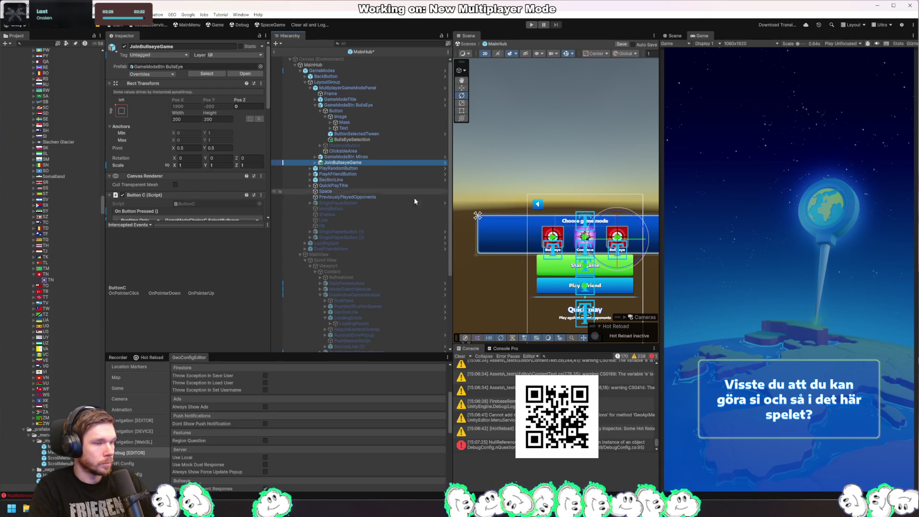
pyautogui.click(316, 163)
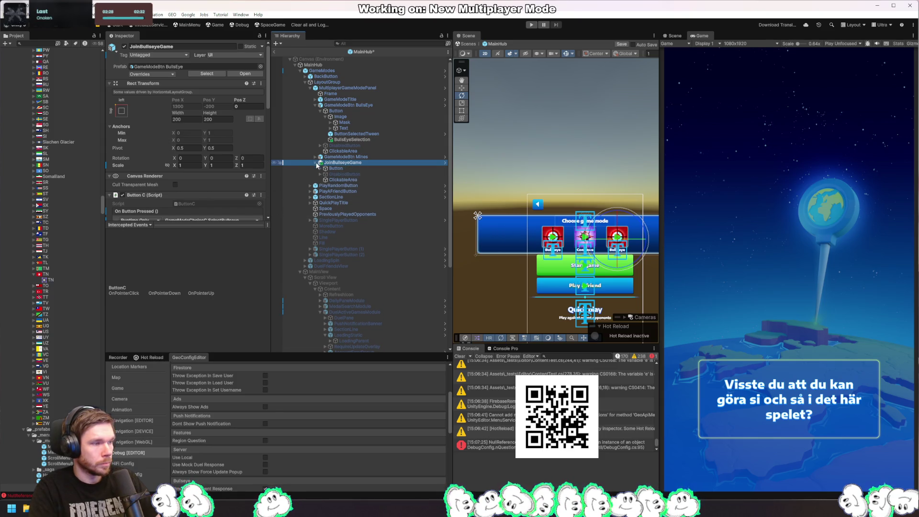
pyautogui.click(353, 186)
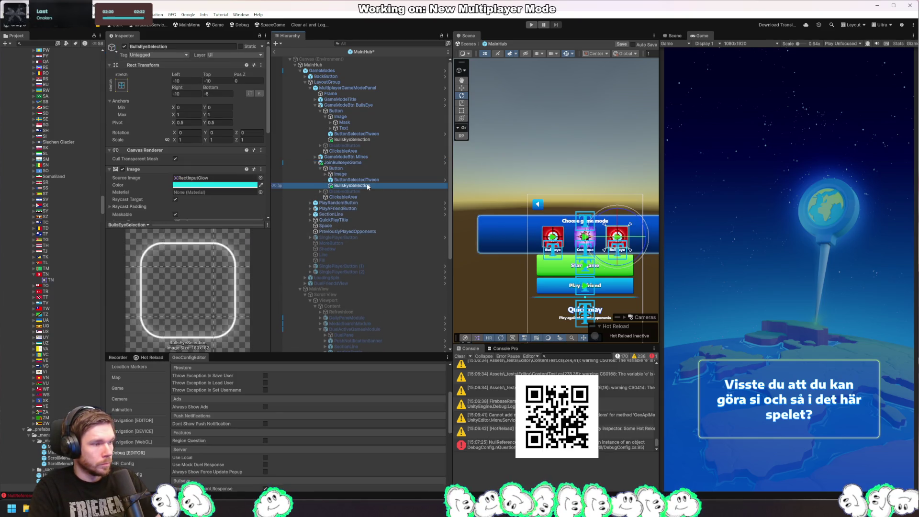
pyautogui.click(357, 173)
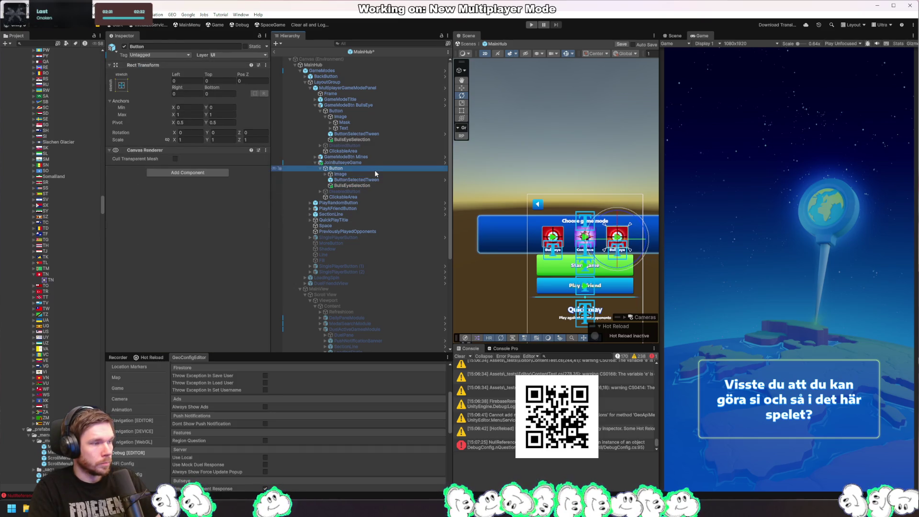
pyautogui.press('Right')
pyautogui.press('Down')
pyautogui.press('Down')
pyautogui.press('Right')
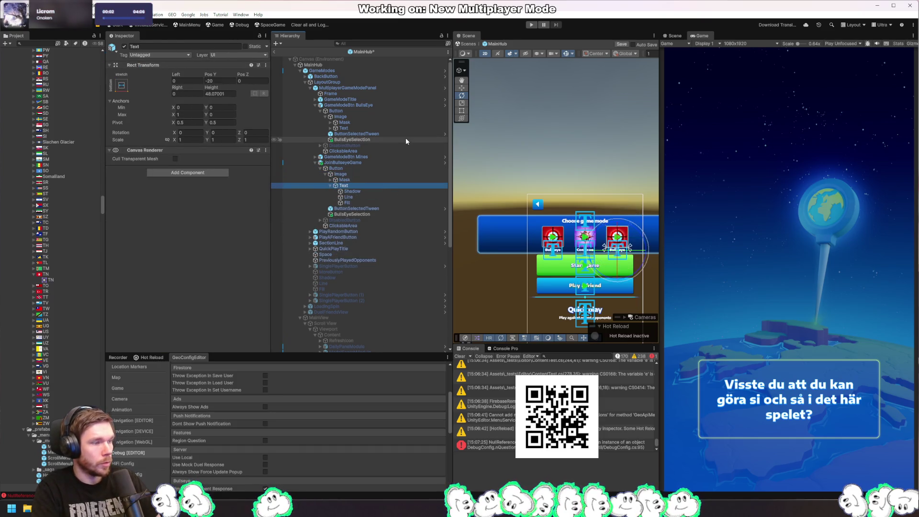
# Step: Change the JoinBullseyeGame label text to 'Join Bullseye game'
pyautogui.press('Down')
pyautogui.hotkey('shift', 'Down')
pyautogui.hotkey('shift', 'Down')
pyautogui.click(162, 193)
pyautogui.write('Join')
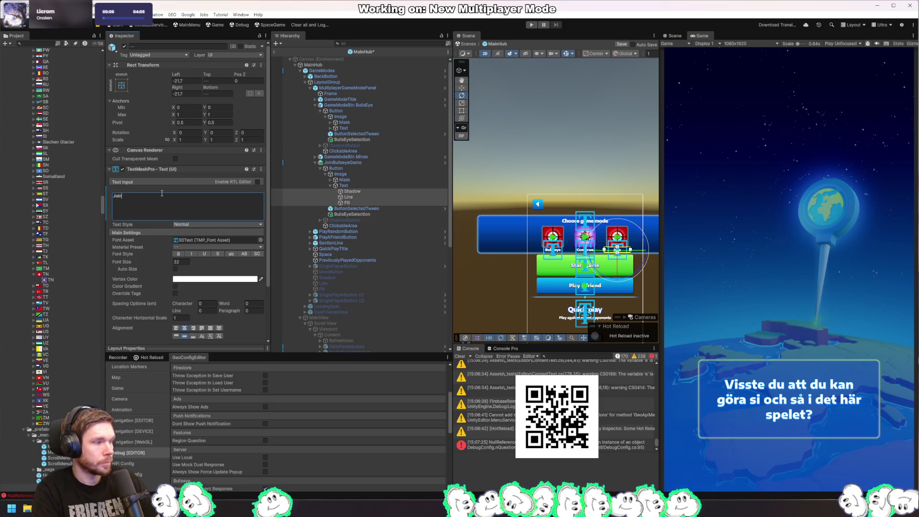
pyautogui.write(' Bullseye game')
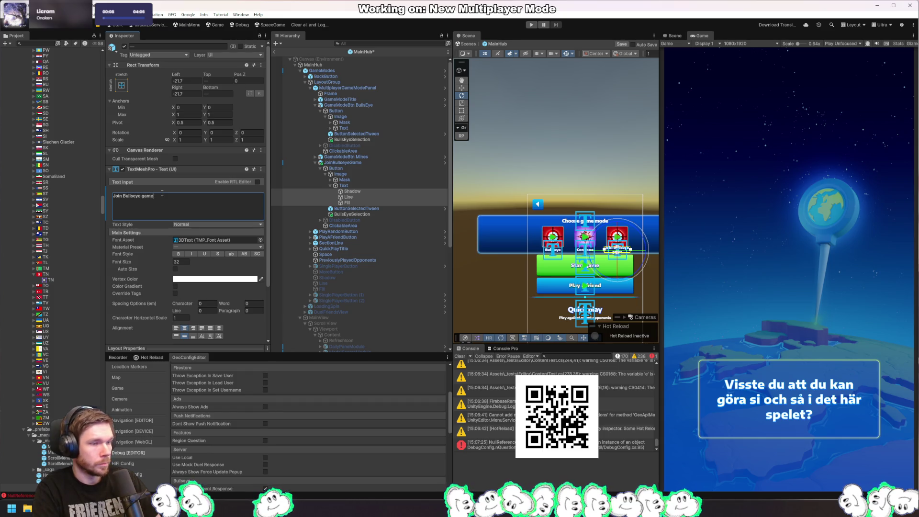
# Step: Keep JoinBullseyeGame after the Mines button, with its size left at 200 by 200
pyautogui.click(390, 165)
pyautogui.moveTo(356, 166)
pyautogui.mouseDown()
pyautogui.moveTo(383, 211)
pyautogui.moveTo(353, 242)
pyautogui.moveTo(376, 245)
pyautogui.mouseUp()
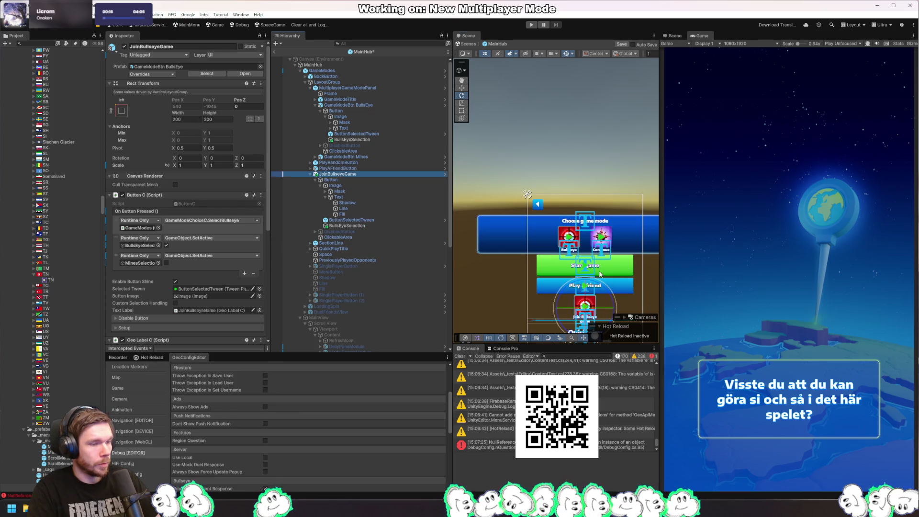
pyautogui.press('f')
pyautogui.moveTo(377, 195)
pyautogui.mouseDown()
pyautogui.moveTo(368, 164)
pyautogui.moveTo(307, 162)
pyautogui.mouseUp()
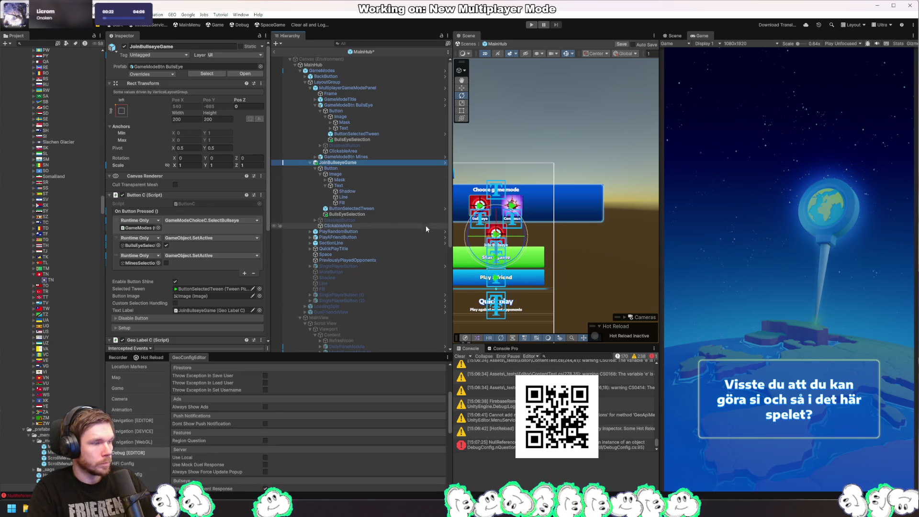
pyautogui.click(186, 119)
pyautogui.write('400')
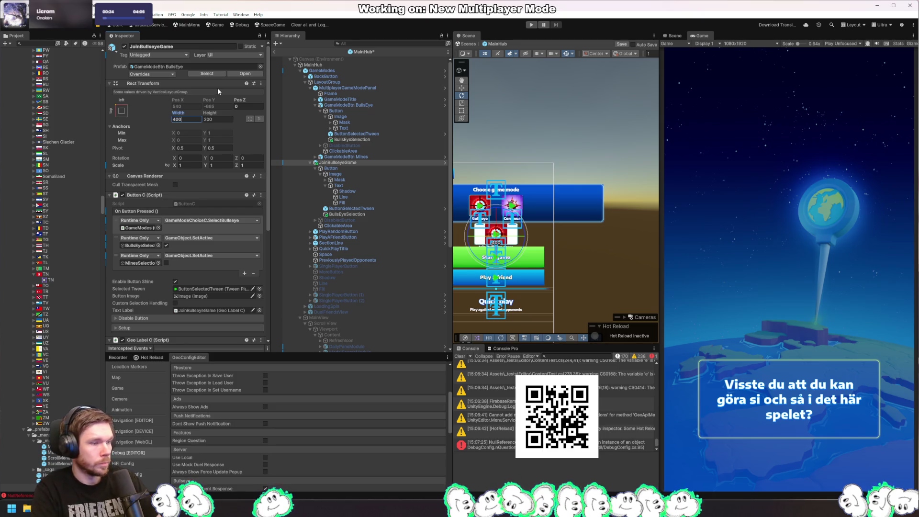
pyautogui.hotkey('ctrl', 'z')
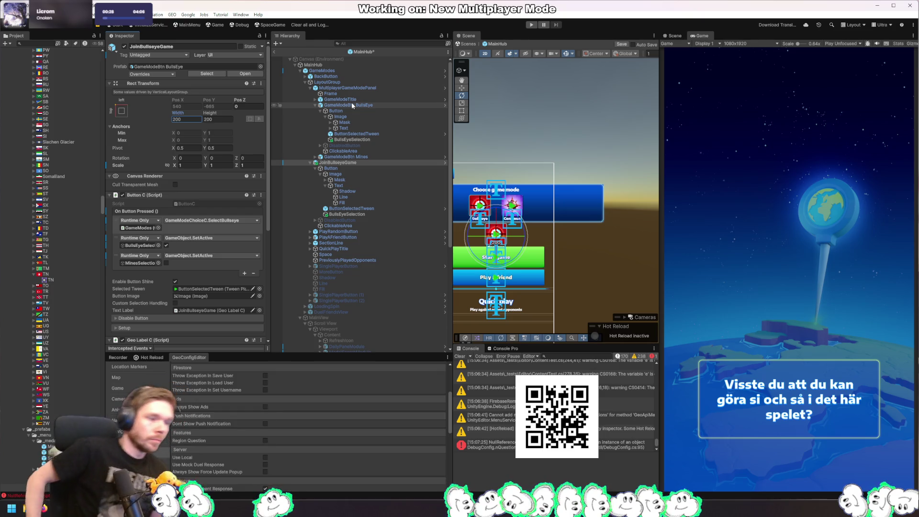
pyautogui.press('Tab')
pyautogui.write('3')
pyautogui.press('BackSpace')
pyautogui.write('200')
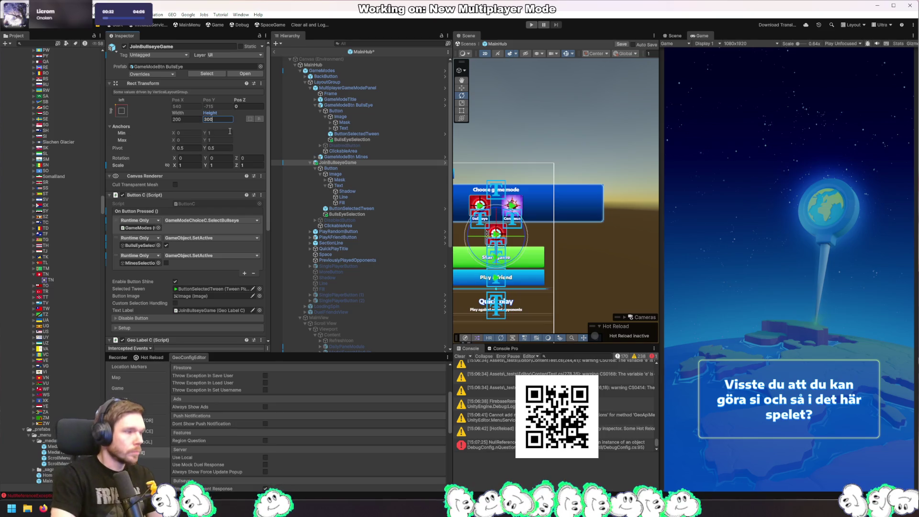
# Step: Collapse the hierarchy and change the MultiplayerGameModePanel's height
pyautogui.click(315, 108)
pyautogui.click(315, 105)
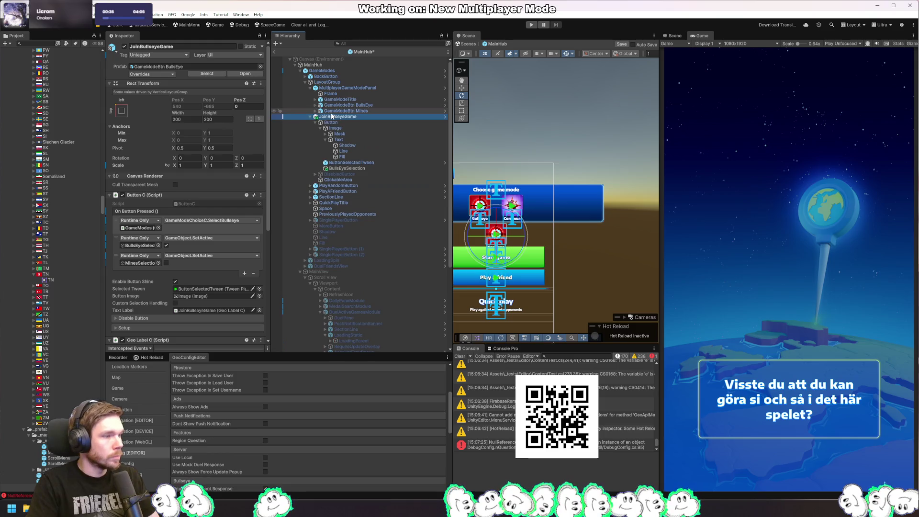
pyautogui.click(307, 88)
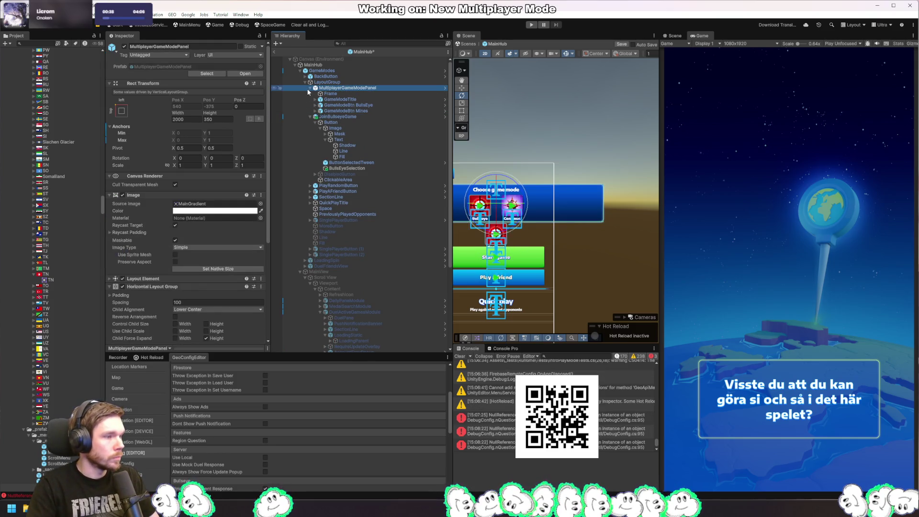
pyautogui.click(309, 89)
pyautogui.click(310, 94)
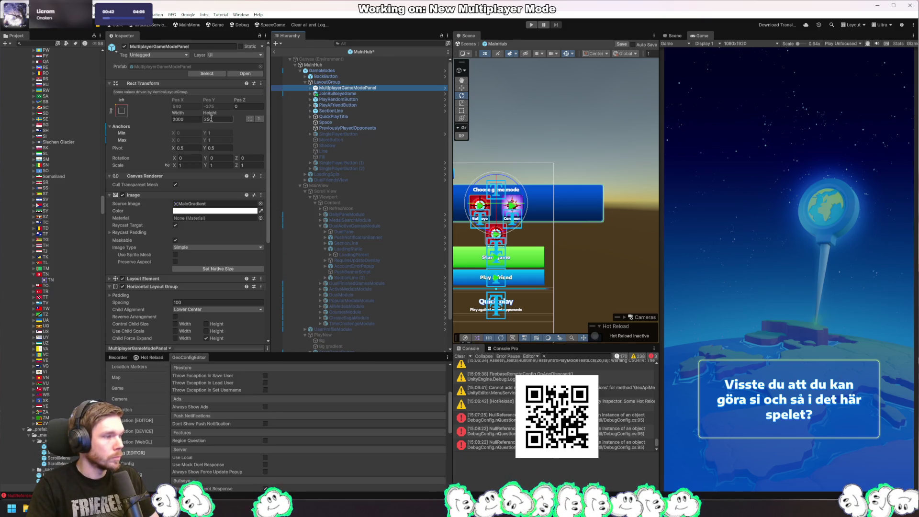
pyautogui.moveTo(210, 113); pyautogui.dragTo(590, 154)
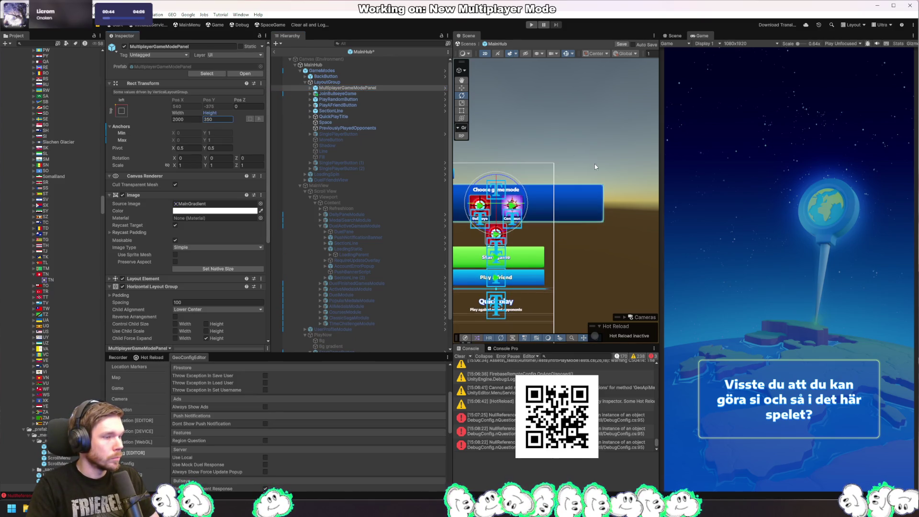
# Step: Delete a stray empty object and the JoinBullseyeGame button from the LayoutGroup
pyautogui.click(348, 94)
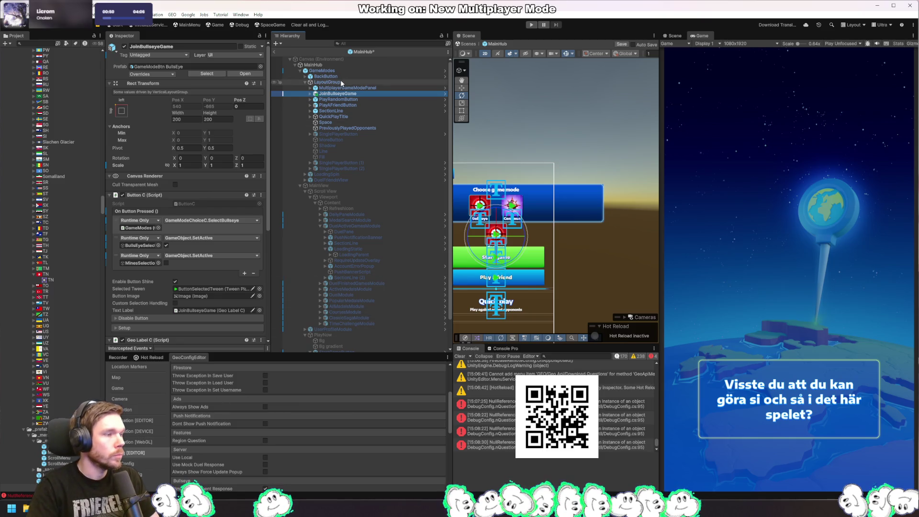
pyautogui.hotkey('ctrl', 'shift', 'n')
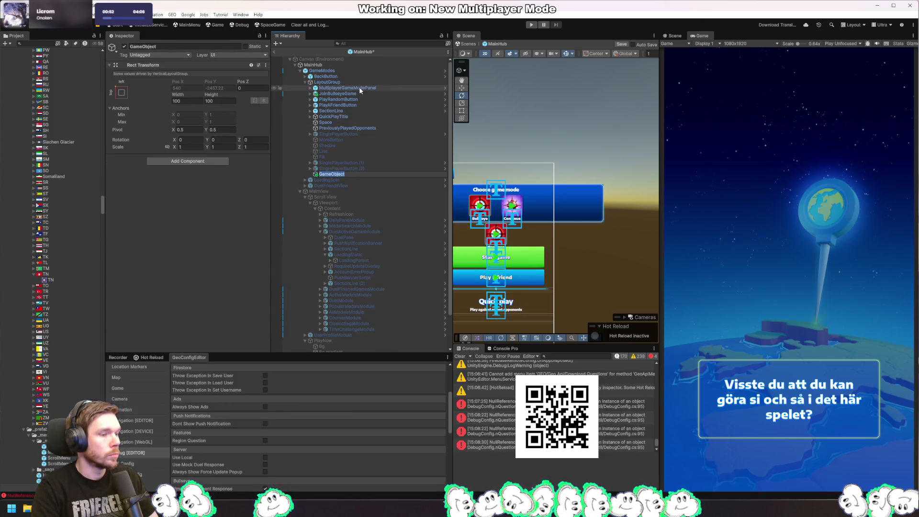
pyautogui.press('Return')
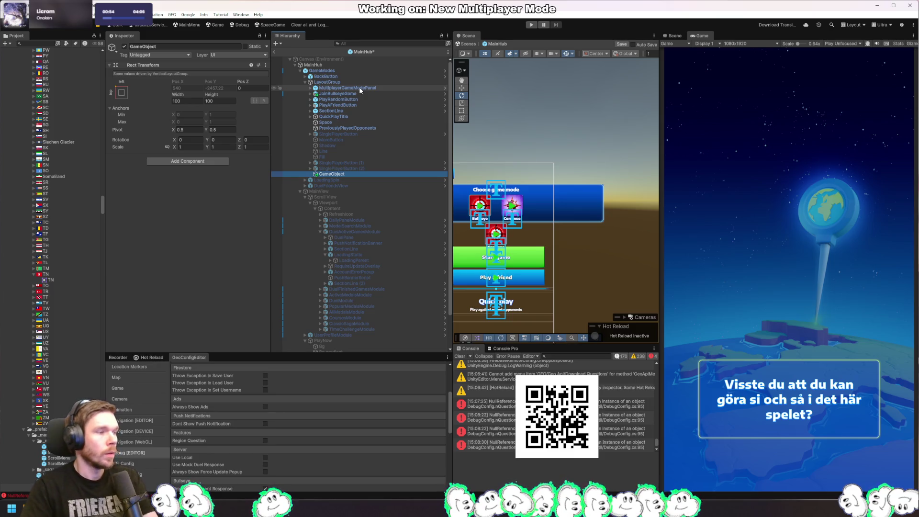
pyautogui.press('Delete')
pyautogui.click(363, 93)
pyautogui.press('Delete')
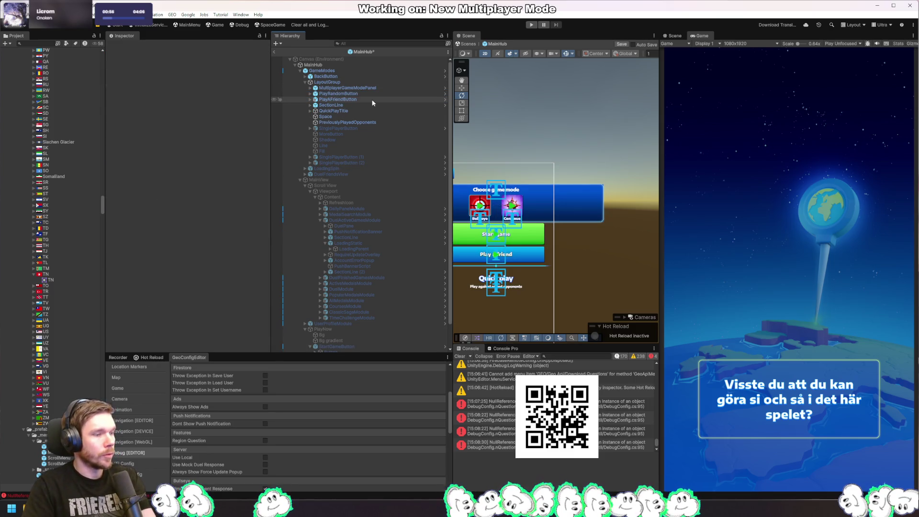
pyautogui.click(372, 95)
# Step: Duplicate PlayRandomButton and name the copy JoinBullsEyeGameButton
pyautogui.hotkey('ctrl', 'd')
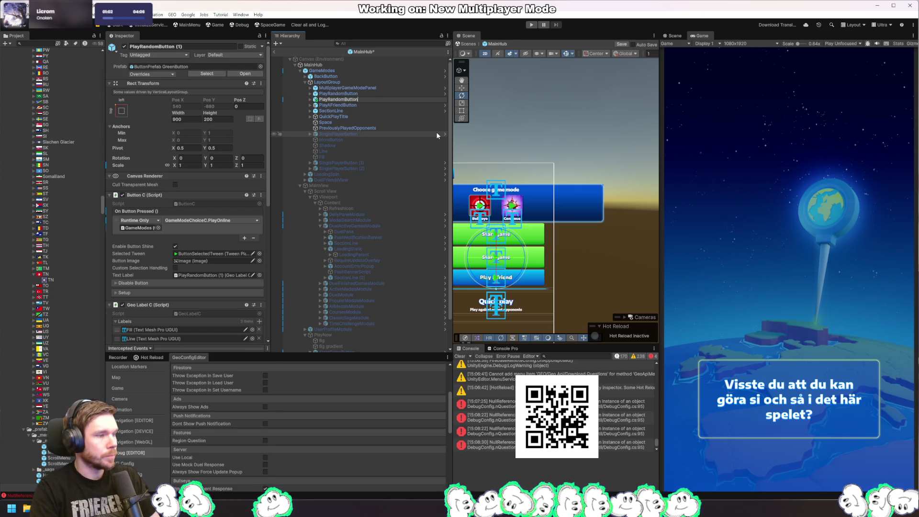
pyautogui.write('Play Bu')
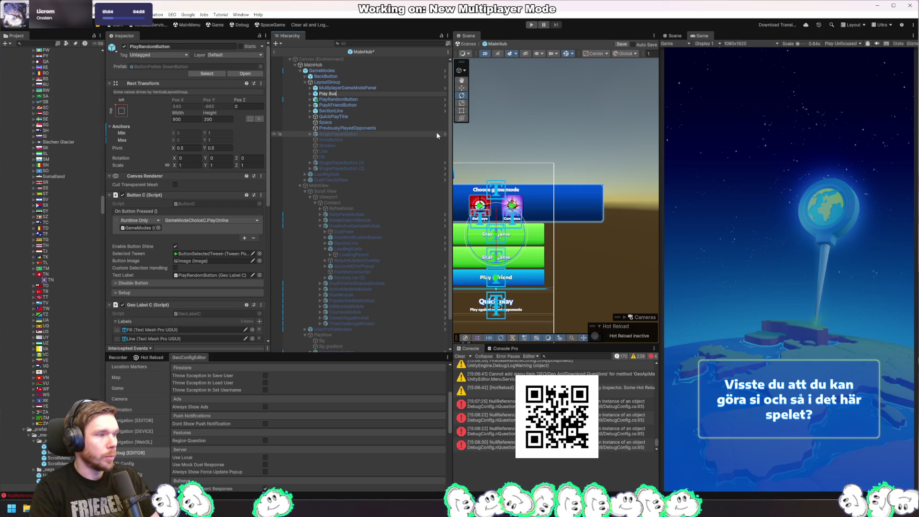
pyautogui.write('sEyeGame')
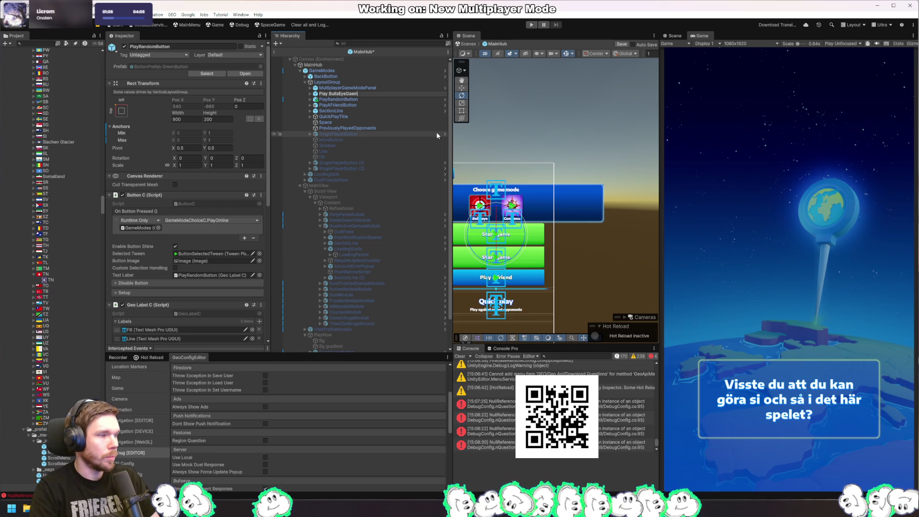
pyautogui.write('Button')
pyautogui.press('Home')
pyautogui.press('Delete')
pyautogui.press('Delete')
pyautogui.press('Delete')
pyautogui.write('Join')
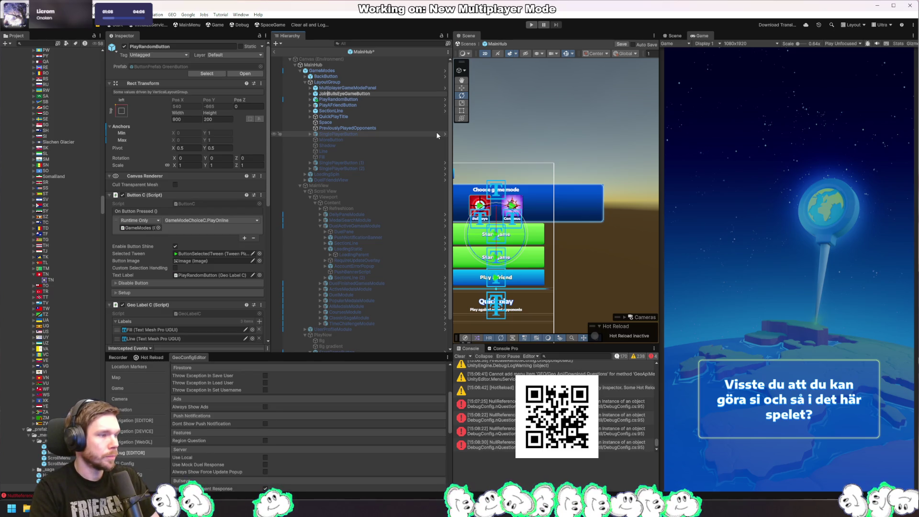
pyautogui.press('Return')
# Step: Change the new button's label text to 'Join Bullseye Game'
pyautogui.press('Down')
pyautogui.press('Right')
pyautogui.press('Down')
pyautogui.press('Down')
pyautogui.press('Up')
pyautogui.press('Right')
pyautogui.press('Down')
pyautogui.press('Right')
pyautogui.press('Down')
pyautogui.press('Down')
pyautogui.hotkey('shift', 'Down')
pyautogui.click(186, 193)
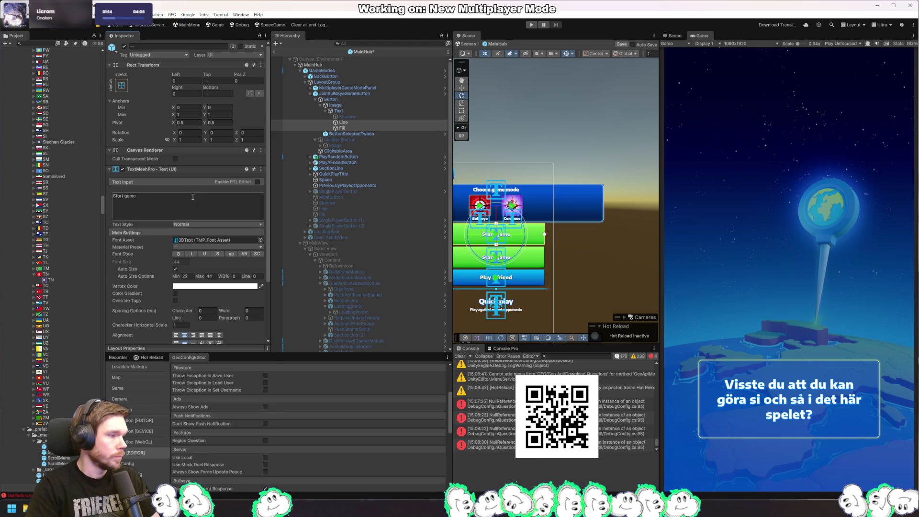
pyautogui.write('Join Bullseye Game')
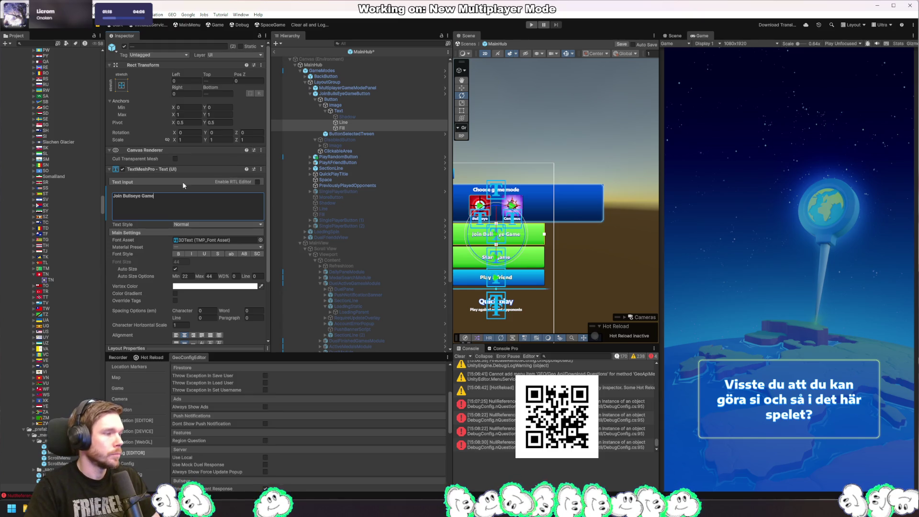
# Step: Check JoinBullsEyeGameButton's On Button Pressed function list, then switch to Rider
pyautogui.click(349, 93)
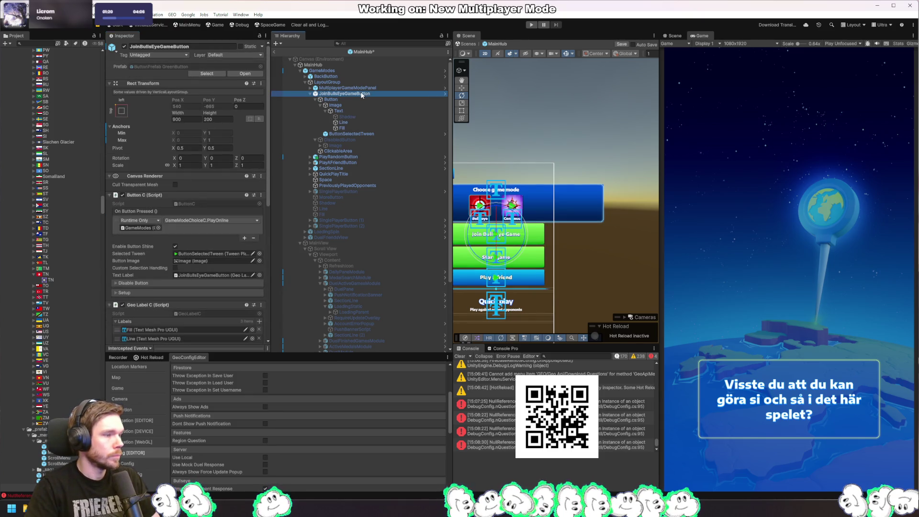
pyautogui.click(211, 221)
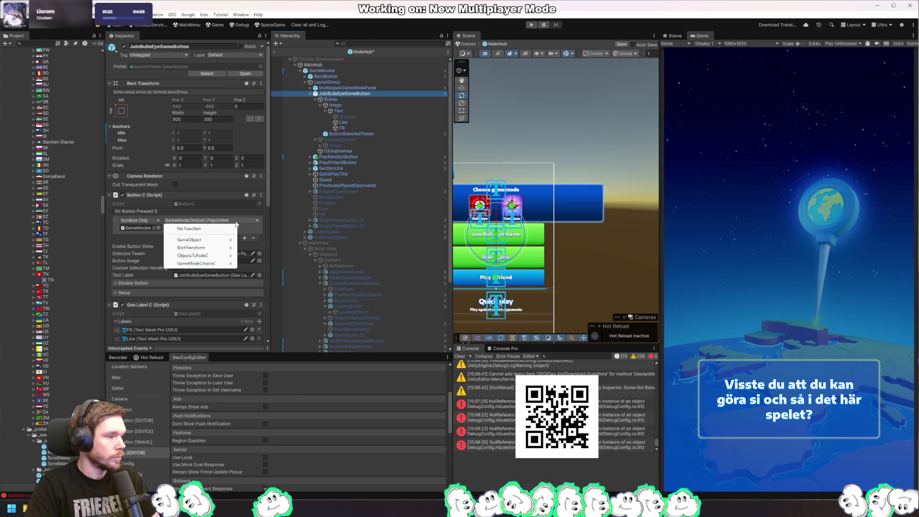
pyautogui.moveTo(213, 266)
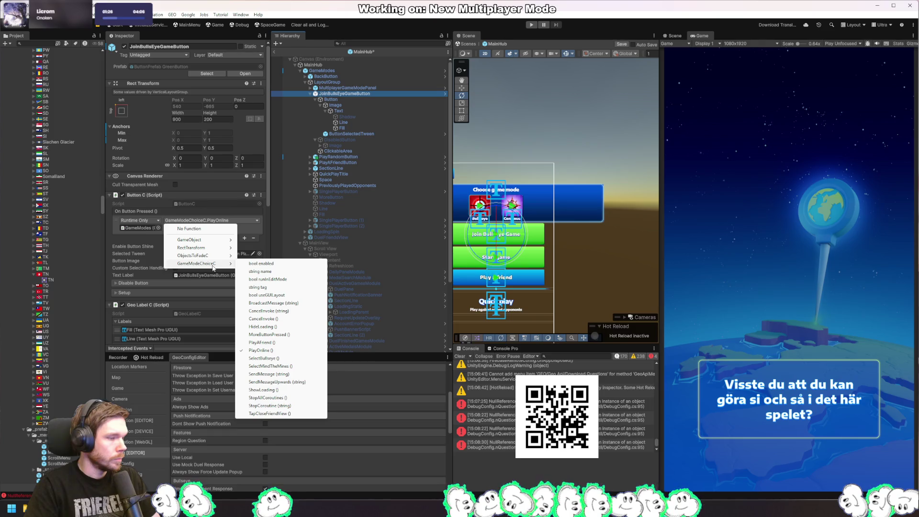
pyautogui.hotkey('alt', 'Tab')
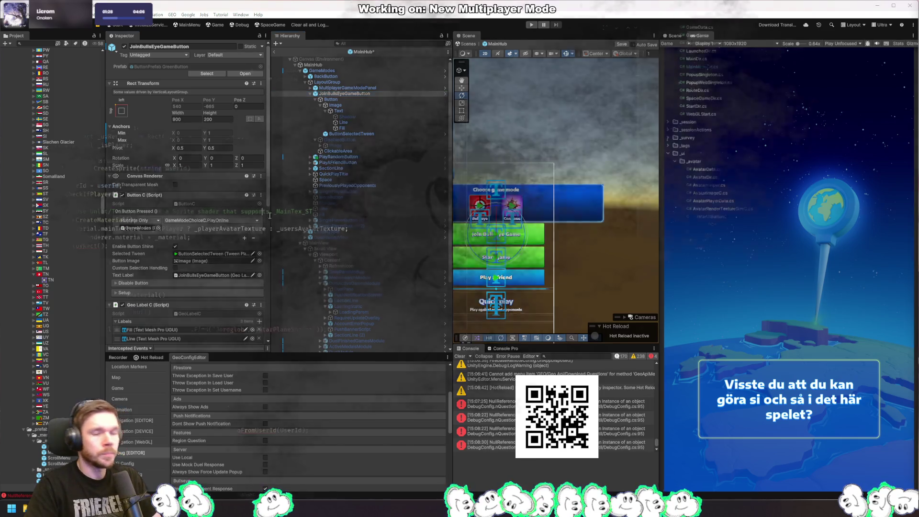
# Step: In GameModeChoiceC.cs, declare a new public void SelectBullseyeGame() method
pyautogui.write('gamemodechoice')
pyautogui.press('Return')
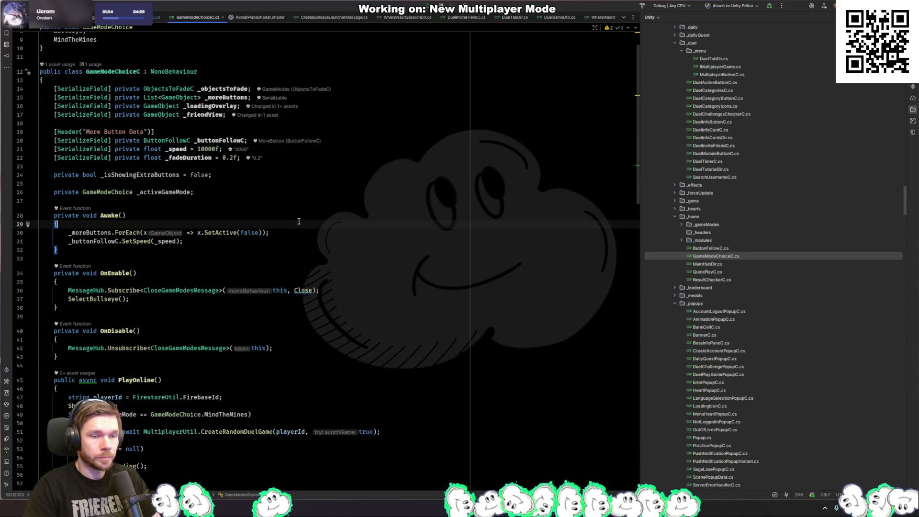
pyautogui.scroll(-20, 320, 190)
pyautogui.click(180, 426)
pyautogui.write('public void Select')
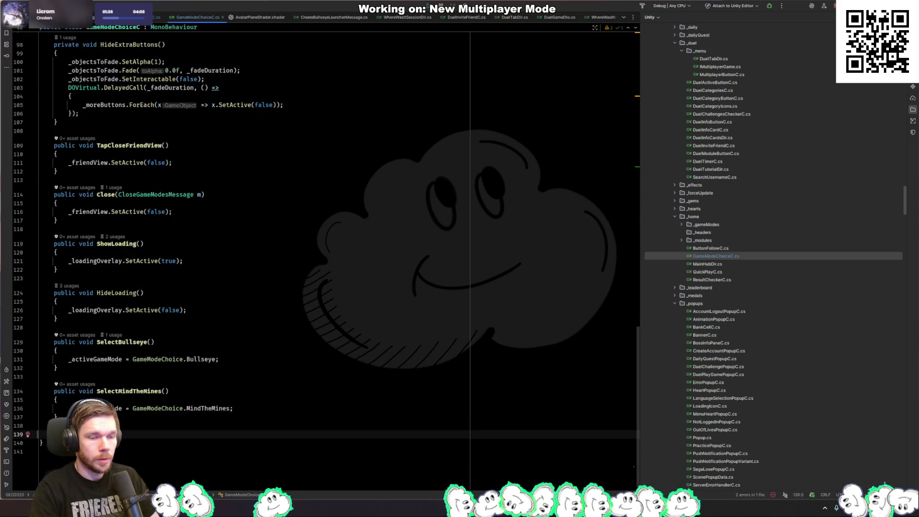
pyautogui.write('BullseyeGame()')
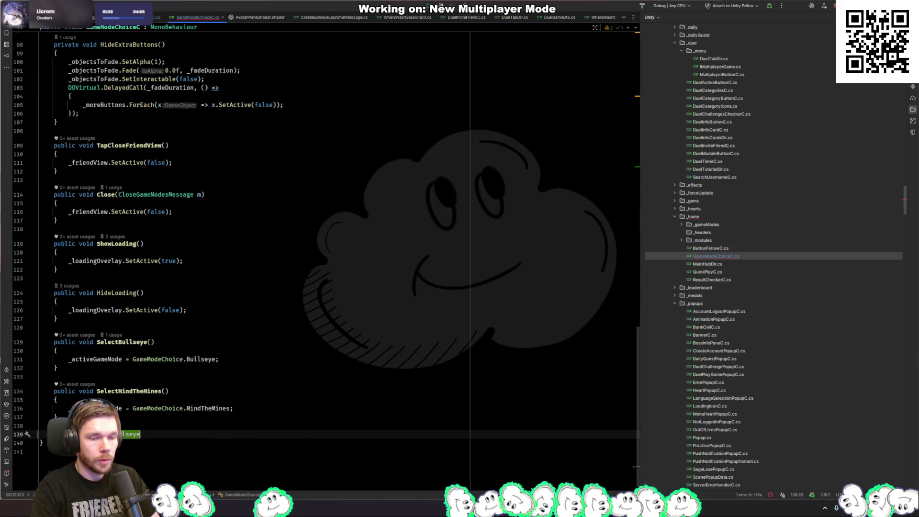
pyautogui.press('Return')
pyautogui.write('{')
pyautogui.press('Return')
# Step: Copy the Alpha9 RunOnThreadPool bullseye lookup block from MainMenuDir.cs into the new method
pyautogui.write('gamemo')
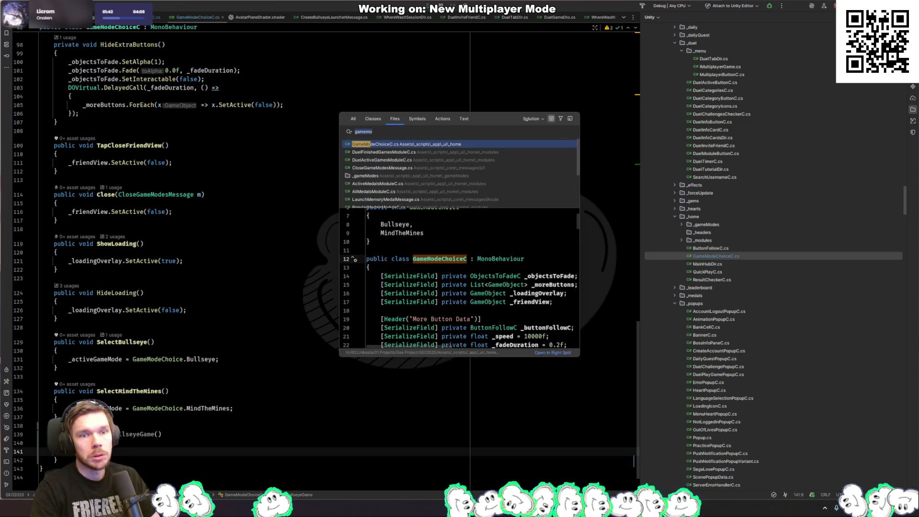
pyautogui.press('BackSpace')
pyautogui.press('BackSpace')
pyautogui.press('BackSpace')
pyautogui.write('mainmenudir')
pyautogui.press('Return')
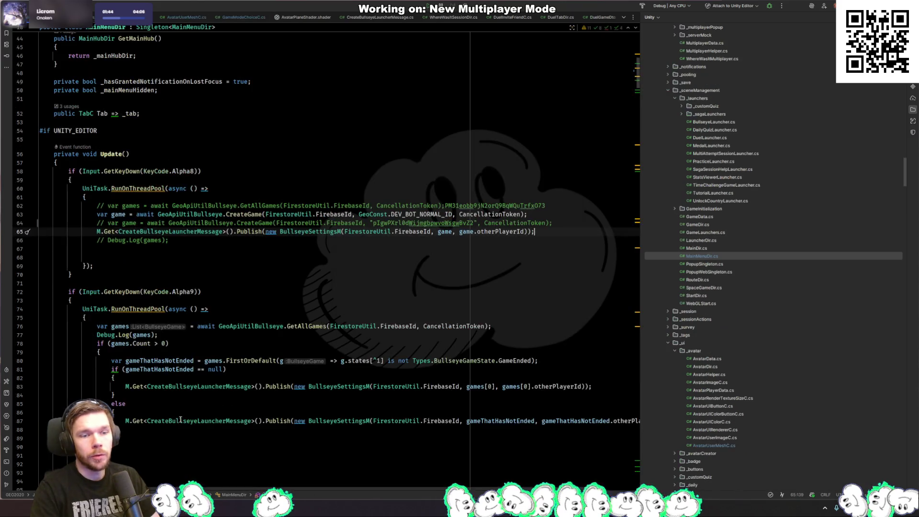
pyautogui.click(98, 352)
pyautogui.click(97, 447)
pyautogui.hotkey('ctrl', 'w')
pyautogui.hotkey('ctrl', 'w')
pyautogui.hotkey('ctrl', 'w')
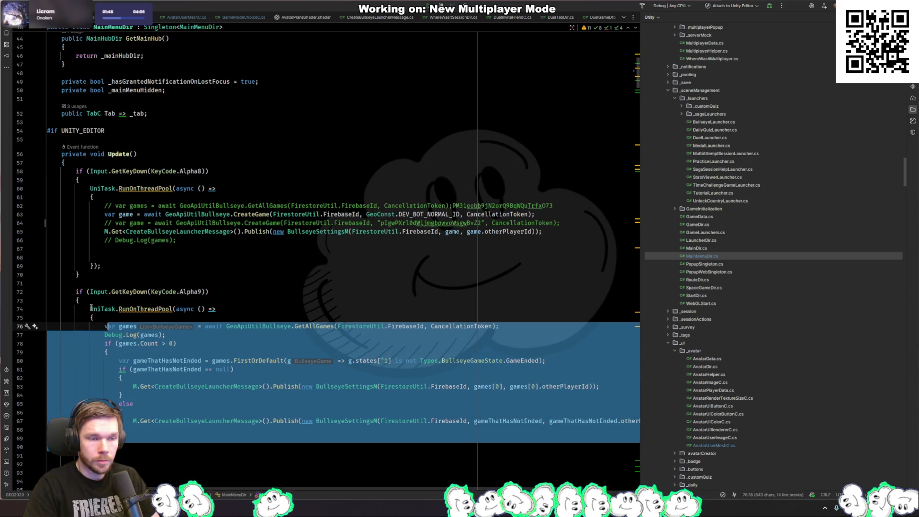
pyautogui.hotkey('ctrl', 'w')
pyautogui.hotkey('ctrl', 'c')
pyautogui.hotkey('ctrl', 'Tab')
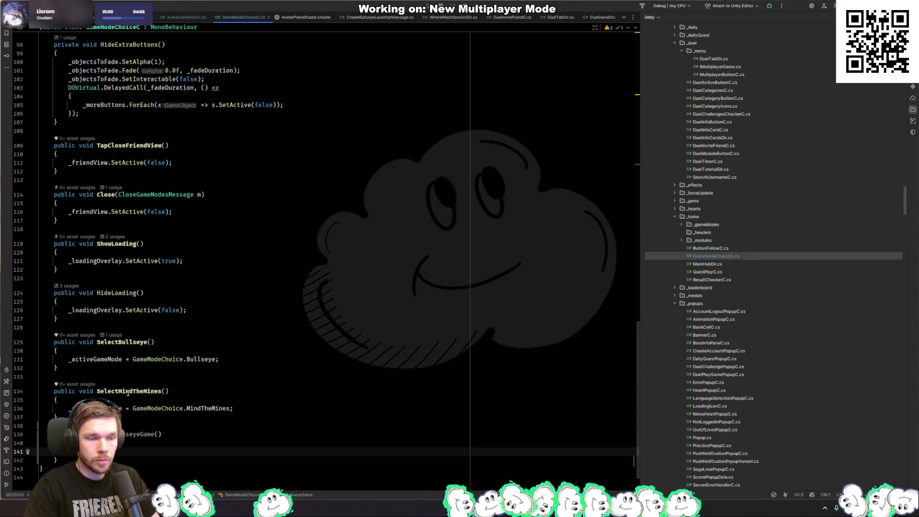
pyautogui.hotkey('ctrl', 'v')
# Step: Import the missing UniTask references in GameModeChoiceC.cs
pyautogui.click(79, 257)
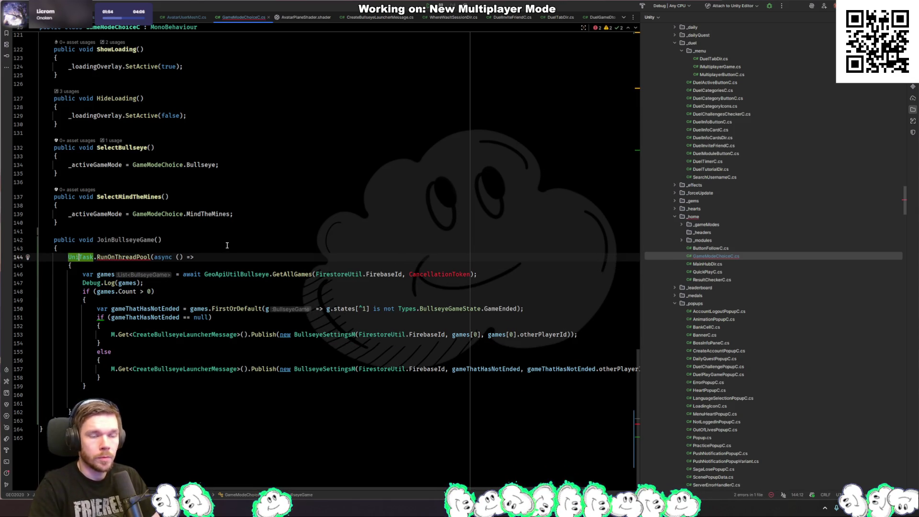
pyautogui.hotkey('ctrl', 'z')
pyautogui.hotkey('alt', 'Return')
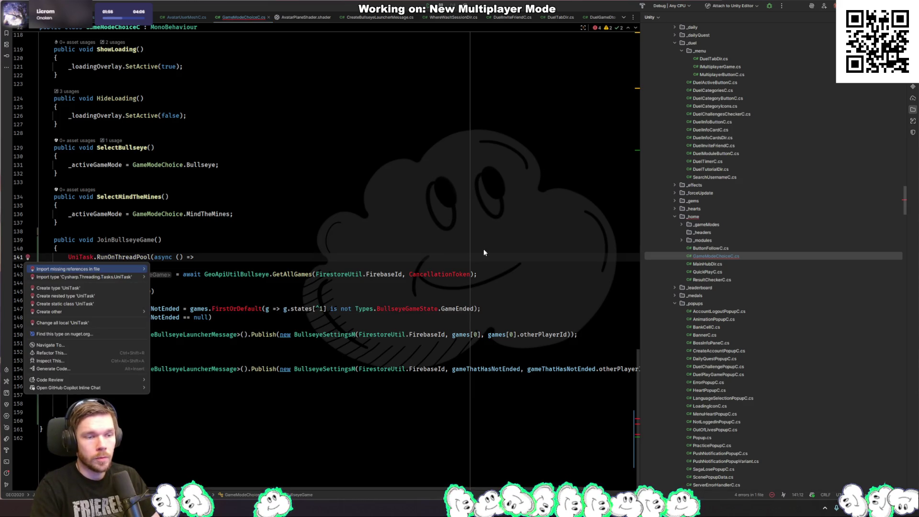
pyautogui.press('Return')
# Step: Replace the CancellationToken argument with gameObject.GetCancellationTokenOnDestroy()
pyautogui.doubleClick(446, 274)
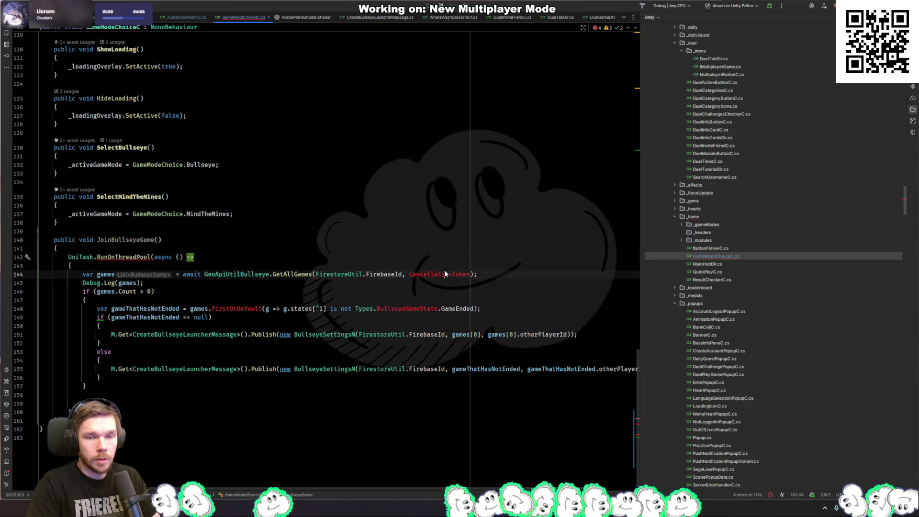
pyautogui.press('BackSpace')
pyautogui.write('gameObject.')
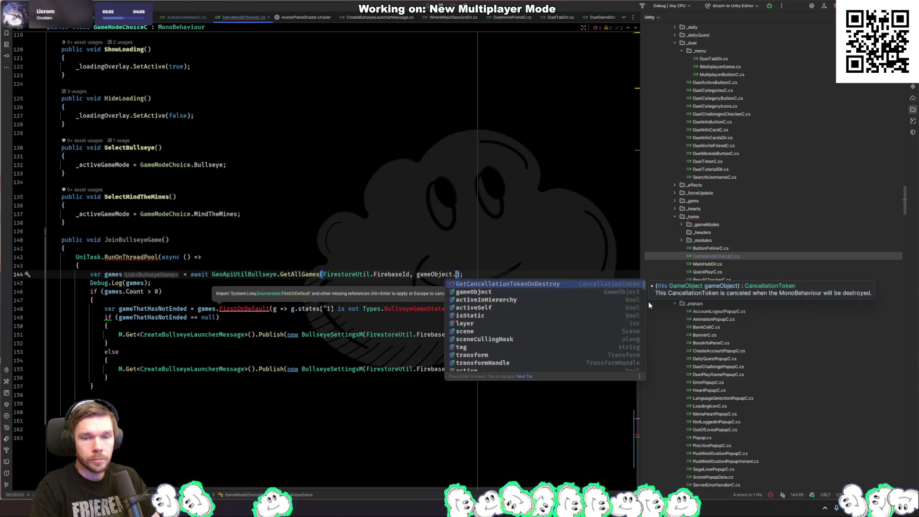
pyautogui.write('cance')
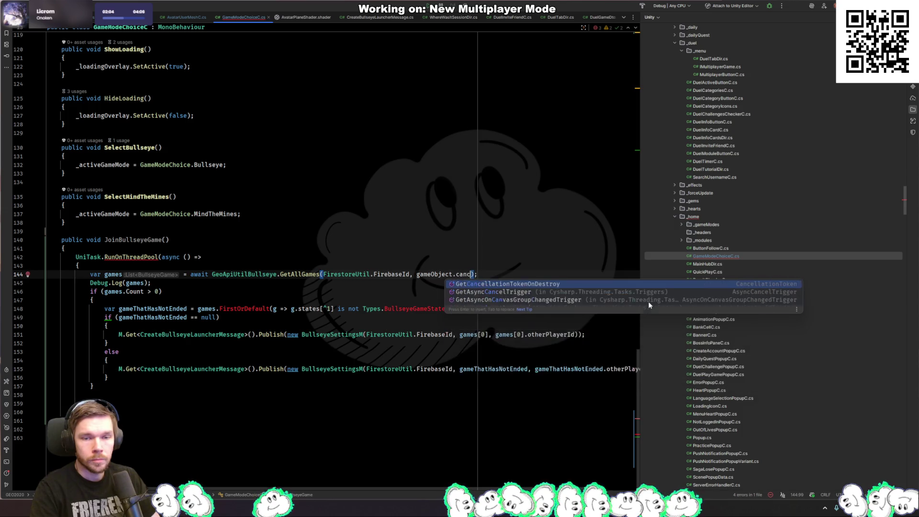
pyautogui.press('BackSpace')
pyautogui.press('BackSpace')
pyautogui.press('BackSpace')
pyautogui.write('token')
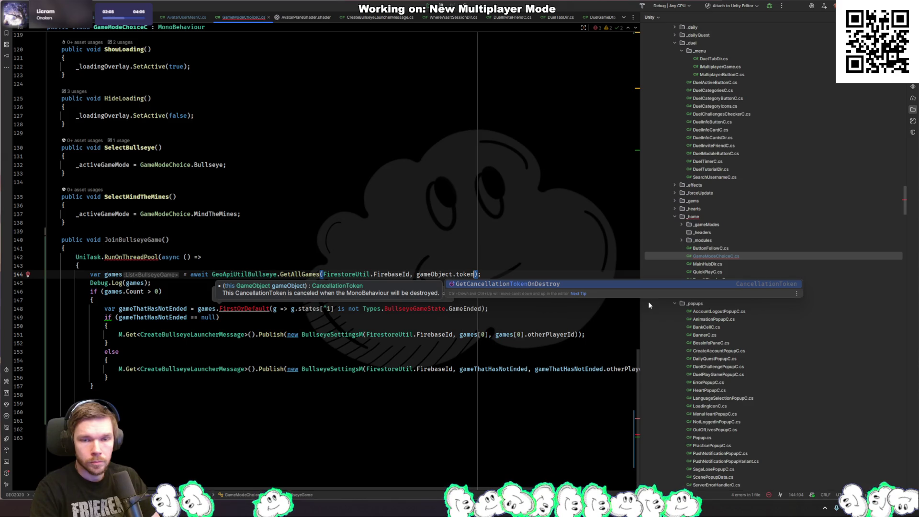
pyautogui.press('Return')
pyautogui.press('F12')
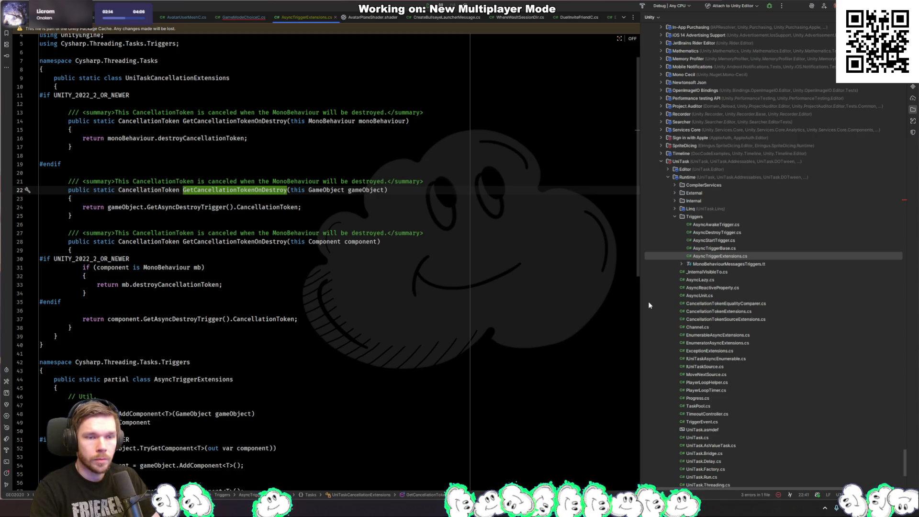
pyautogui.hotkey('ctrl', '-')
# Step: Import the namespace needed for FirstOrDefault
pyautogui.press('Down')
pyautogui.press('Down')
pyautogui.press('Down')
pyautogui.press('End')
pyautogui.hotkey('ctrl', 'Left')
pyautogui.hotkey('ctrl', 'Left')
pyautogui.hotkey('ctrl', 'Left')
pyautogui.hotkey('ctrl', 'Left')
pyautogui.hotkey('ctrl', 'Left')
pyautogui.hotkey('ctrl', 'Left')
pyautogui.hotkey('alt', 'Return')
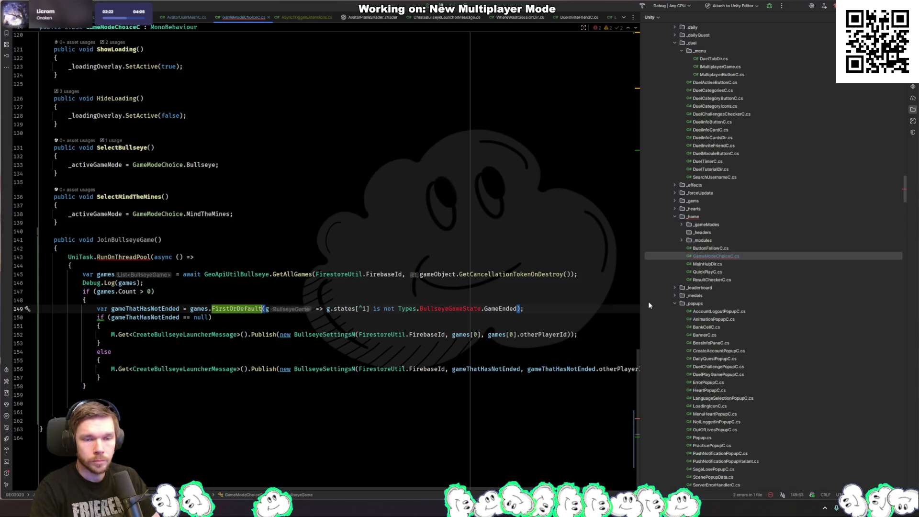
# Step: Make the state check use Types.BullseyeGameState, adding the Types import
pyautogui.doubleClick(454, 309)
pyautogui.write('B')
pyautogui.press('BackSpace')
pyautogui.press('BackSpace')
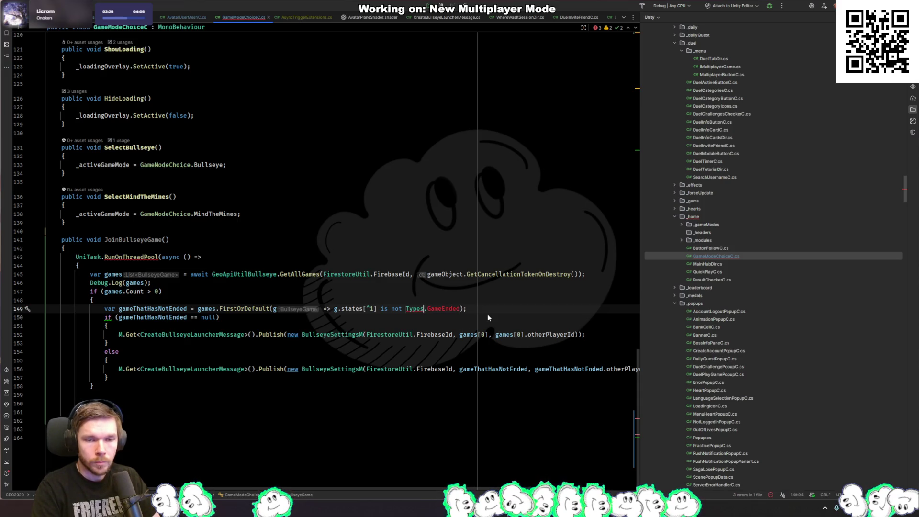
pyautogui.hotkey('ctrl', 'space')
pyautogui.press('Return')
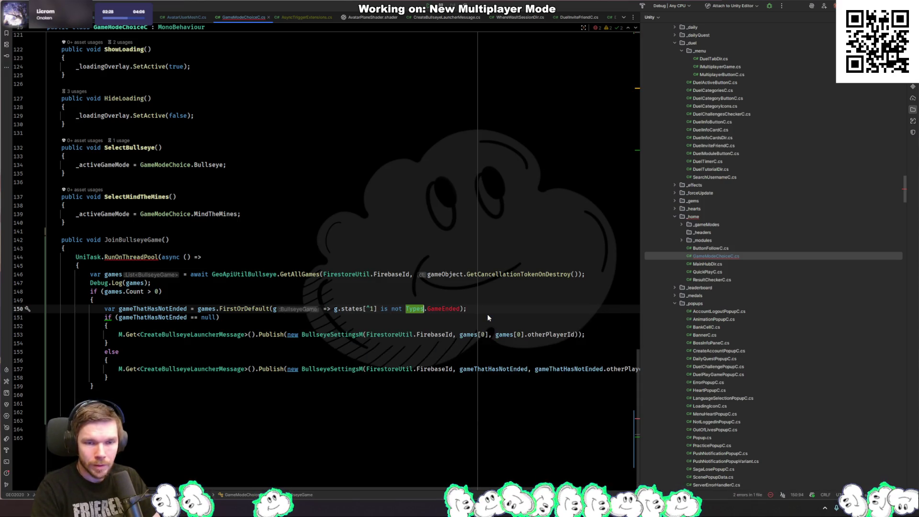
pyautogui.write('.bullsey.')
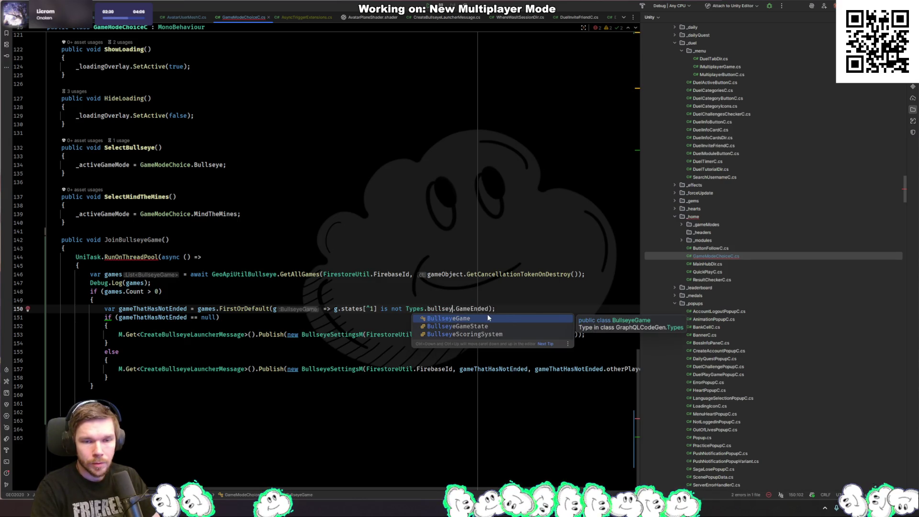
pyautogui.press('Return')
# Step: Review the using statements at the top of the file, then return to Unity
pyautogui.hotkey('ctrl', 'Home')
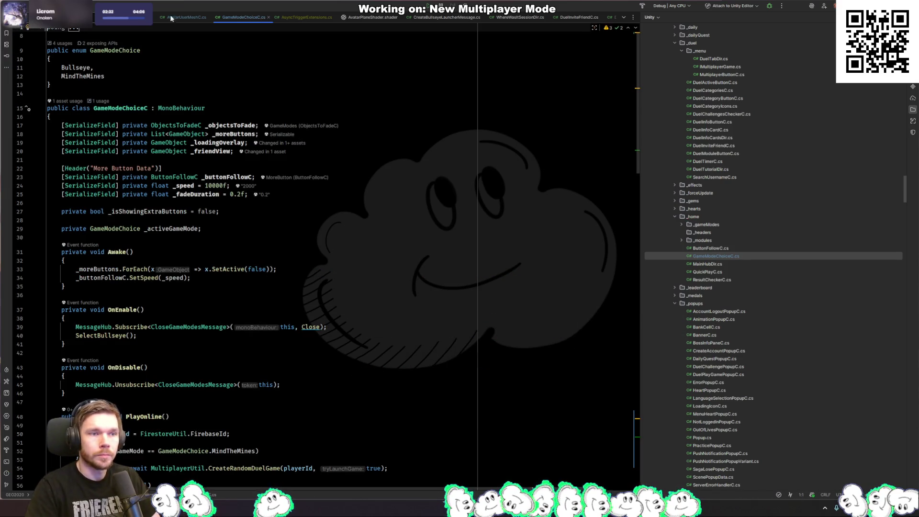
pyautogui.press('Down')
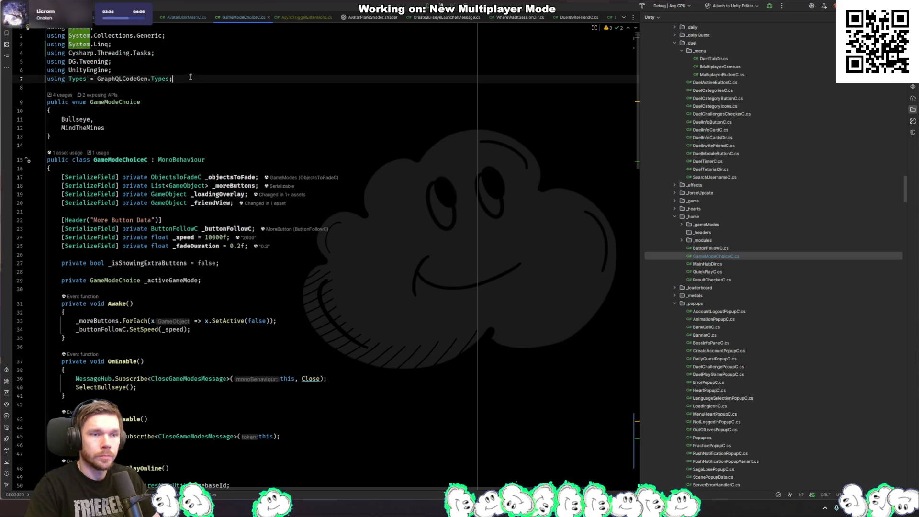
pyautogui.click(100, 30)
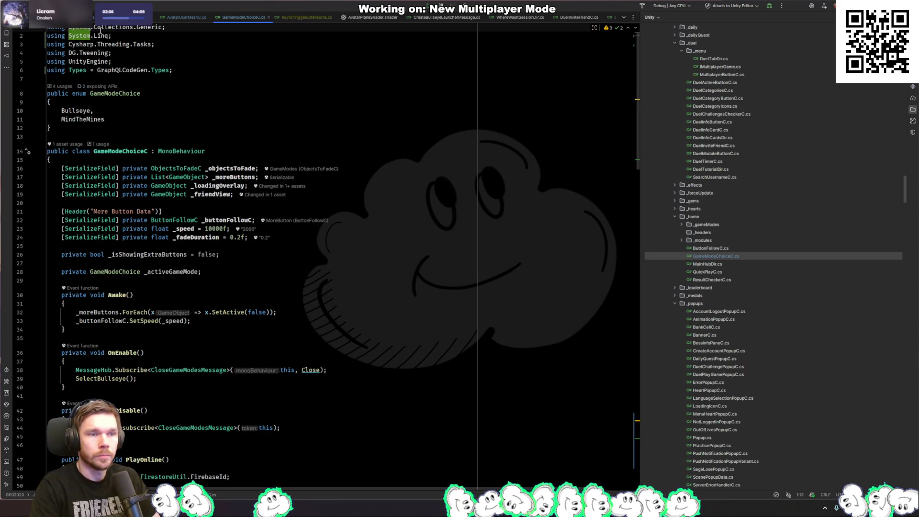
pyautogui.hotkey('ctrl', 'End')
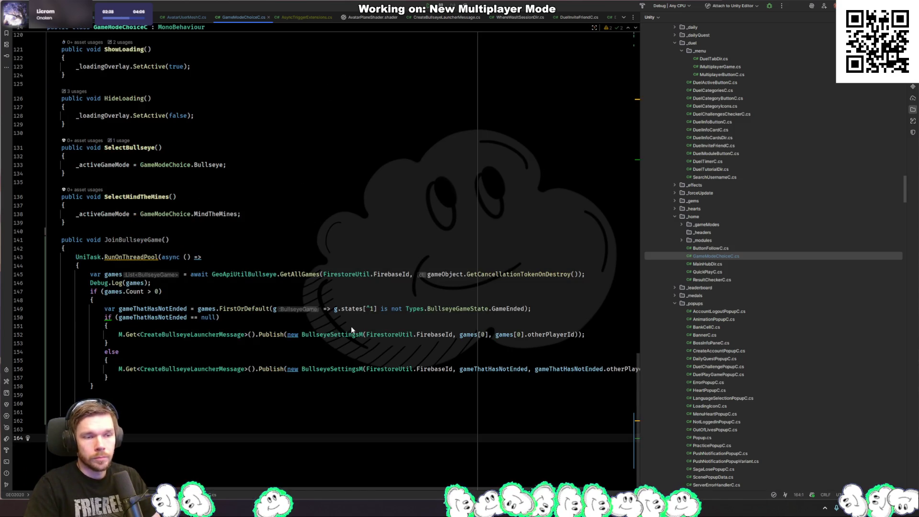
pyautogui.hotkey('alt', 'Tab')
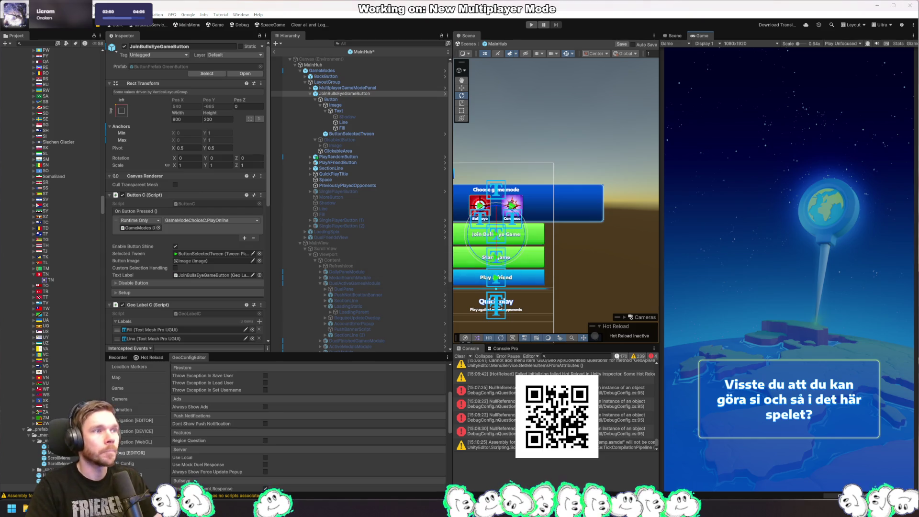
# Step: Clear the Console, set On Button Pressed to GameModeChoiceC.JoinBullseyeGame, and save MainHub
pyautogui.click(460, 356)
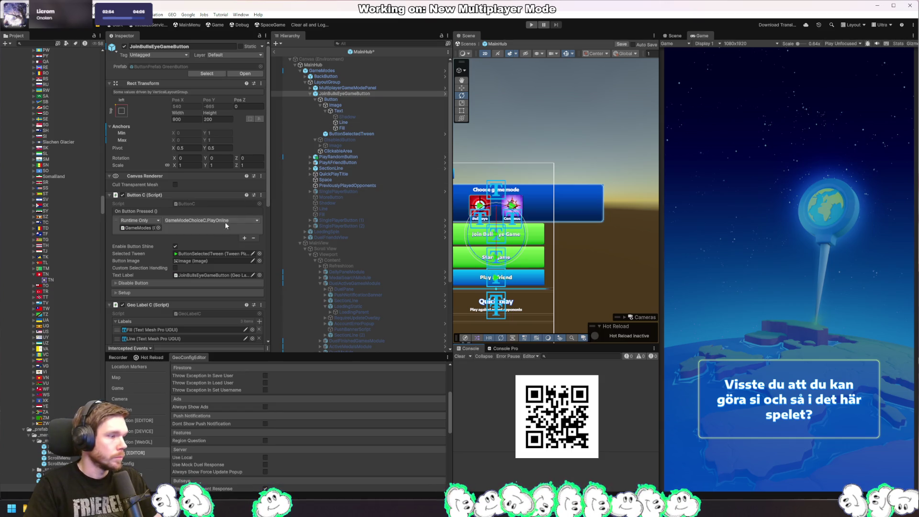
pyautogui.click(211, 221)
pyautogui.moveTo(206, 264)
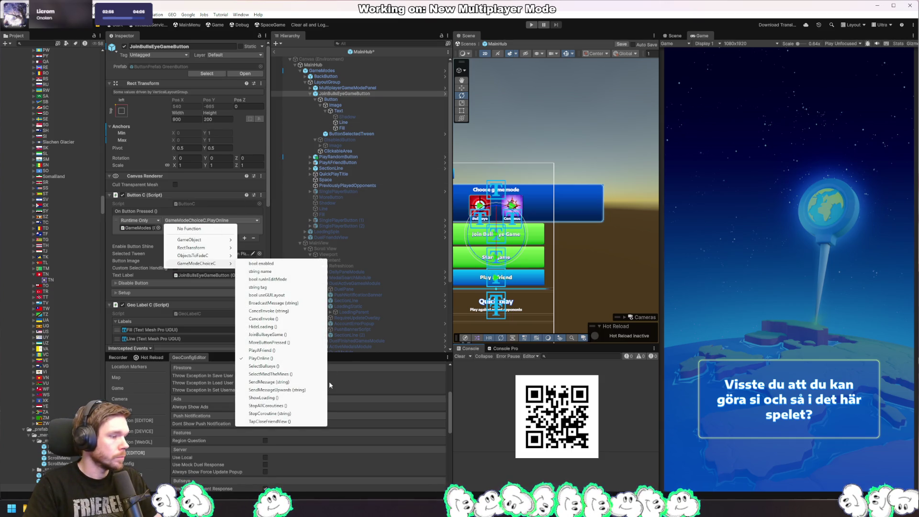
pyautogui.click(295, 334)
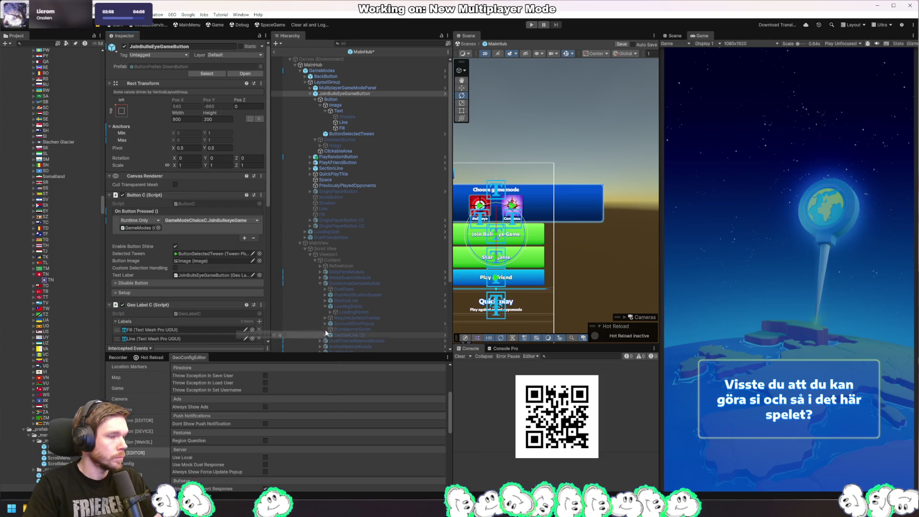
pyautogui.hotkey('ctrl', 's')
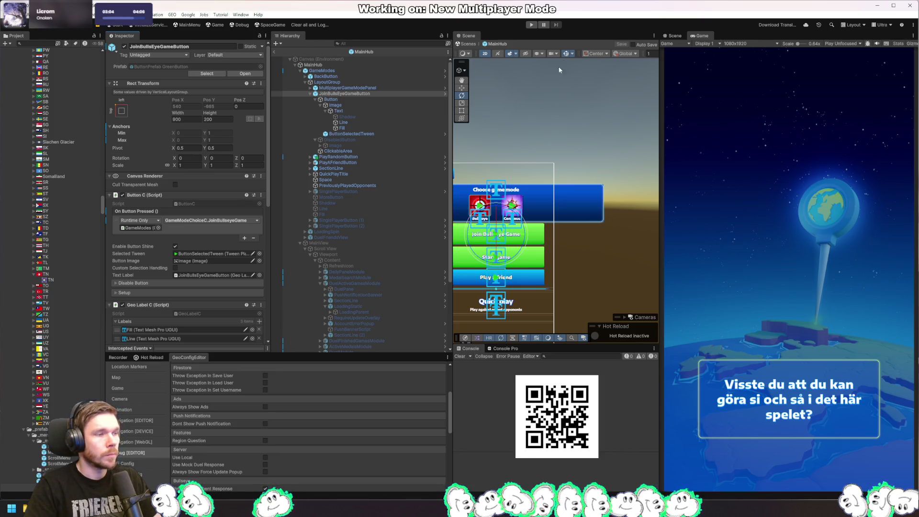
pyautogui.click(543, 138)
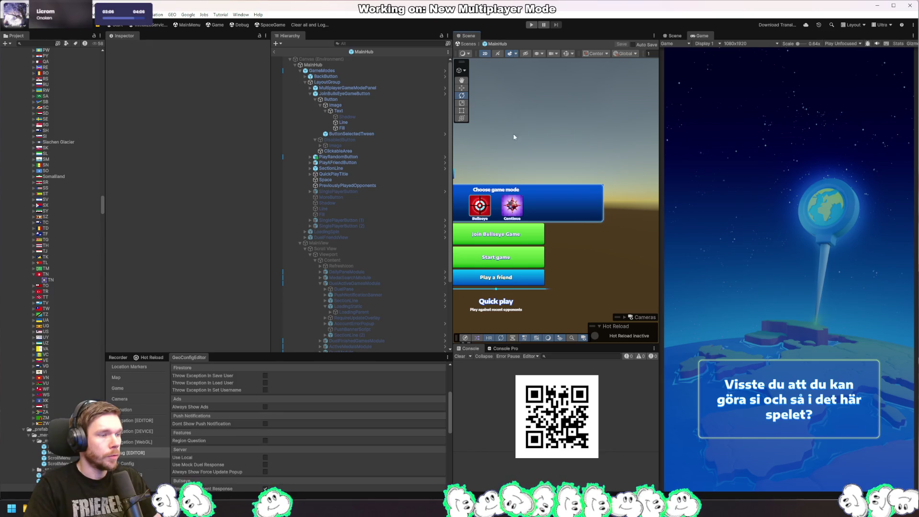
# Step: Deactivate the GameModes object and activate MainView, then return to Rider
pyautogui.click(331, 71)
pyautogui.click(124, 46)
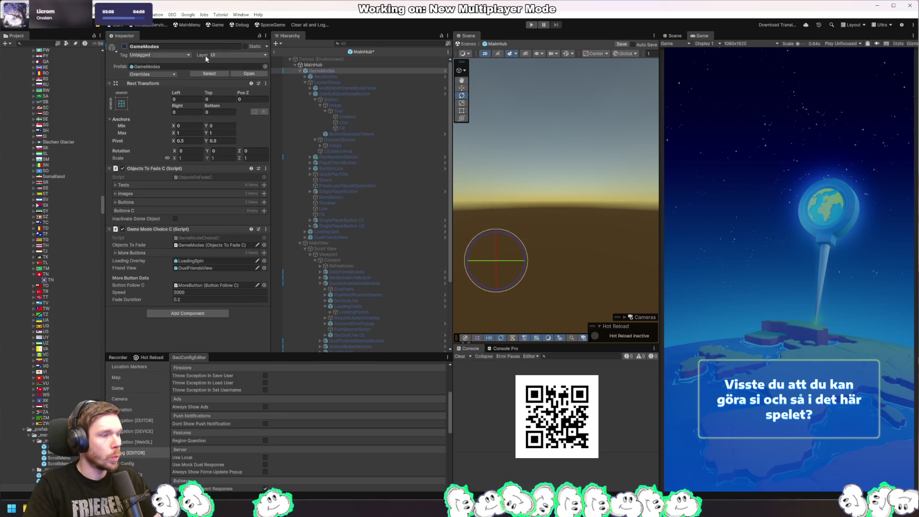
pyautogui.click(300, 71)
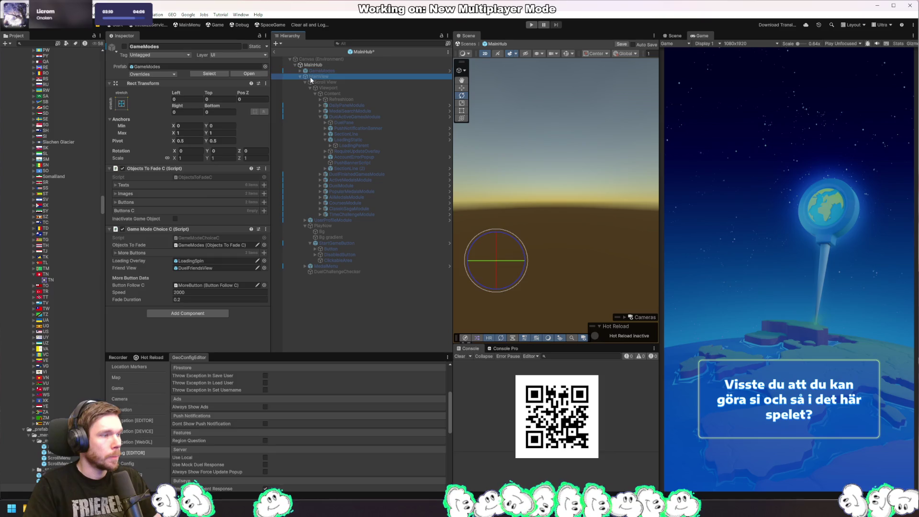
pyautogui.click(317, 77)
pyautogui.click(124, 47)
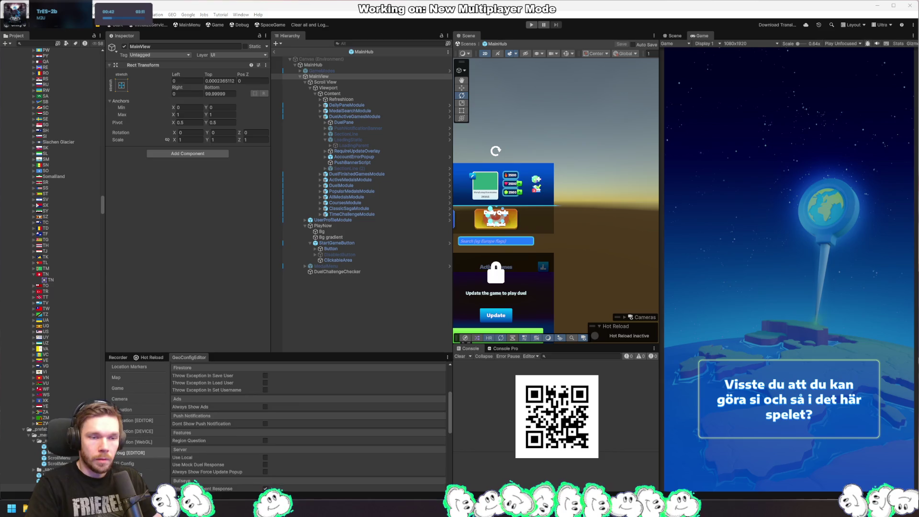
pyautogui.hotkey('alt', 'Tab')
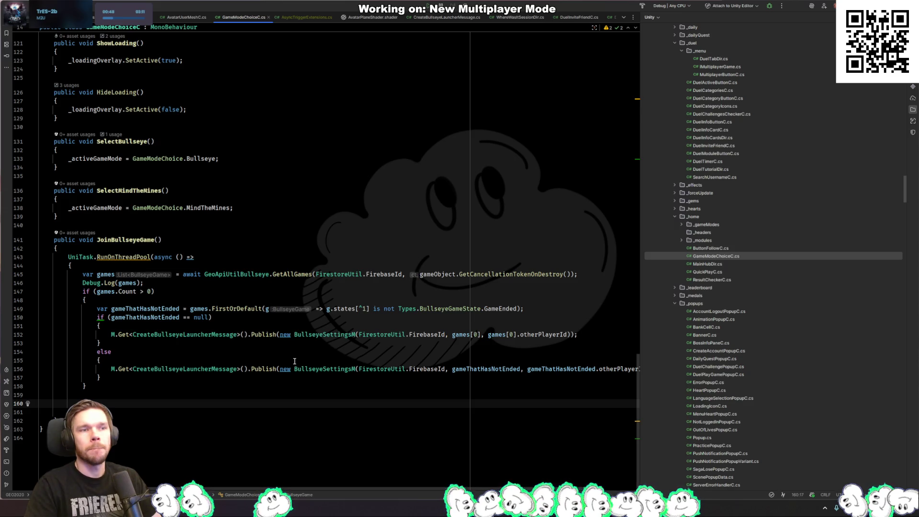
# Step: Delete the spare blank lines after JoinBullseyeGame in GameModeChoiceC.cs, then return to Unity
pyautogui.scroll(-5, 295, 16)
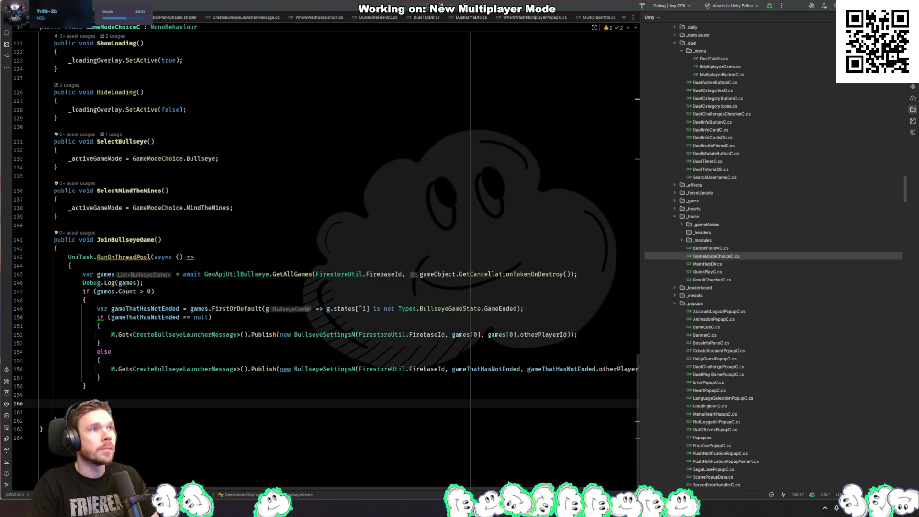
pyautogui.click(261, 398)
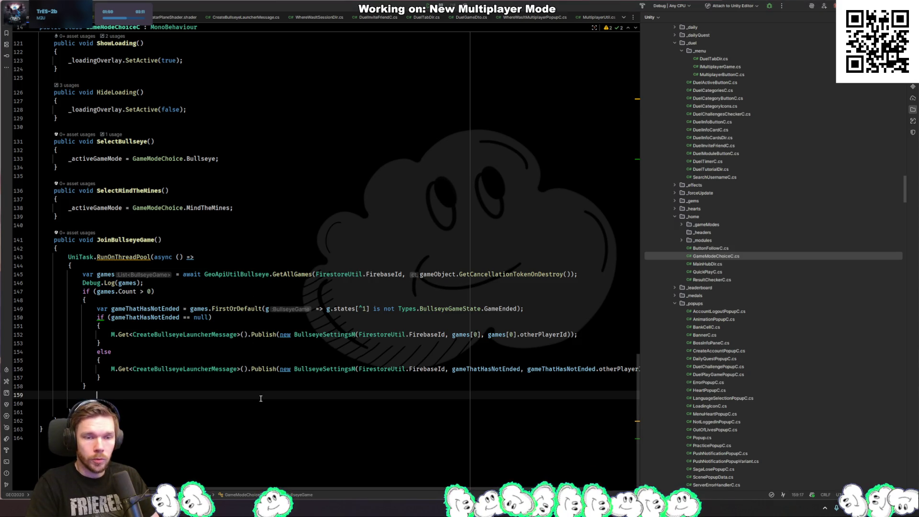
pyautogui.press('BackSpace')
pyautogui.press('BackSpace')
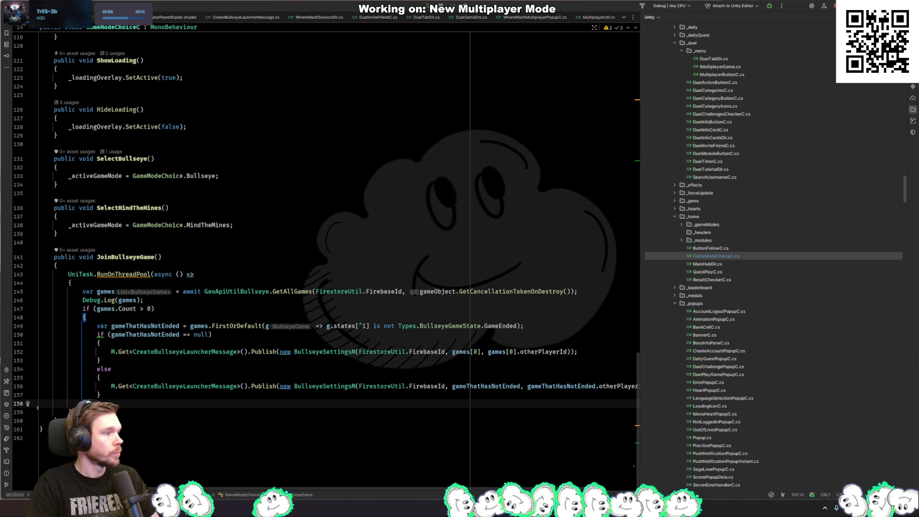
pyautogui.hotkey('alt', 'Tab')
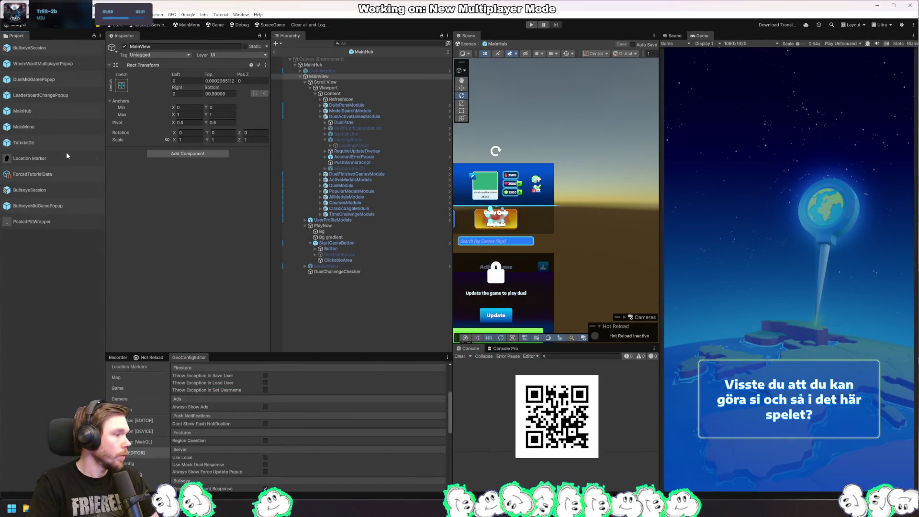
# Step: Browse the bullseye prefabs, opening BullseyeMidGamePopup and BullseyeEndScreenPopup to compare them
pyautogui.doubleClick(58, 206)
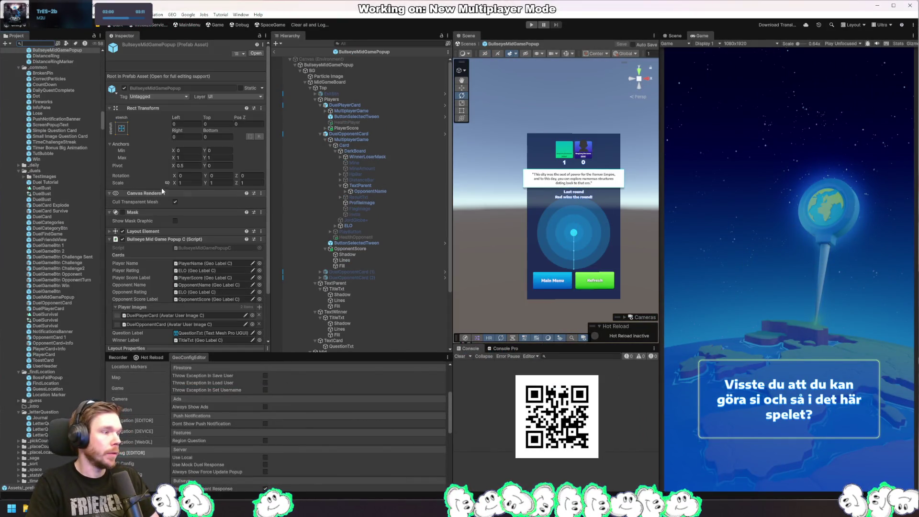
pyautogui.scroll(2, 77, 62)
pyautogui.click(77, 61)
pyautogui.click(77, 71)
pyautogui.click(75, 67)
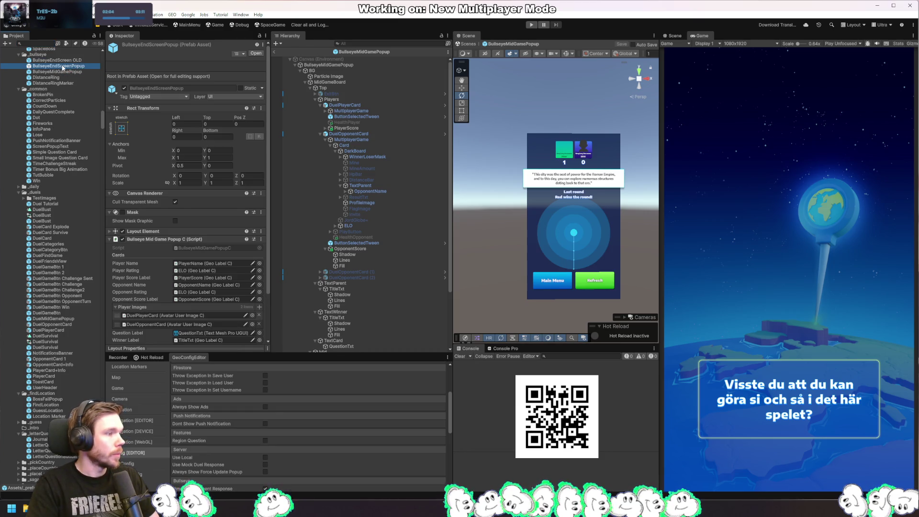
pyautogui.doubleClick(63, 66)
pyautogui.click(72, 60)
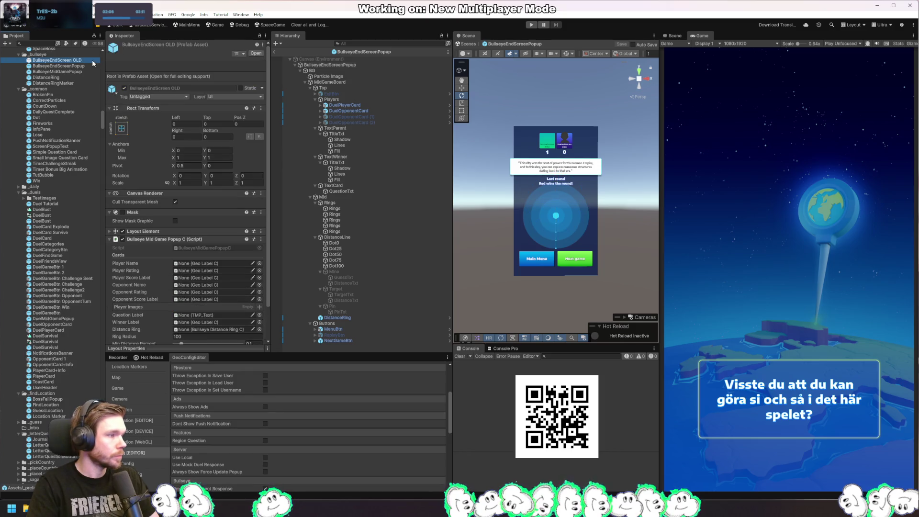
pyautogui.click(79, 72)
# Step: Rename BullseyeMidGamePopup to 'BullseyeMidGamePopup OLD', leaving BullseyeEndScreen OLD's name unchanged
pyautogui.press('F2')
pyautogui.write('OLD')
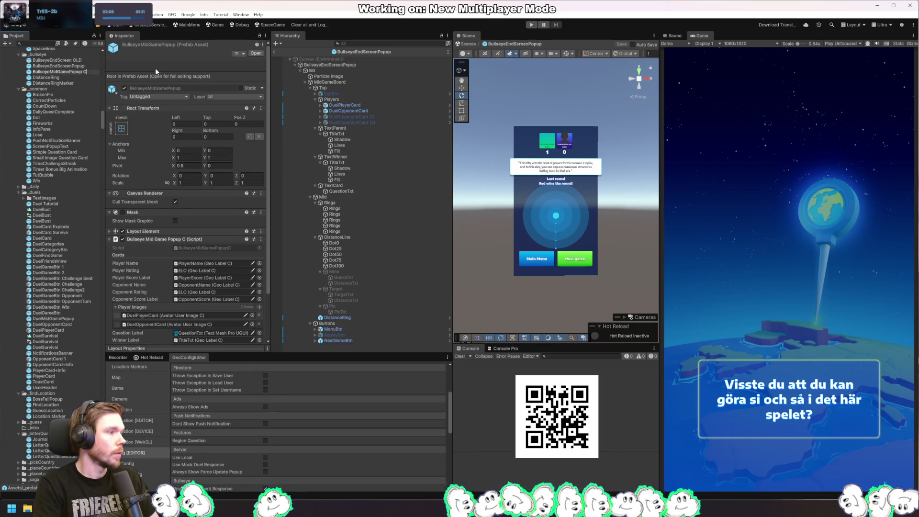
pyautogui.press('Return')
pyautogui.press('Up')
pyautogui.press('Up')
pyautogui.press('F2')
pyautogui.press('BackSpace')
pyautogui.press('BackSpace')
pyautogui.press('BackSpace')
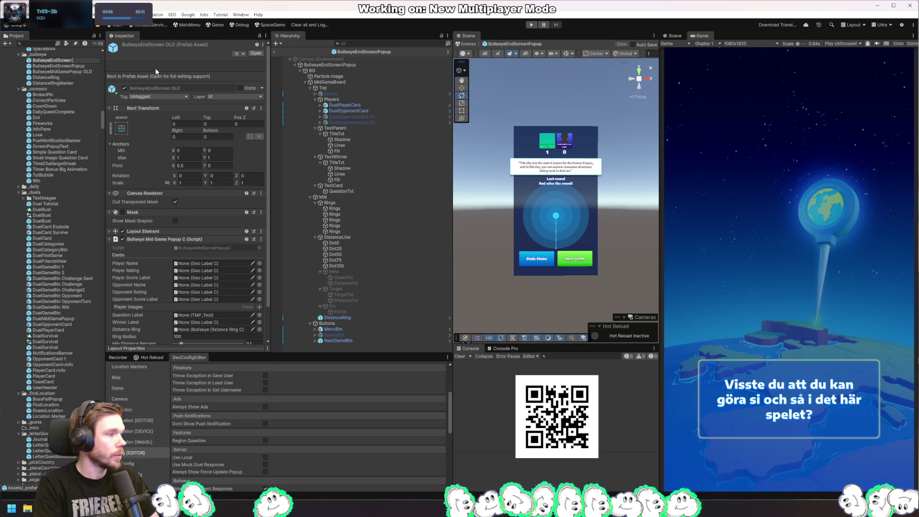
pyautogui.press('BackSpace')
pyautogui.press('BackSpace')
pyautogui.press('BackSpace')
pyautogui.press('Escape')
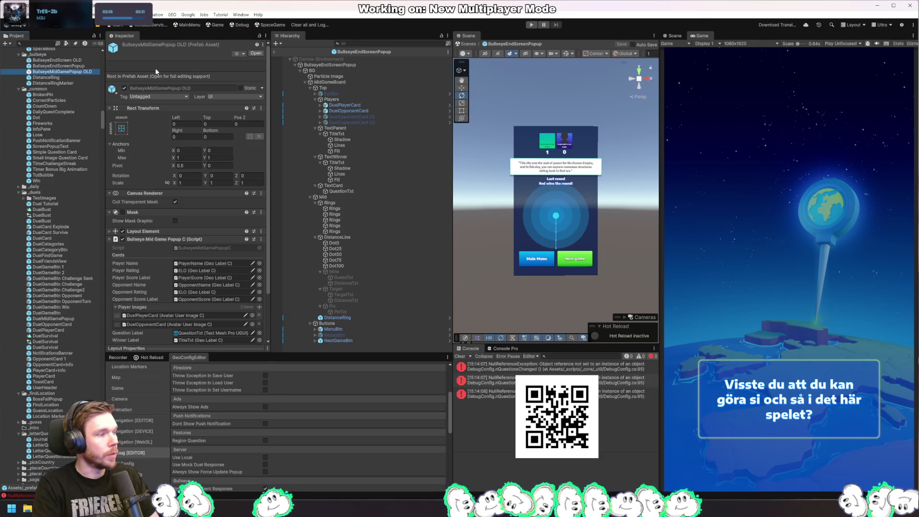
pyautogui.press('F2')
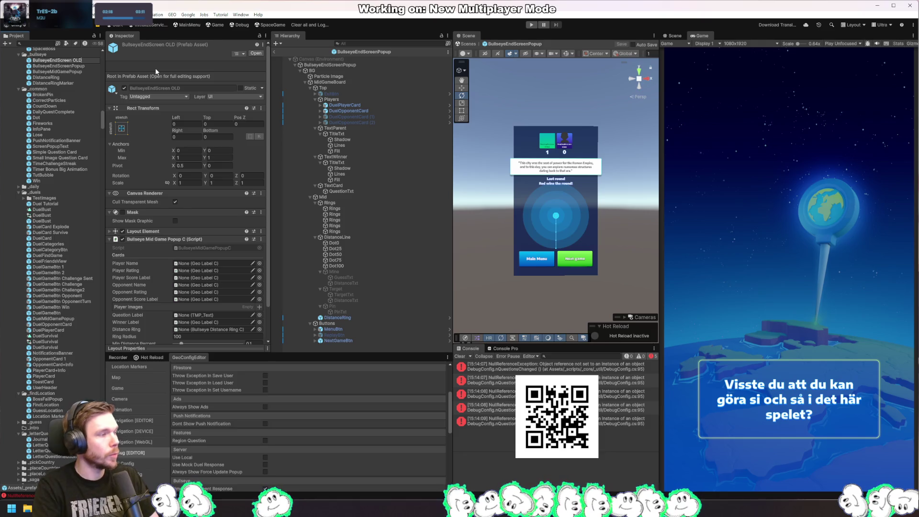
pyautogui.press('Left')
pyautogui.press('Left')
pyautogui.press('Left')
pyautogui.press('BackSpace')
pyautogui.press('BackSpace')
pyautogui.press('BackSpace')
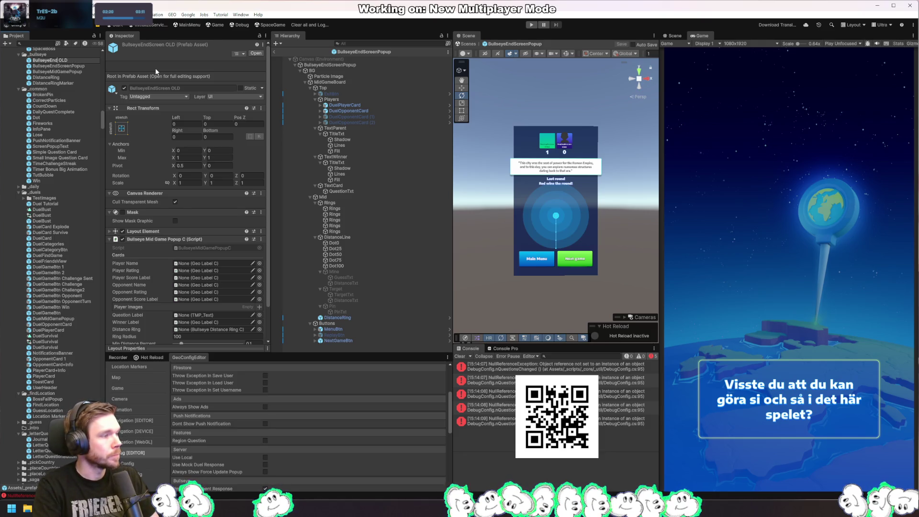
pyautogui.press('Escape')
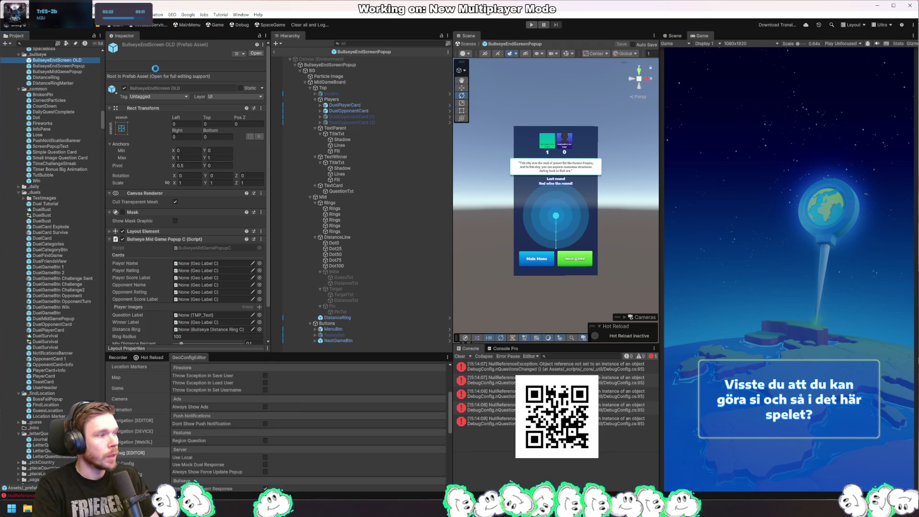
# Step: Duplicate BullseyeEndScreen OLD and rename the copy to BullseyeScorePopup
pyautogui.hotkey('ctrl', 'd')
pyautogui.press('F2')
pyautogui.press('End')
pyautogui.press('BackSpace')
pyautogui.press('BackSpace')
pyautogui.press('BackSpace')
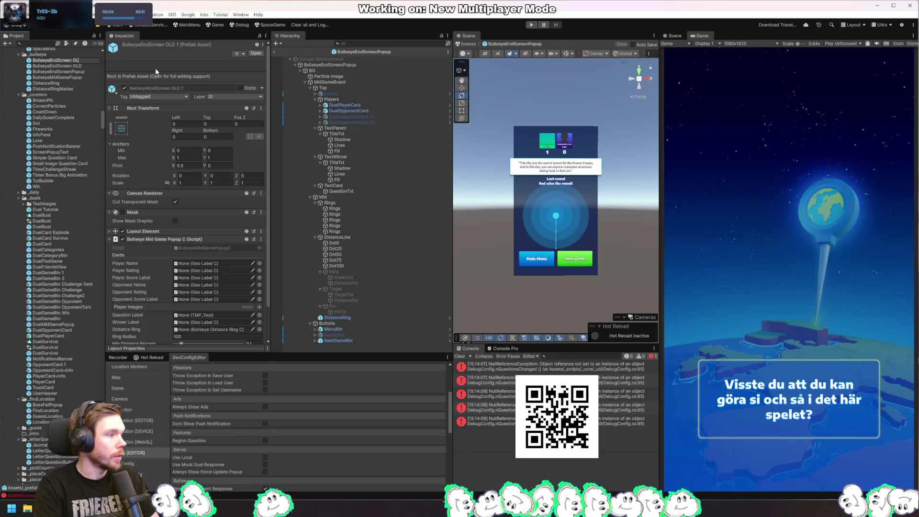
pyautogui.press('BackSpace')
pyautogui.press('BackSpace')
pyautogui.press('BackSpace')
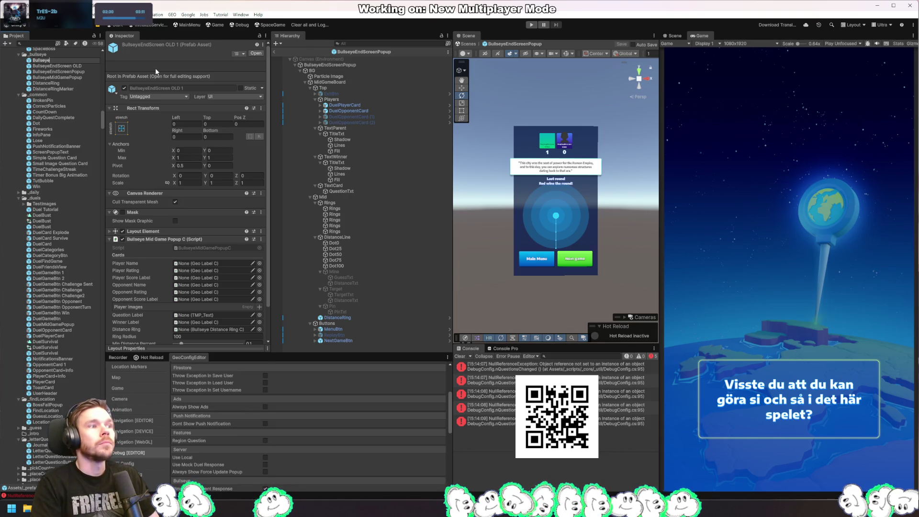
pyautogui.write('ScorePopup')
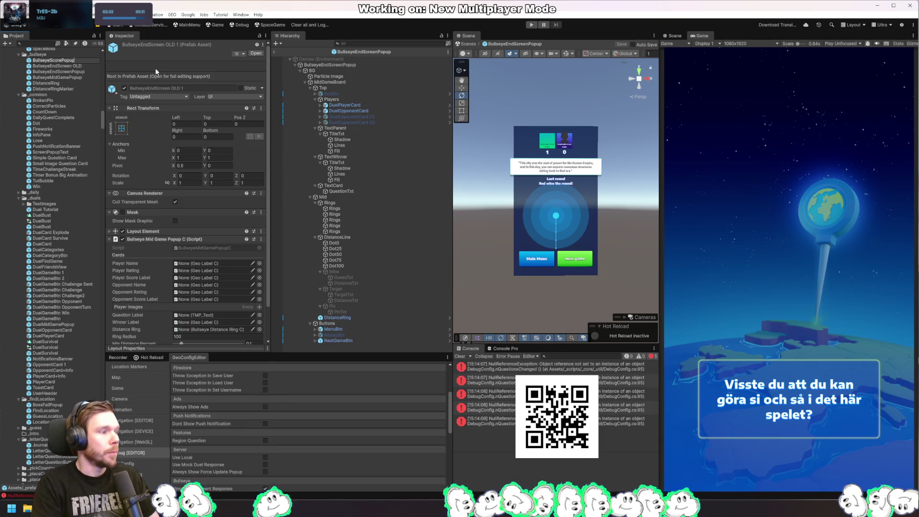
pyautogui.press('Return')
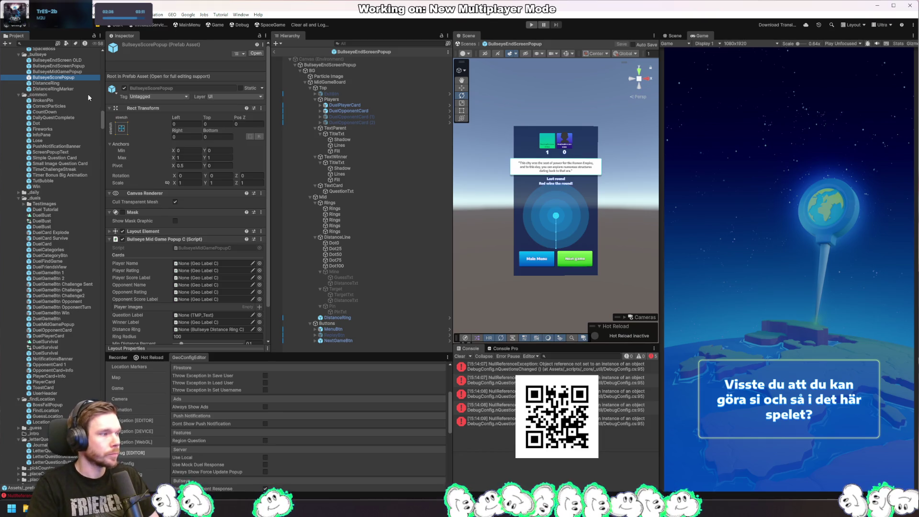
# Step: Open BullseyeScorePopup and remove the Bullseye Mid Game Popup C component from its root
pyautogui.doubleClick(71, 79)
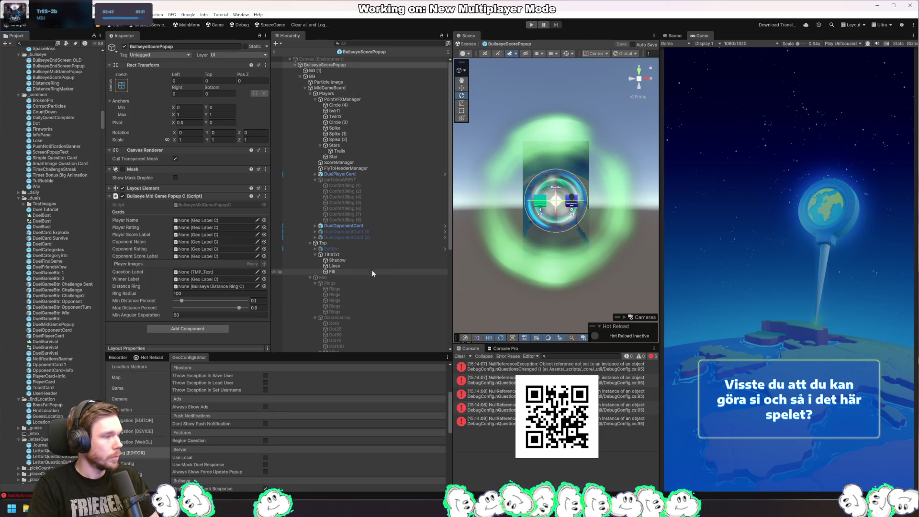
pyautogui.click(262, 201)
pyautogui.click(316, 216)
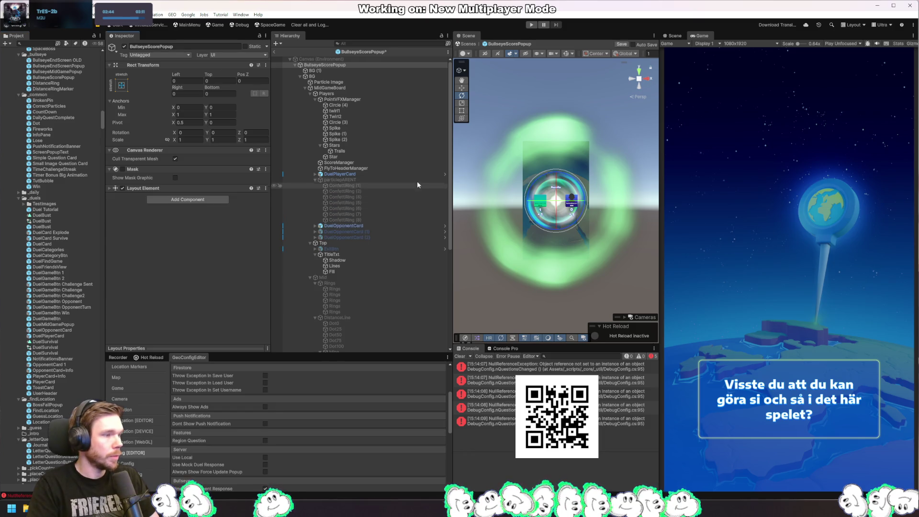
# Step: Inspect the BG objects, toggle BG (1) off and back on, and clear the Console
pyautogui.click(309, 76)
pyautogui.click(301, 77)
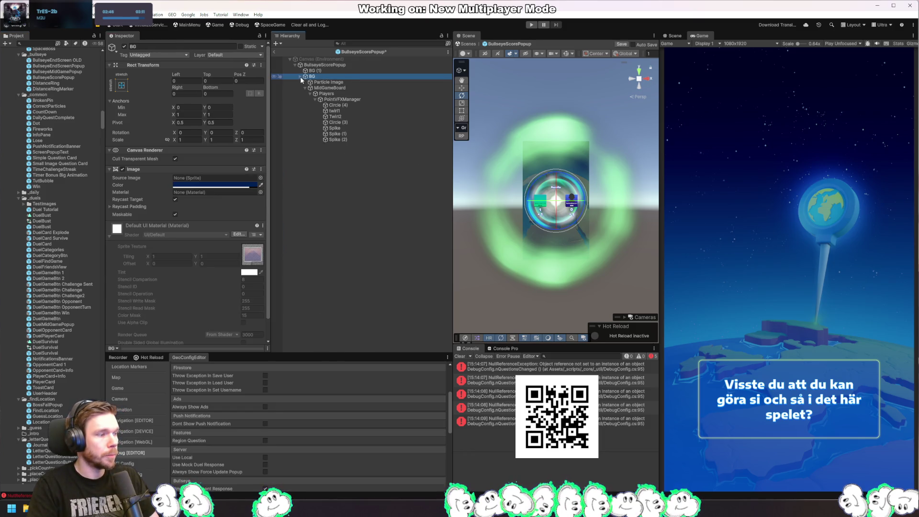
pyautogui.click(299, 76)
pyautogui.click(335, 69)
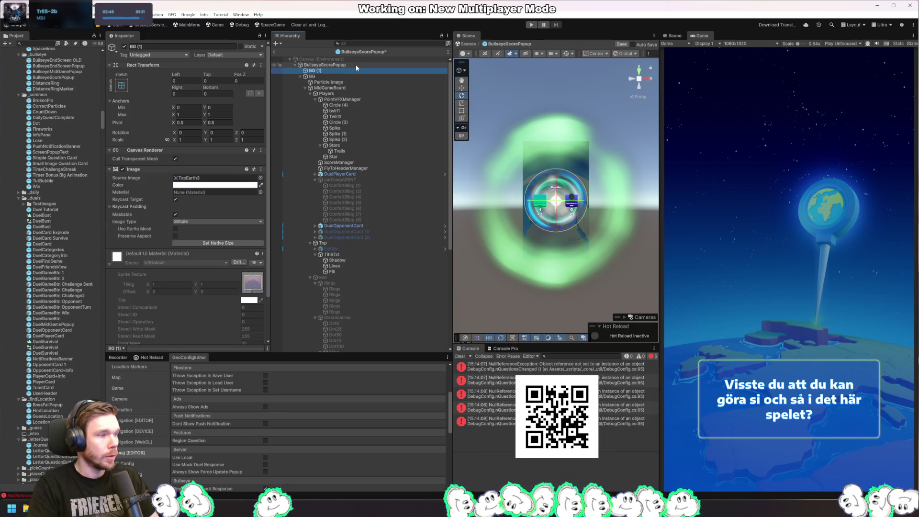
pyautogui.click(124, 46)
pyautogui.click(125, 46)
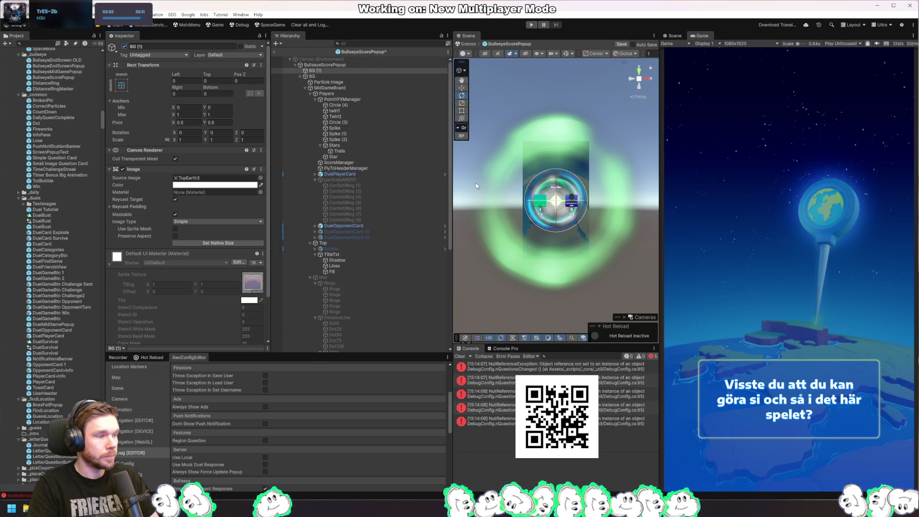
pyautogui.click(459, 356)
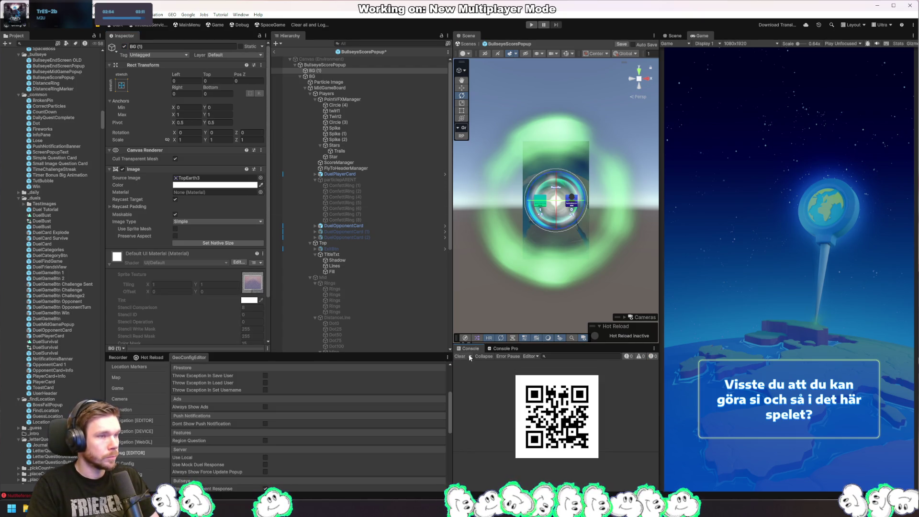
# Step: Inspect Players and PointVFXManager, then preview and stop PointVFXManager's tween animation
pyautogui.scroll(-10, 405, 240)
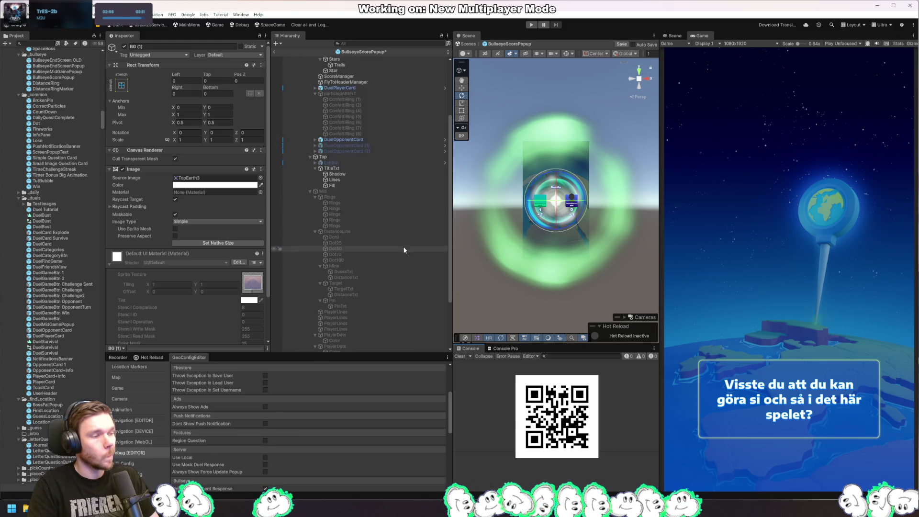
pyautogui.scroll(10, 407, 221)
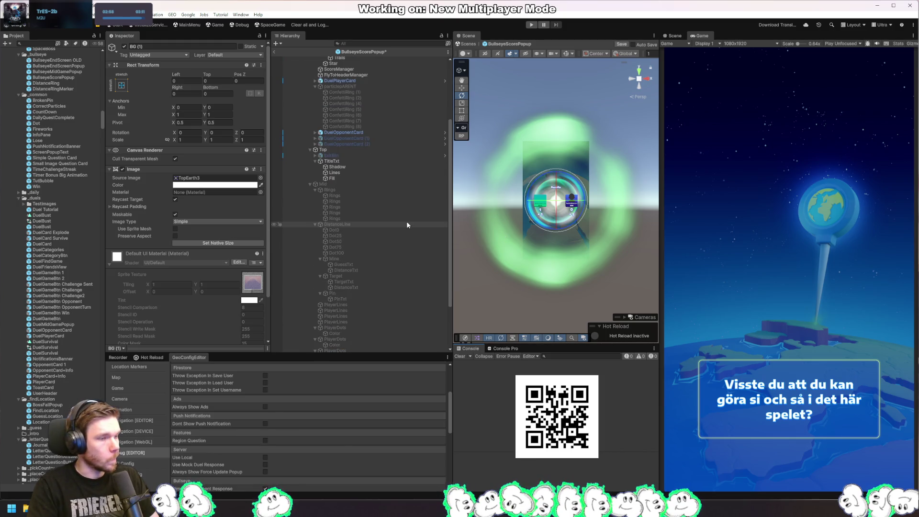
pyautogui.click(347, 65)
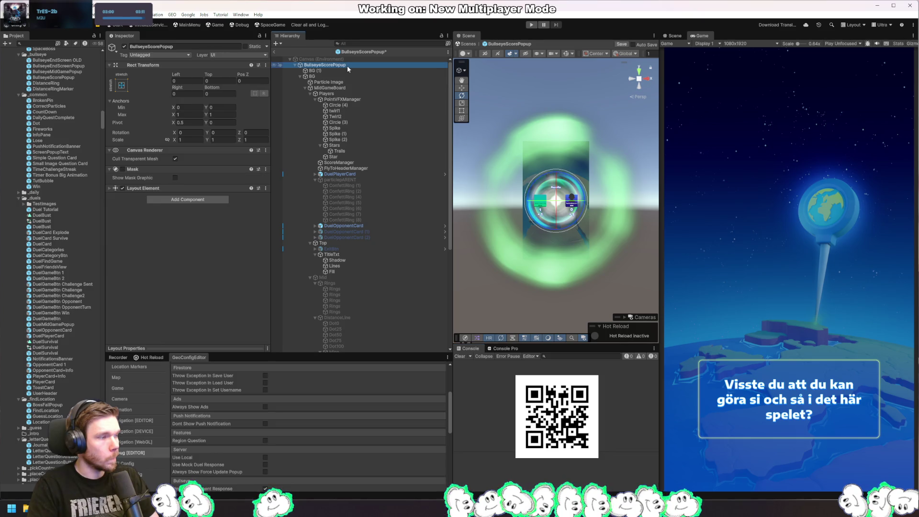
pyautogui.click(362, 94)
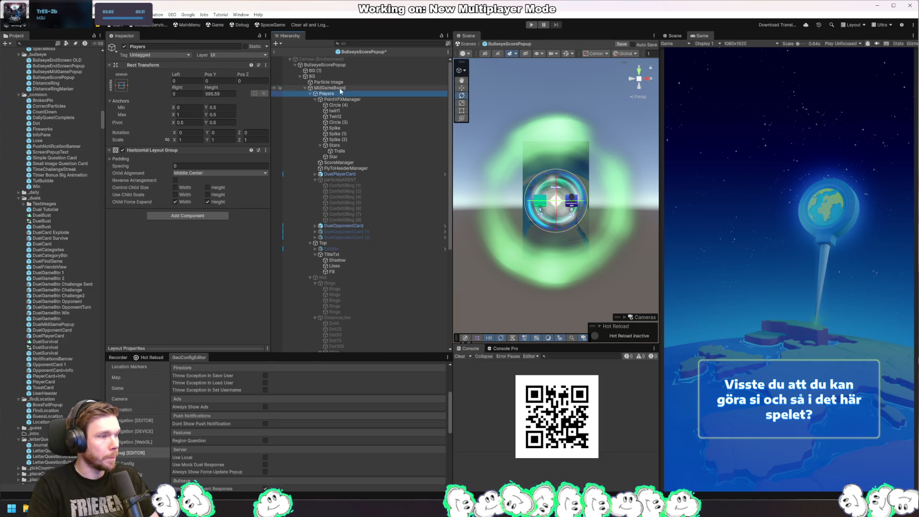
pyautogui.click(341, 88)
pyautogui.click(366, 99)
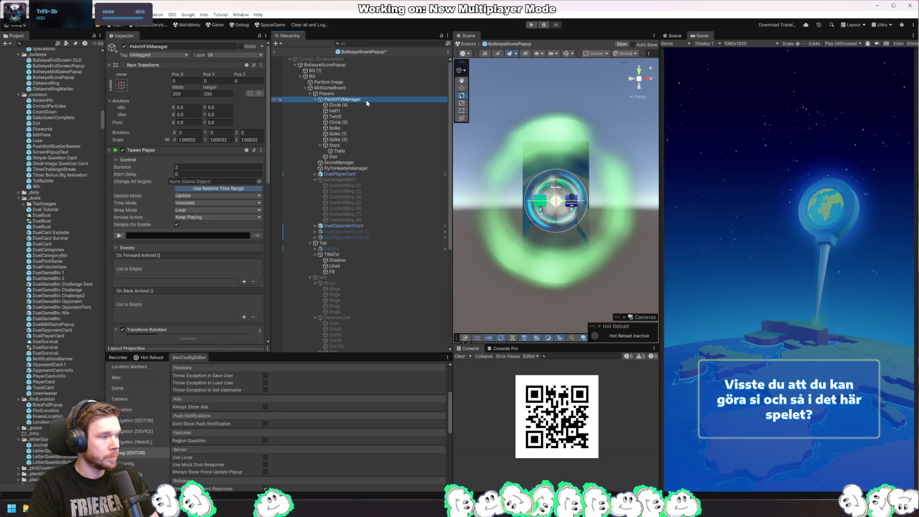
pyautogui.click(120, 237)
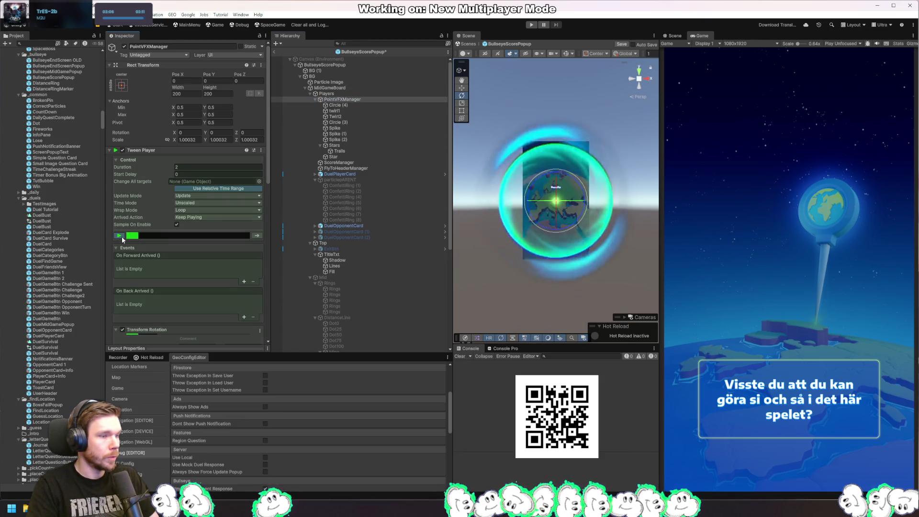
pyautogui.click(122, 236)
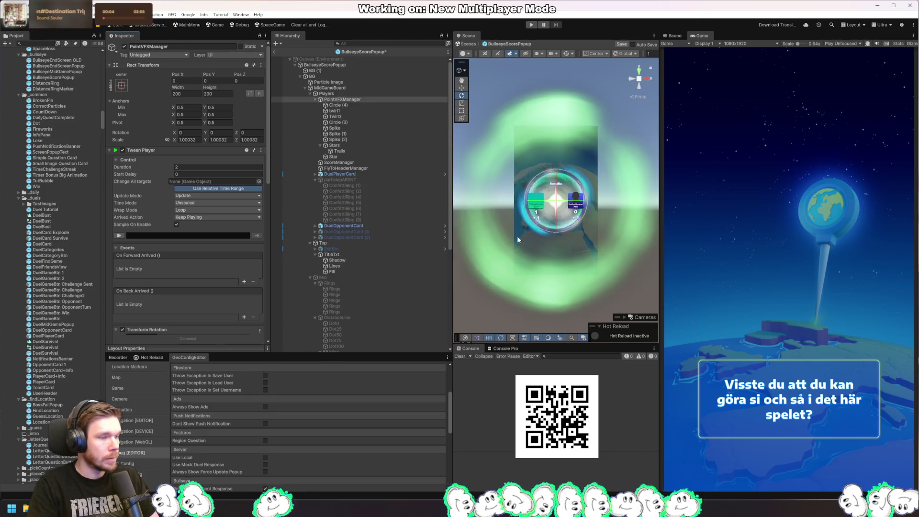
pyautogui.scroll(5, 517, 240)
pyautogui.click(561, 198)
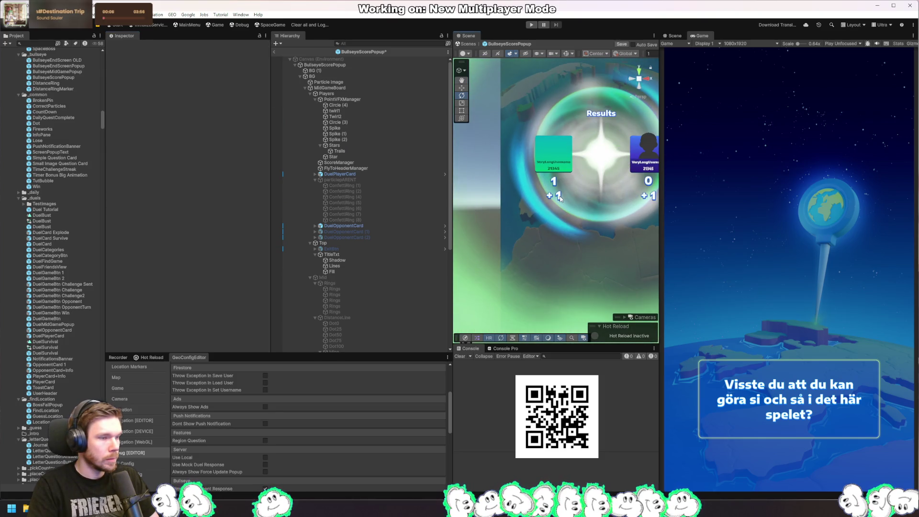
pyautogui.click(559, 197)
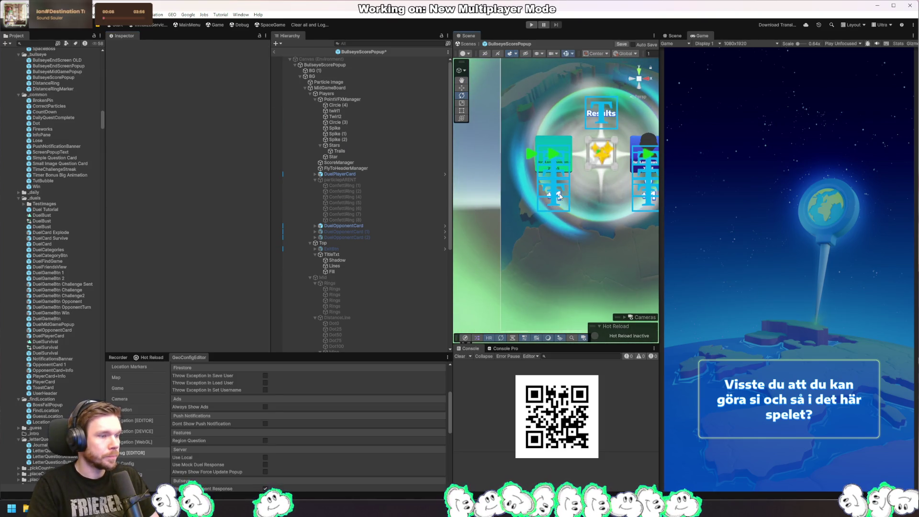
pyautogui.click(363, 209)
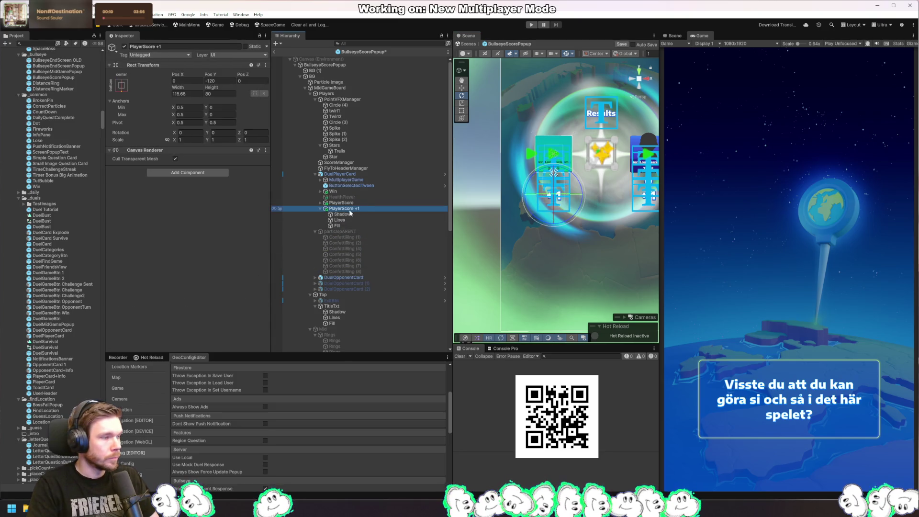
pyautogui.click(376, 174)
pyautogui.scroll(-10, 220, 241)
pyautogui.scroll(-10, 220, 241)
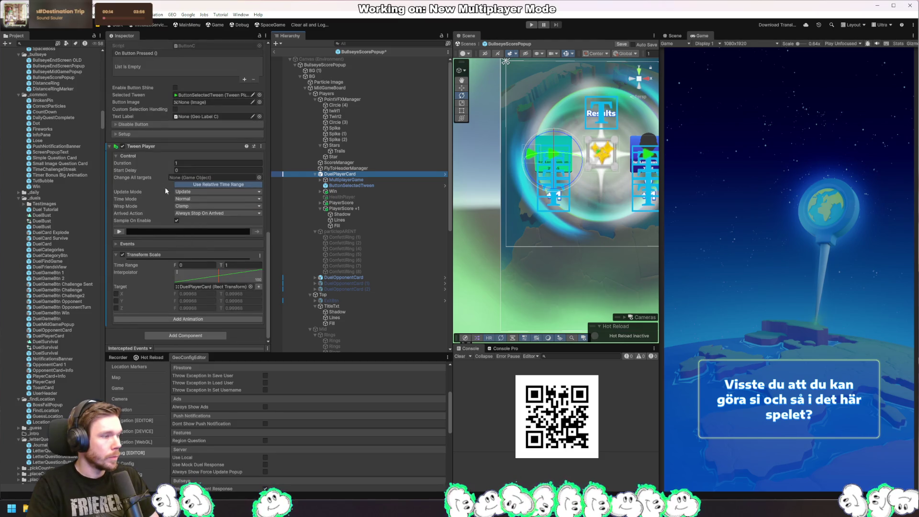
pyautogui.click(121, 232)
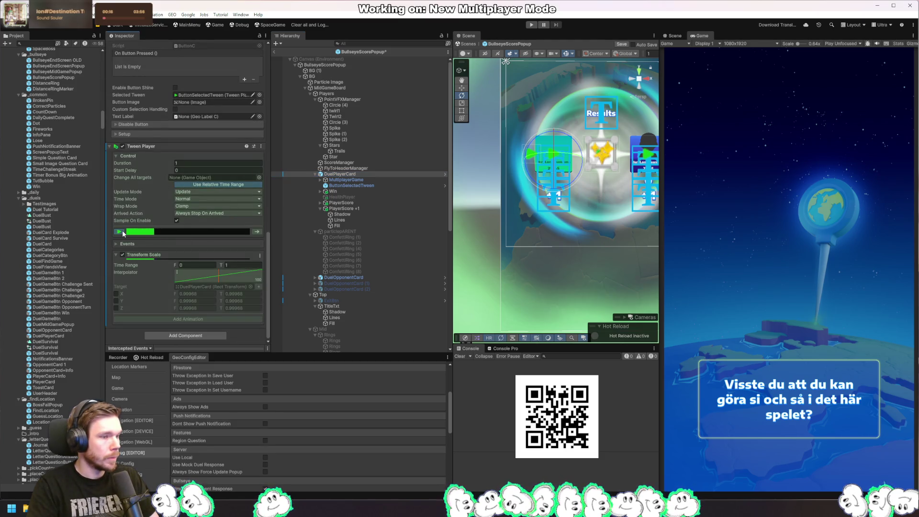
pyautogui.click(122, 233)
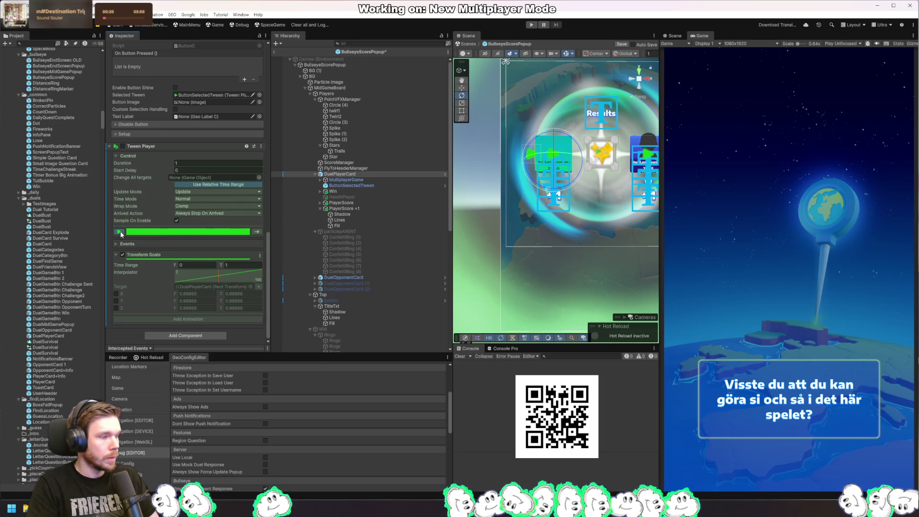
pyautogui.click(121, 234)
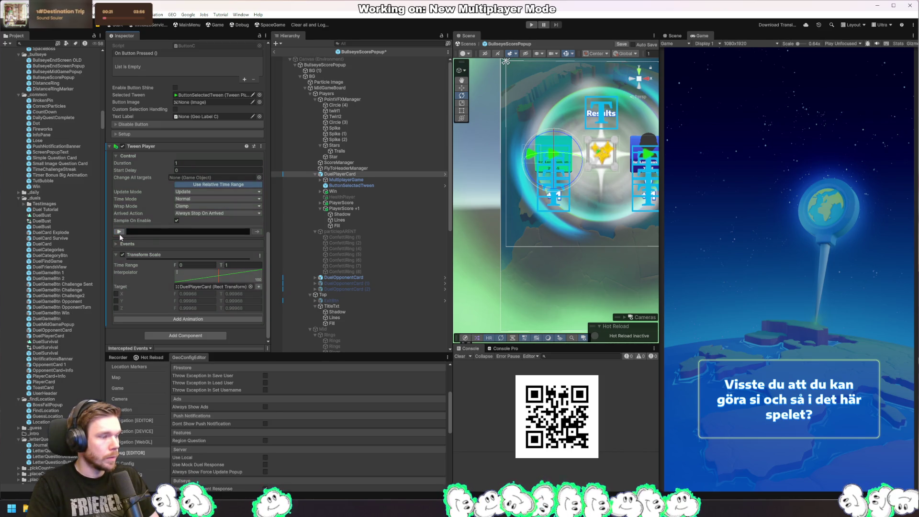
pyautogui.click(354, 181)
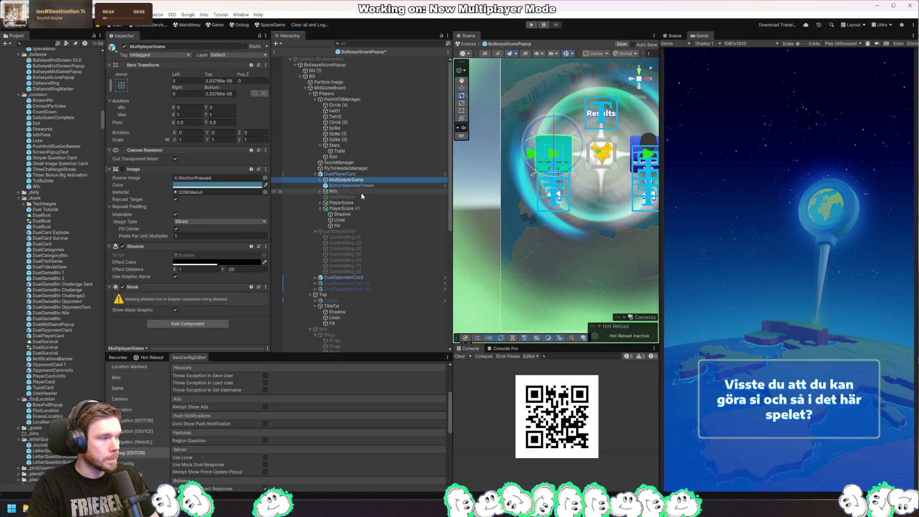
pyautogui.click(361, 192)
pyautogui.click(364, 208)
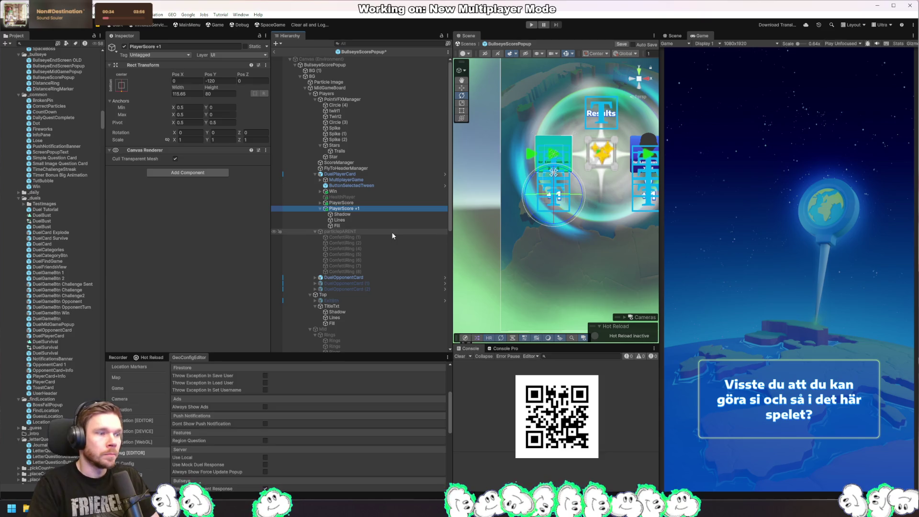
pyautogui.scroll(-3, 539, 252)
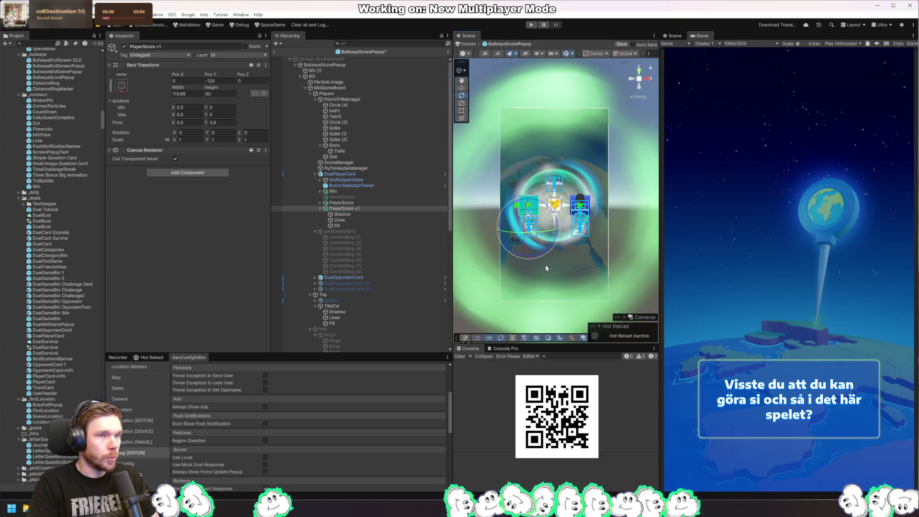
pyautogui.click(355, 59)
pyautogui.click(346, 65)
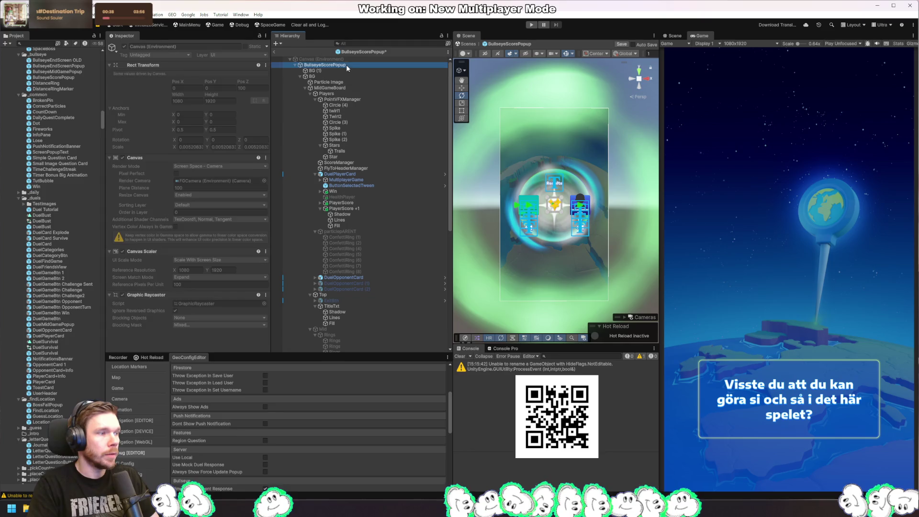
pyautogui.scroll(5, 76, 181)
pyautogui.scroll(-6, 77, 181)
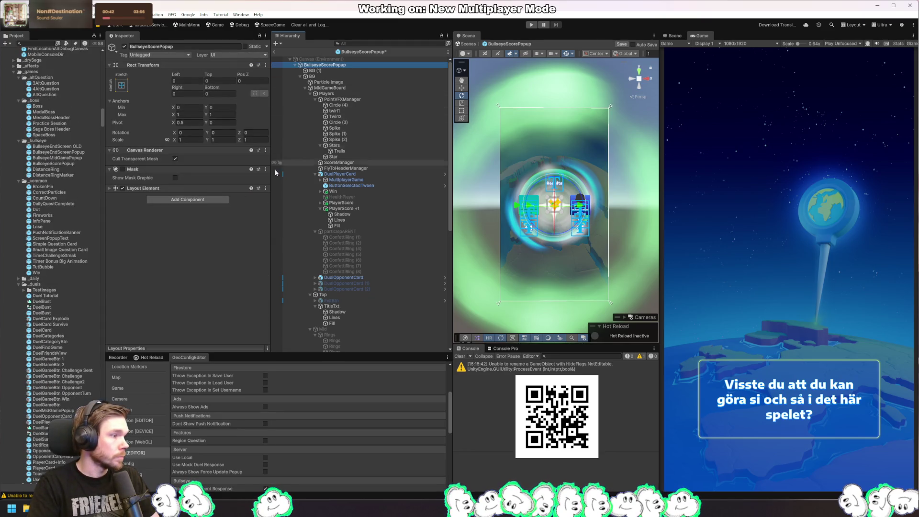
# Step: Create a MonoBehaviour script named BullseyeScorePopupC in the _bullseye folder and open it in Rider
pyautogui.click(81, 156)
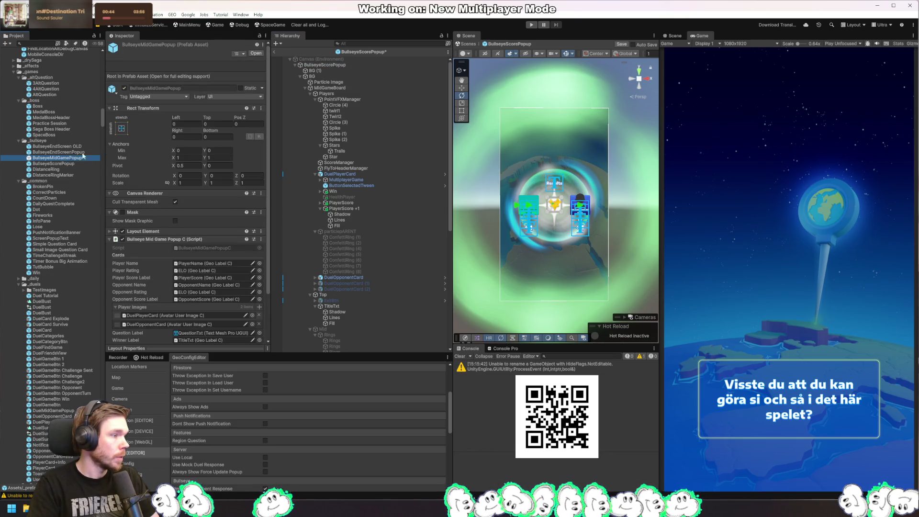
pyautogui.click(214, 248)
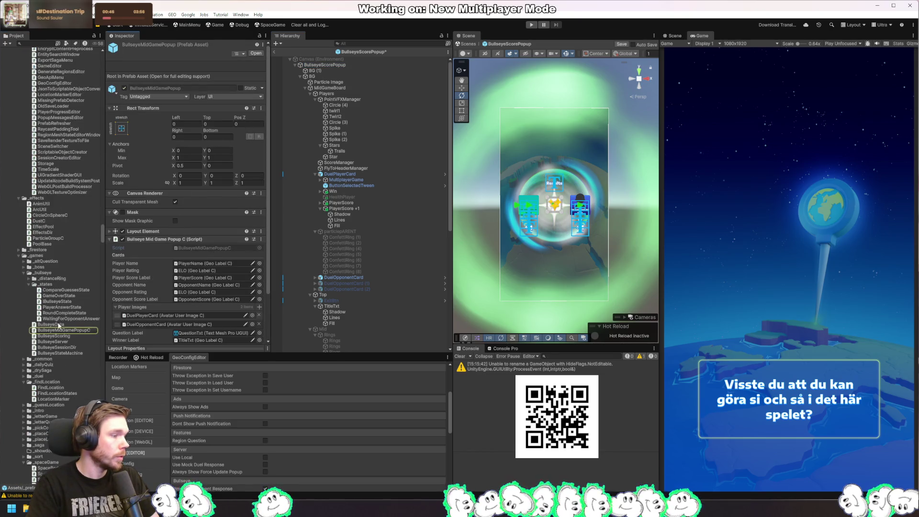
pyautogui.click(29, 285)
pyautogui.rightClick(47, 273)
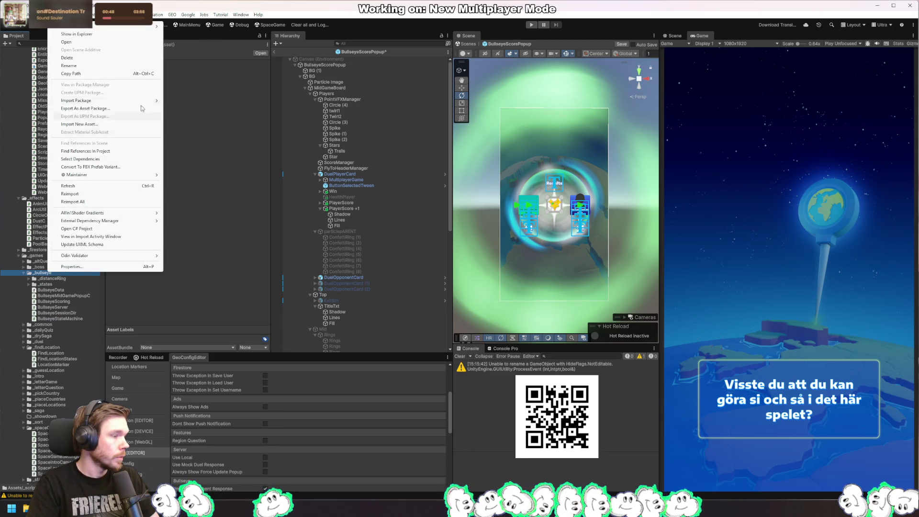
pyautogui.moveTo(131, 27)
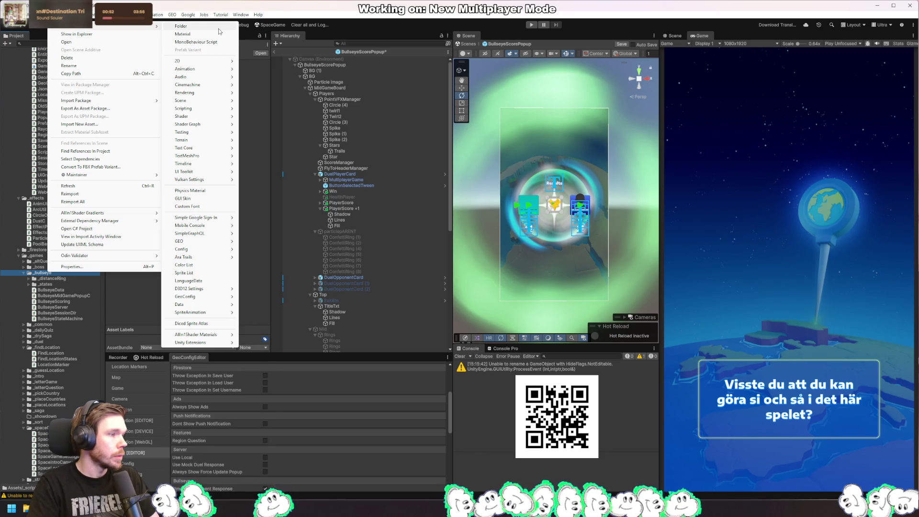
pyautogui.click(214, 42)
pyautogui.write('BullseyeScorePopupC')
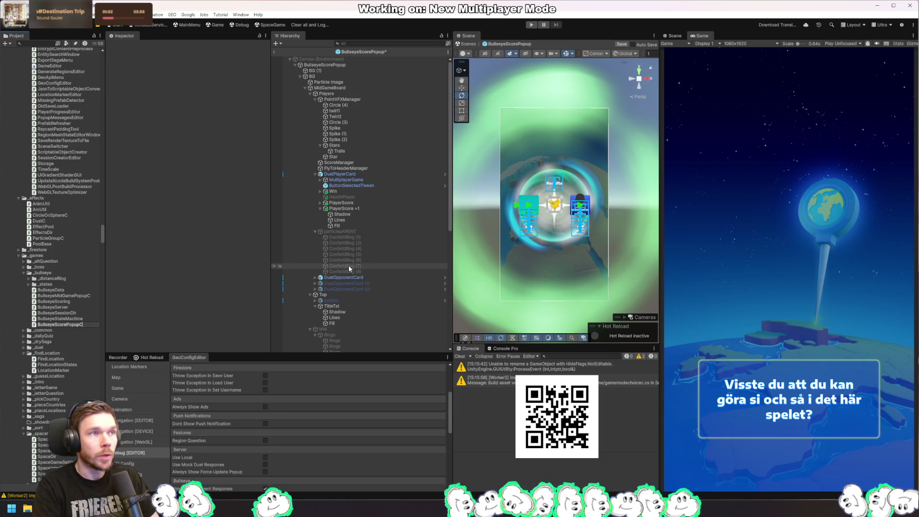
pyautogui.press('Return')
pyautogui.press('Return')
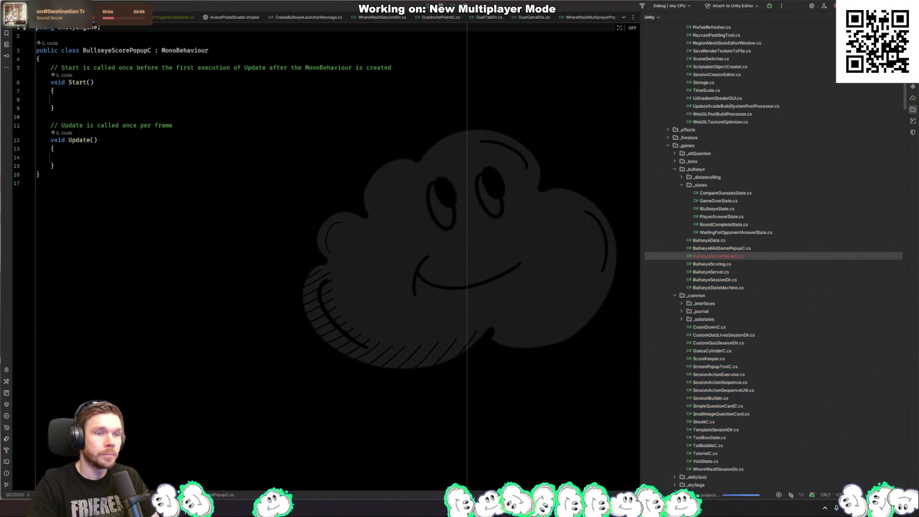
# Step: Open BullseyeMidGamePopupC.cs and its ShowBullseyeMidGamePopupMessage class for reference
pyautogui.doubleClick(125, 50)
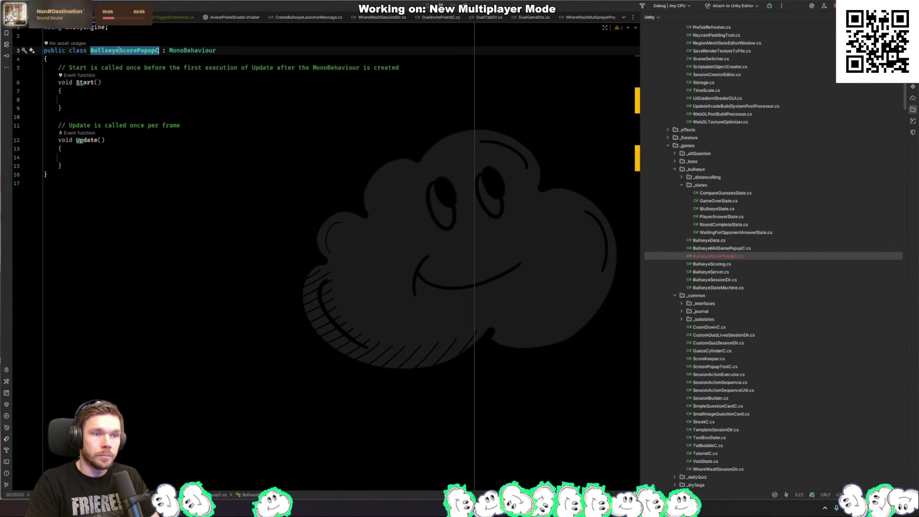
pyautogui.doubleClick(207, 50)
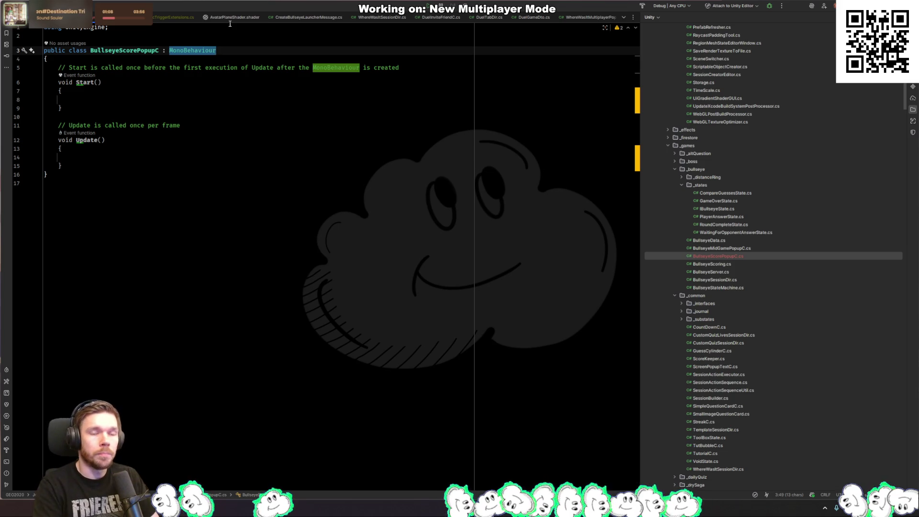
pyautogui.doubleClick(742, 248)
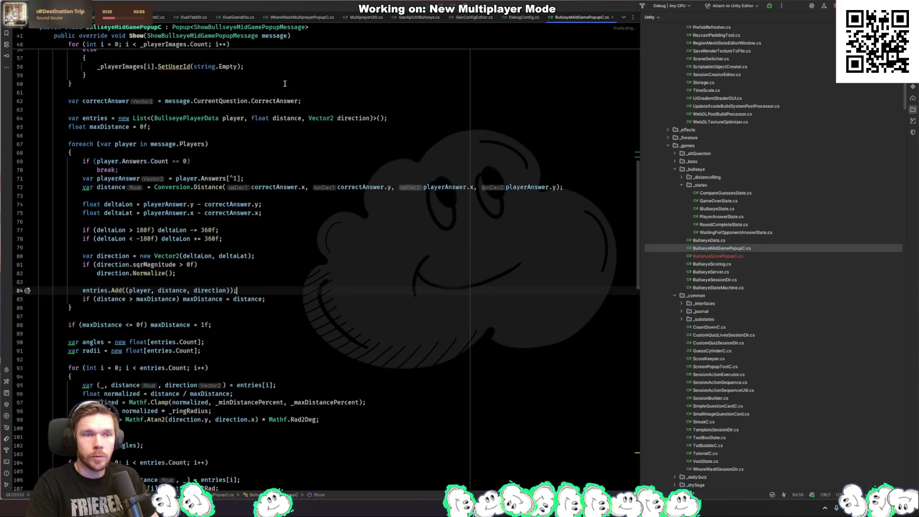
pyautogui.scroll(10, 285, 96)
pyautogui.keyDown('ctrl'); pyautogui.click(287, 94); pyautogui.keyUp('ctrl')
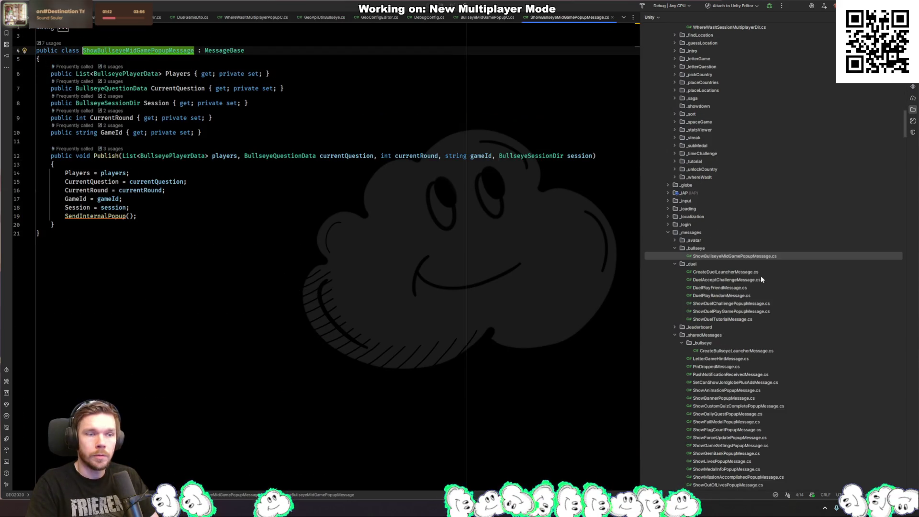
# Step: Duplicate the message file as ShowBullseyeScorePopupMessage and rename its class to match
pyautogui.hotkey('ctrl', 'd')
pyautogui.press('Right')
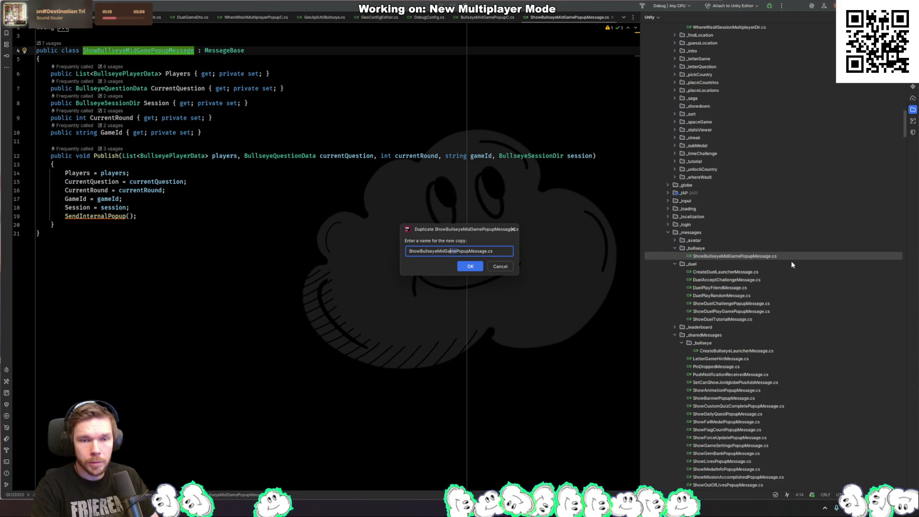
pyautogui.write('Score')
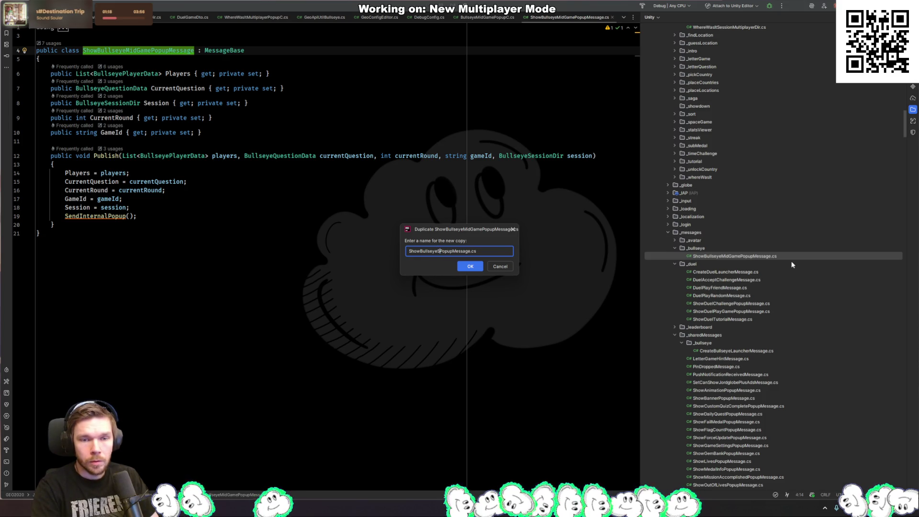
pyautogui.press('Return')
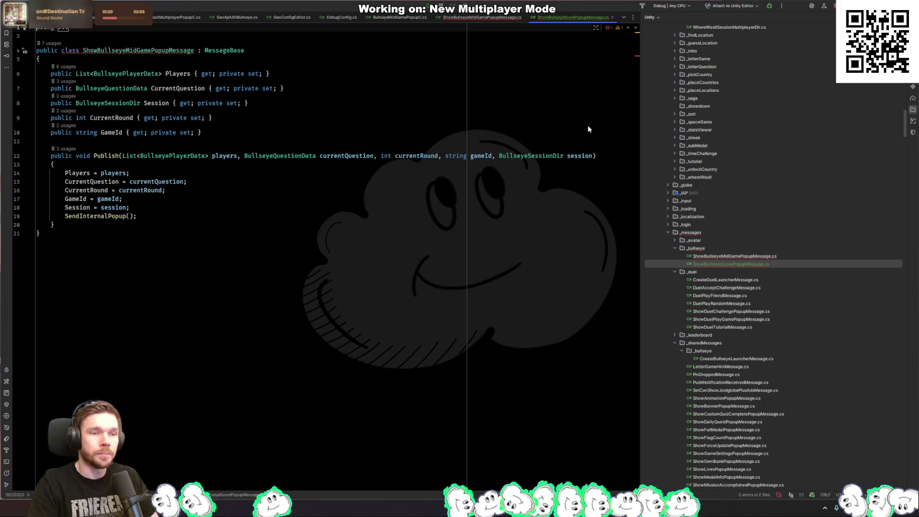
pyautogui.click(156, 50)
pyautogui.hotkey('shift', 'F6')
pyautogui.press('Return')
pyautogui.write('ShowBullseyeScorePopupMessage')
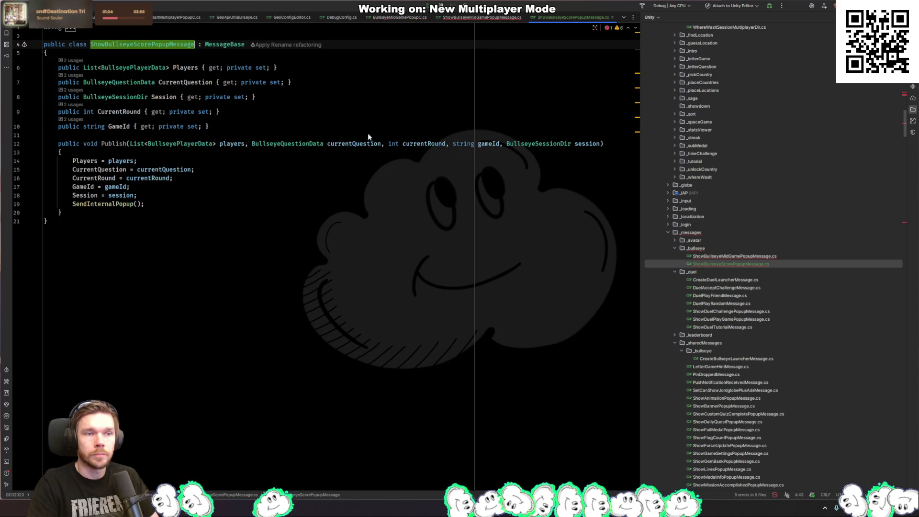
pyautogui.click(207, 166)
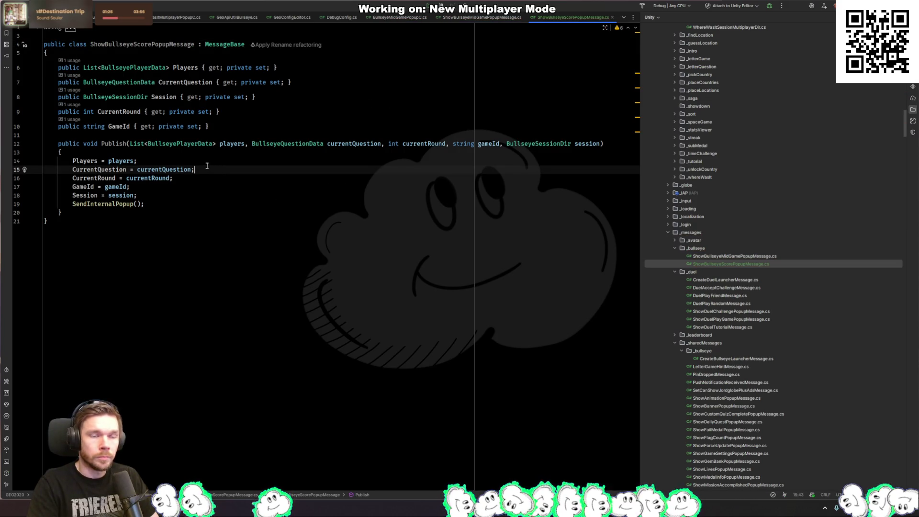
pyautogui.click(360, 94)
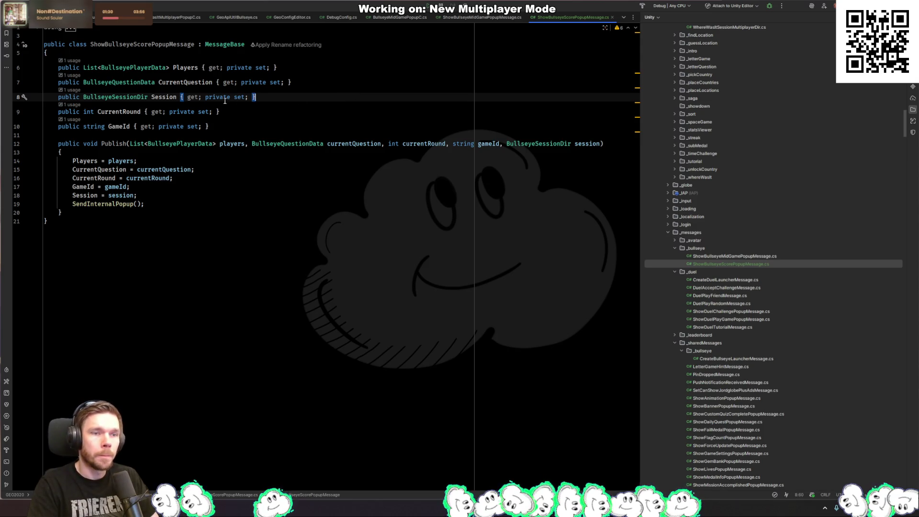
# Step: Make BullseyeScorePopupC derive from Popup<ShowBullseyeScorePopupMessage> and generate the Show override
pyautogui.hotkey('ctrl', 'Tab')
pyautogui.hotkey('ctrl', 'Tab')
pyautogui.hotkey('ctrl', 'Tab')
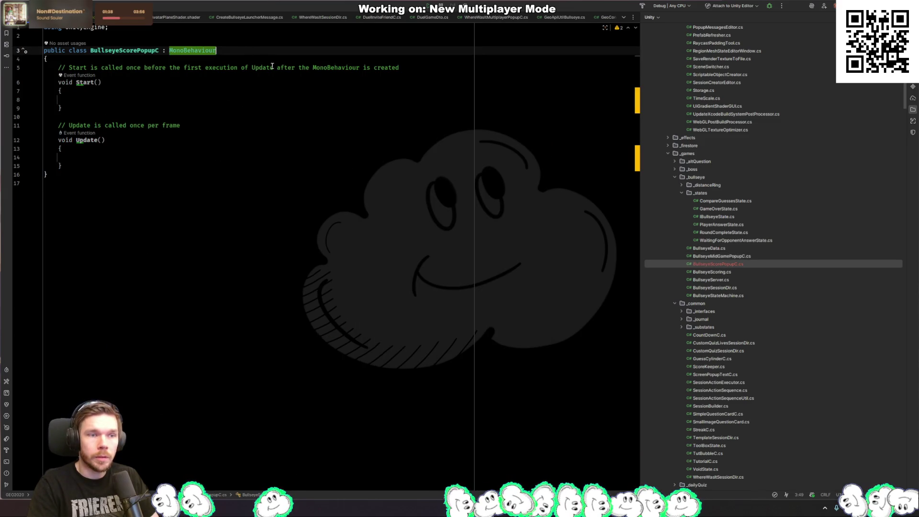
pyautogui.write('<oP')
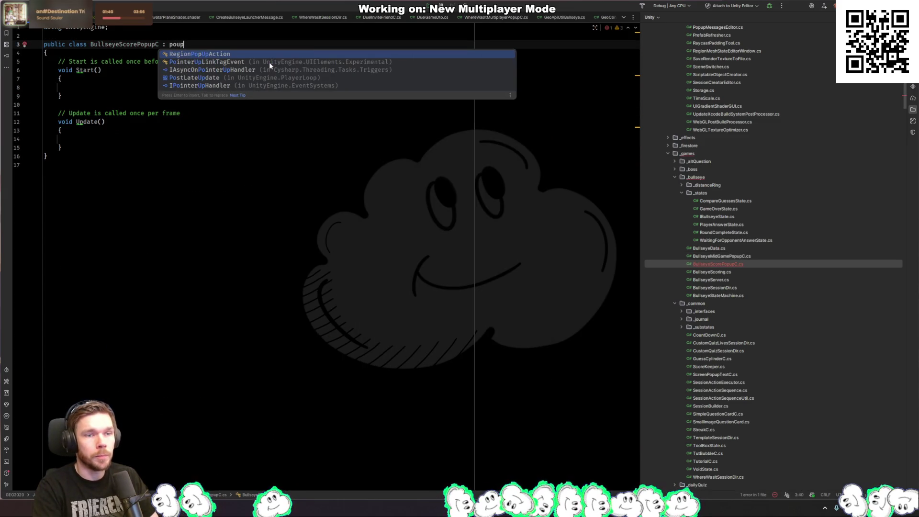
pyautogui.write('up')
pyautogui.press('Return')
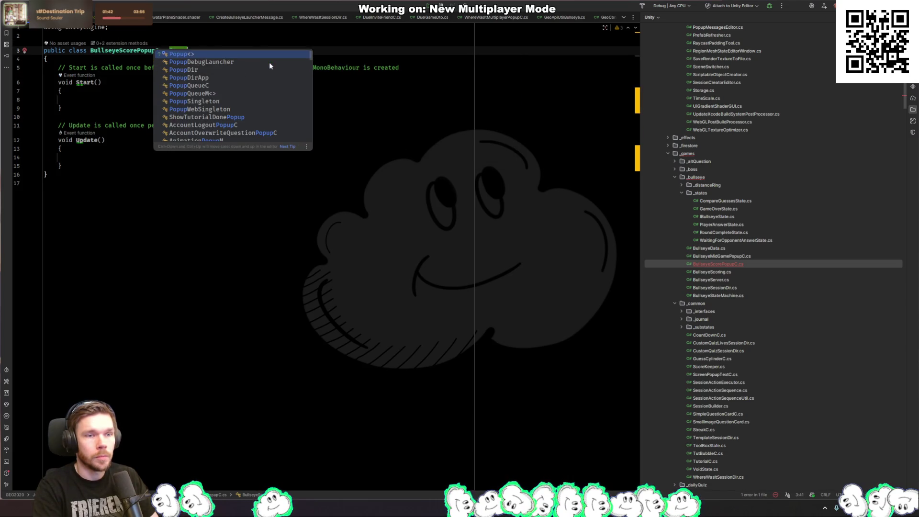
pyautogui.press('Return')
pyautogui.press('Return')
pyautogui.hotkey('alt', 'Return')
pyautogui.press('Return')
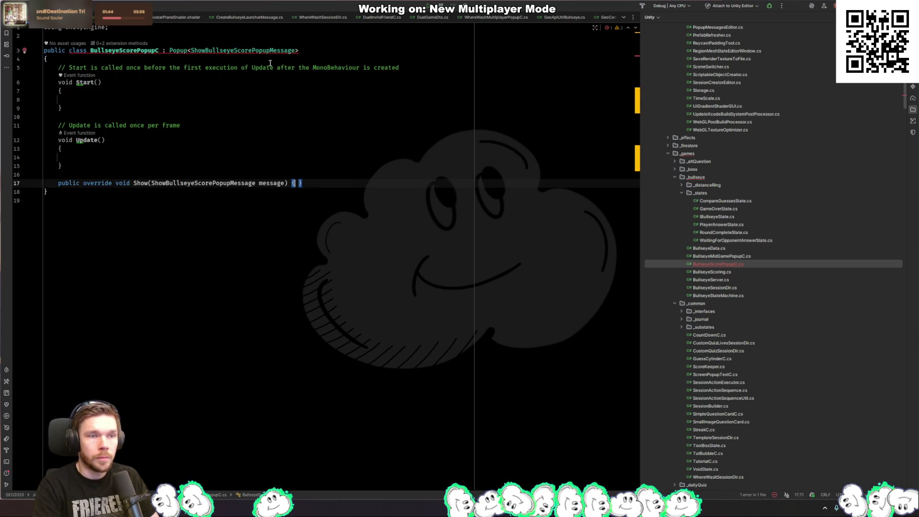
# Step: Delete Start and Update and the unused UnityEngine import, leaving Show with an empty multi-line body
pyautogui.hotkey('shift', 'Up')
pyautogui.hotkey('shift', 'Up')
pyautogui.hotkey('shift', 'Up')
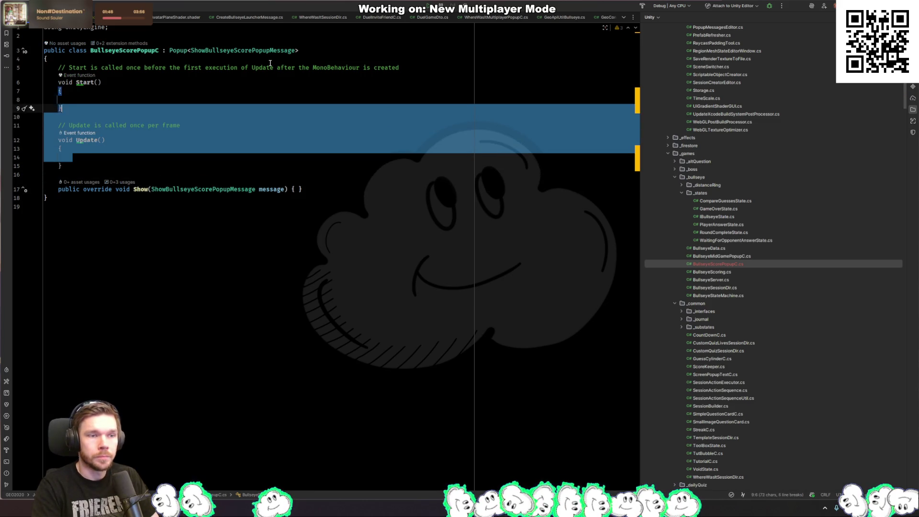
pyautogui.hotkey('shift', 'Down')
pyautogui.press('Delete')
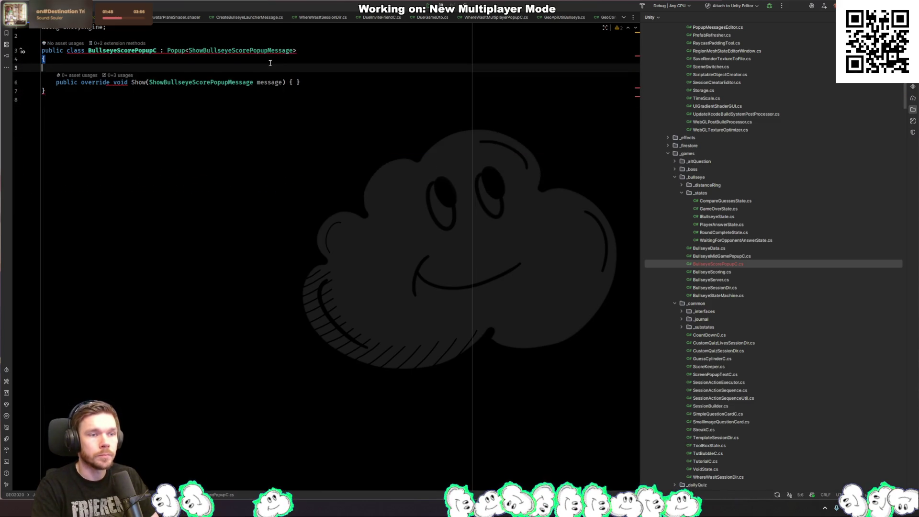
pyautogui.press('Up')
pyautogui.press('Up')
pyautogui.press('Up')
pyautogui.hotkey('ctrl', 'y')
pyautogui.hotkey('ctrl', 'y')
pyautogui.press('Down')
pyautogui.press('Down')
pyautogui.press('Down')
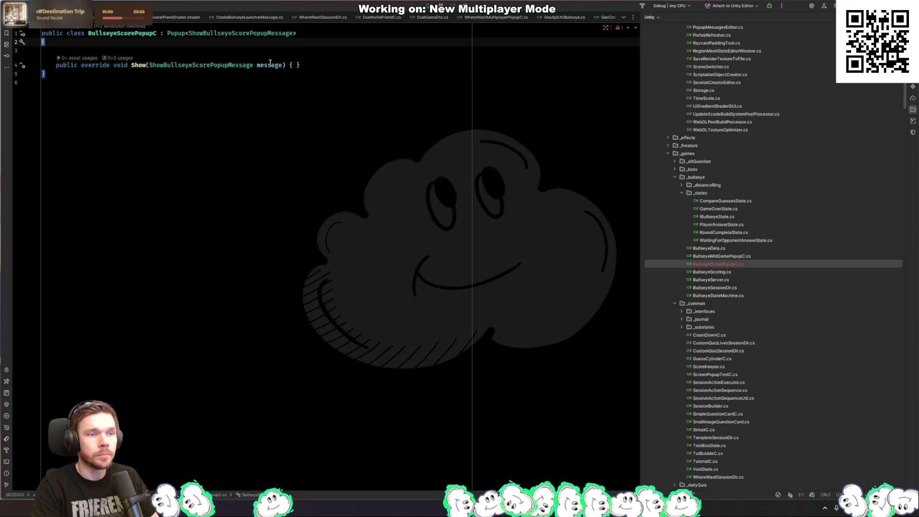
pyautogui.press('Up')
pyautogui.press('Return')
pyautogui.press('Return')
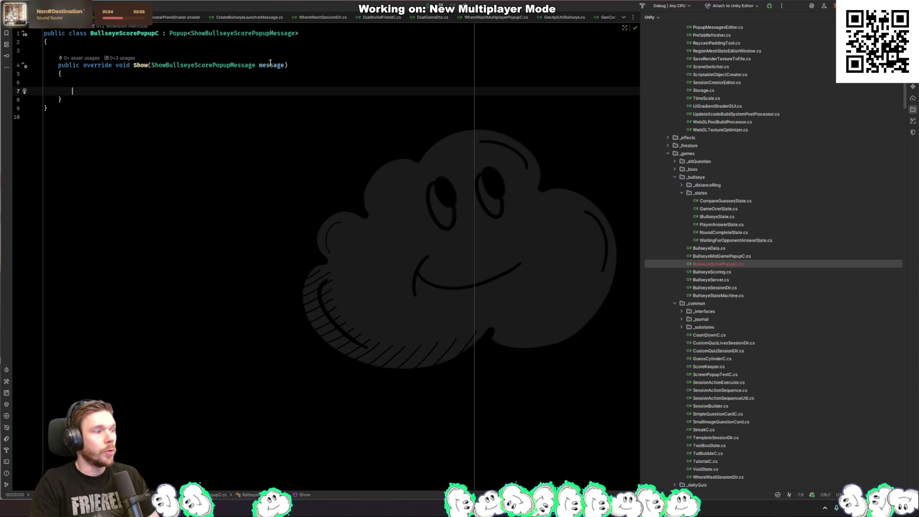
pyautogui.hotkey('alt', 'Tab')
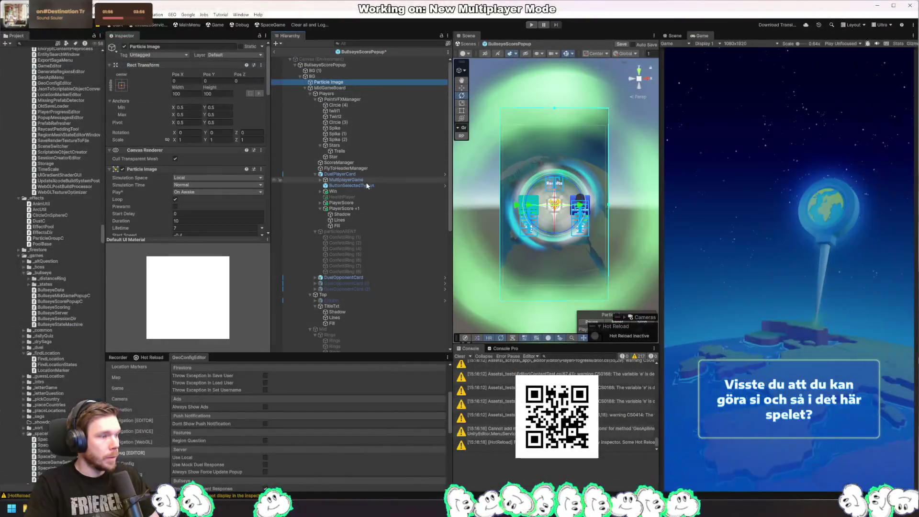
# Step: Change PointVFXManager's Tween Player Wrap Mode from Loop to Clamp and replay the preview
pyautogui.click(365, 88)
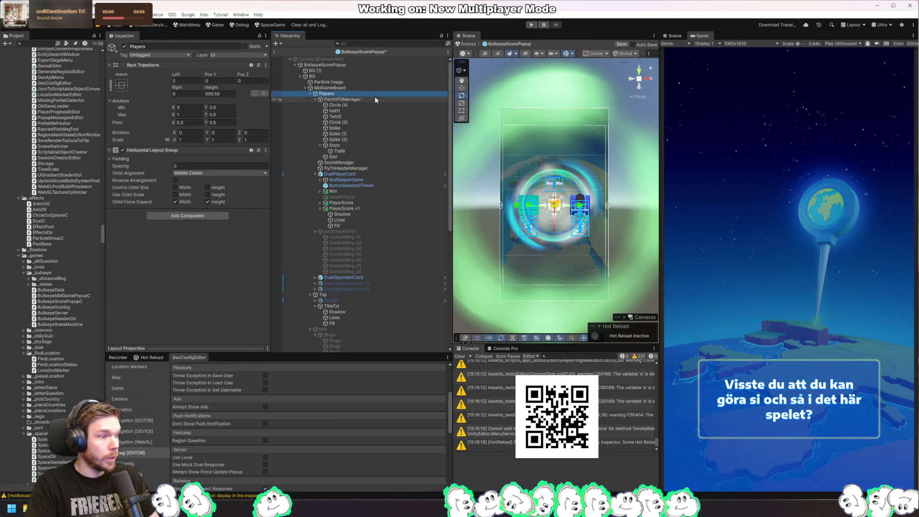
pyautogui.click(376, 98)
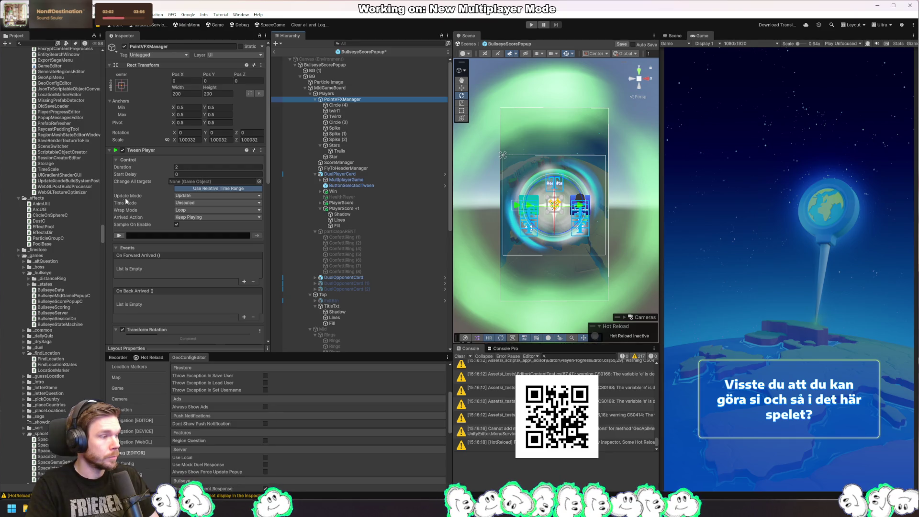
pyautogui.click(120, 236)
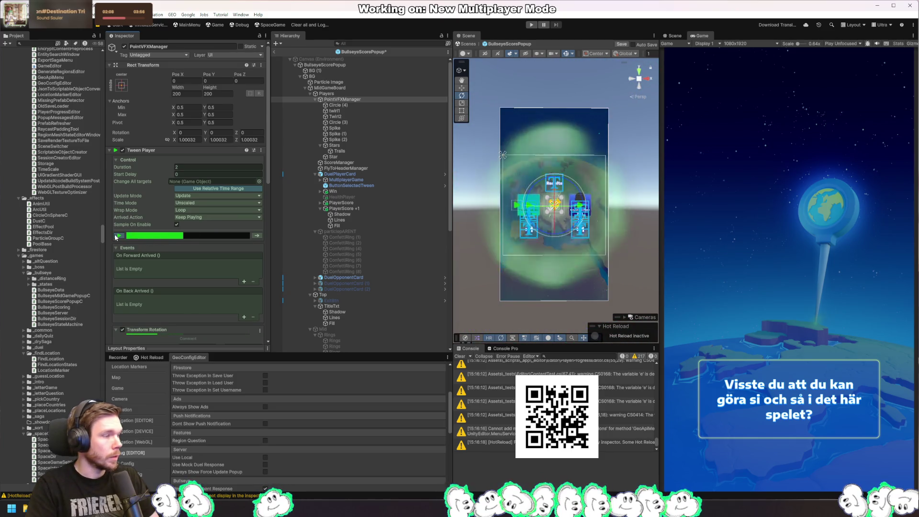
pyautogui.click(120, 236)
pyautogui.click(206, 210)
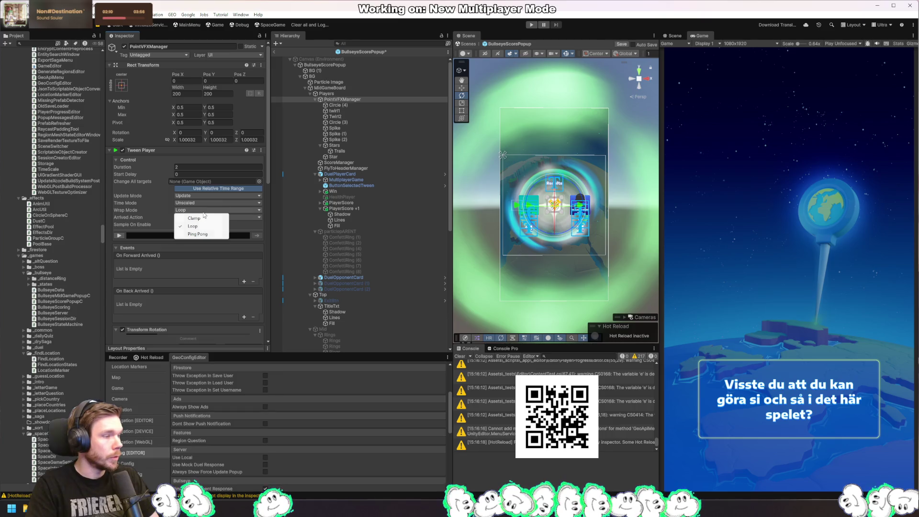
pyautogui.click(201, 219)
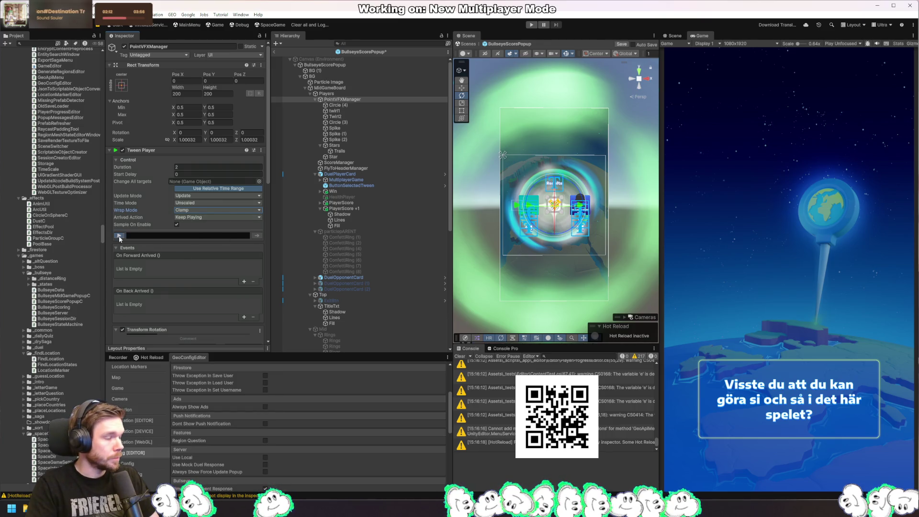
pyautogui.click(119, 236)
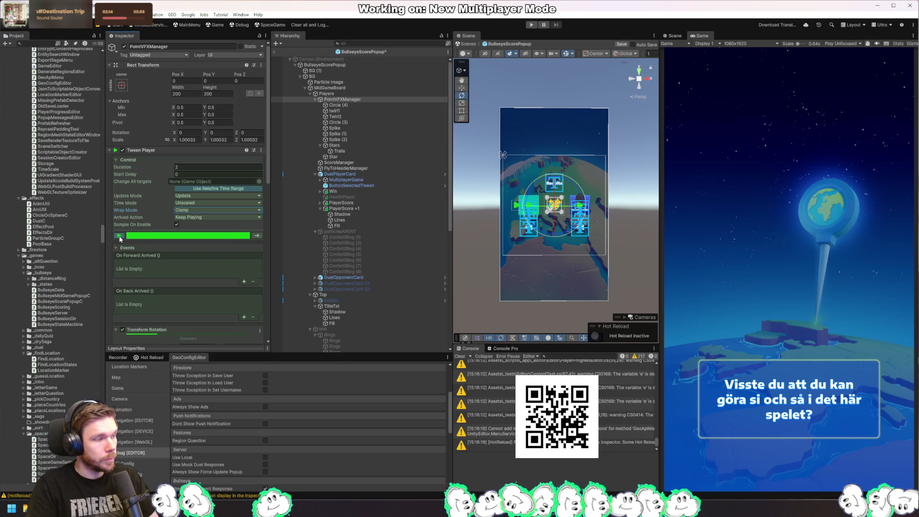
pyautogui.click(120, 236)
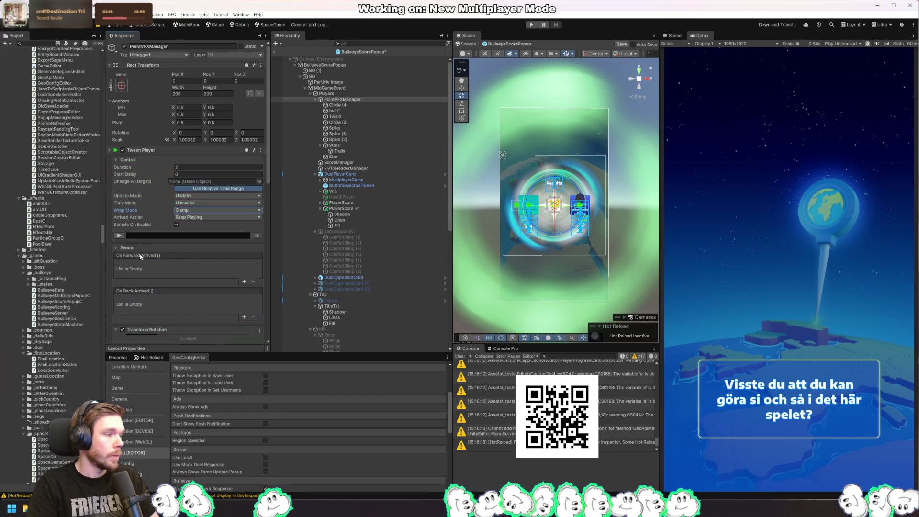
pyautogui.click(120, 236)
pyautogui.scroll(-10, 211, 262)
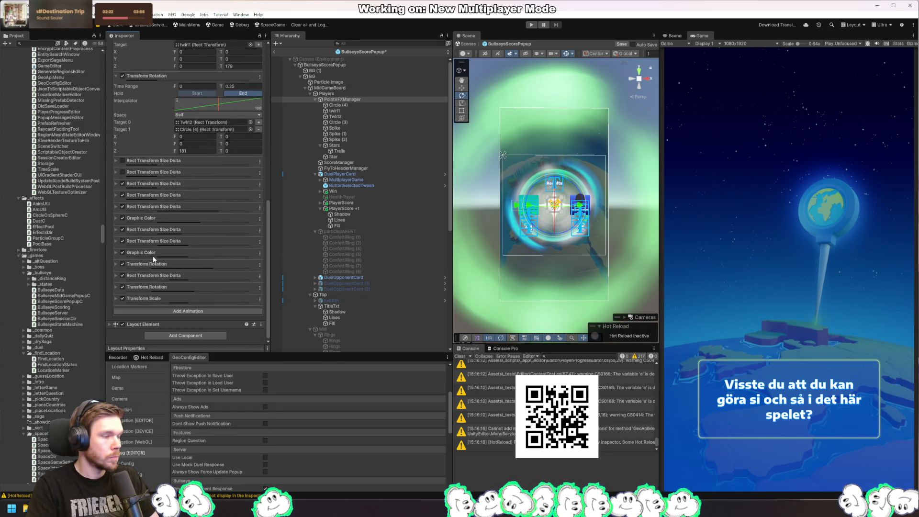
pyautogui.scroll(10, 138, 252)
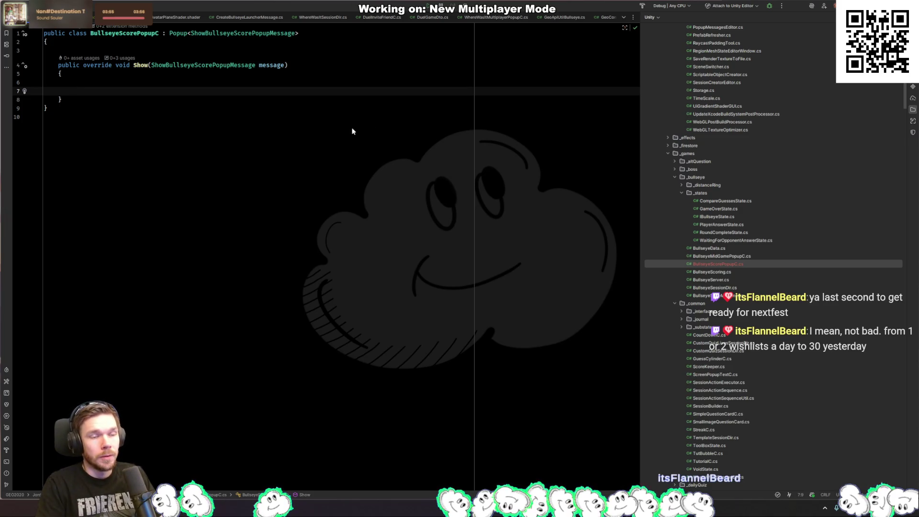
# Step: Add a serialized TweenPlayer _tweenPlayer field at the top of the class body
pyautogui.click(136, 42)
pyautogui.press('Down')
pyautogui.press('Return')
pyautogui.write('[')
pyautogui.press('Tab')
pyautogui.write('TweenP')
pyautogui.press('Return')
pyautogui.press('Tab')
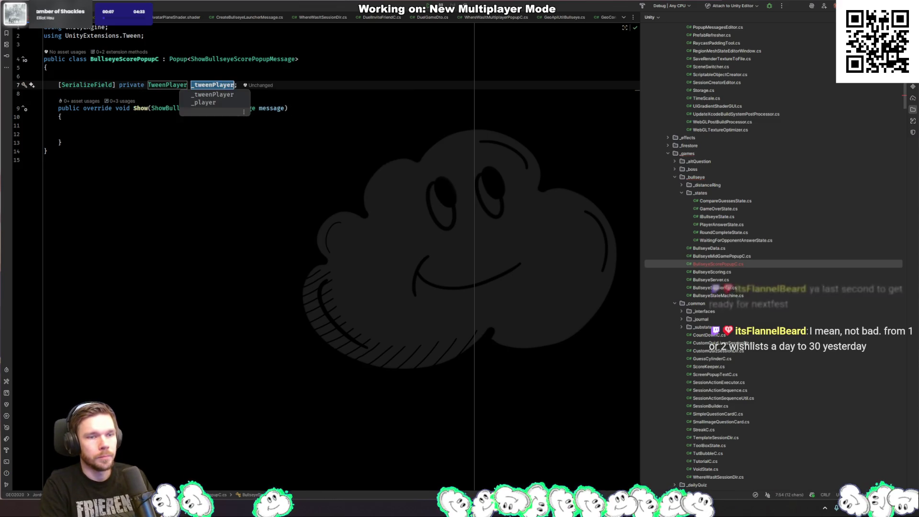
pyautogui.press('BackSpace')
pyautogui.press('Return')
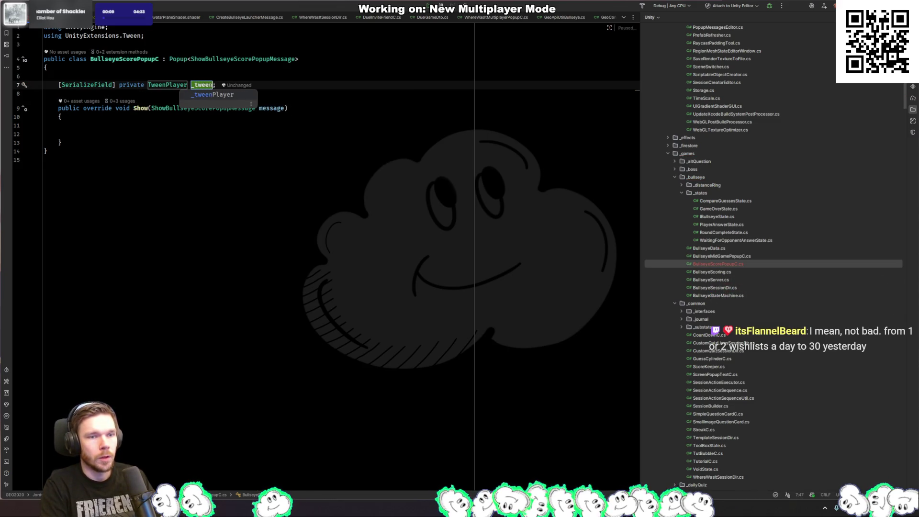
pyautogui.press('Return')
# Step: Add serialized GeoLabelC fields _playerScore and _opponentScore with the sf template
pyautogui.write('sf')
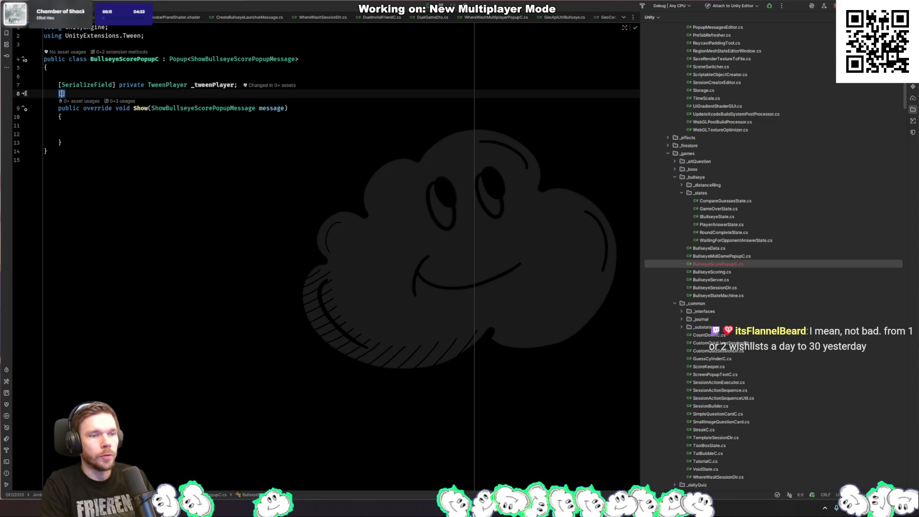
pyautogui.press('Tab')
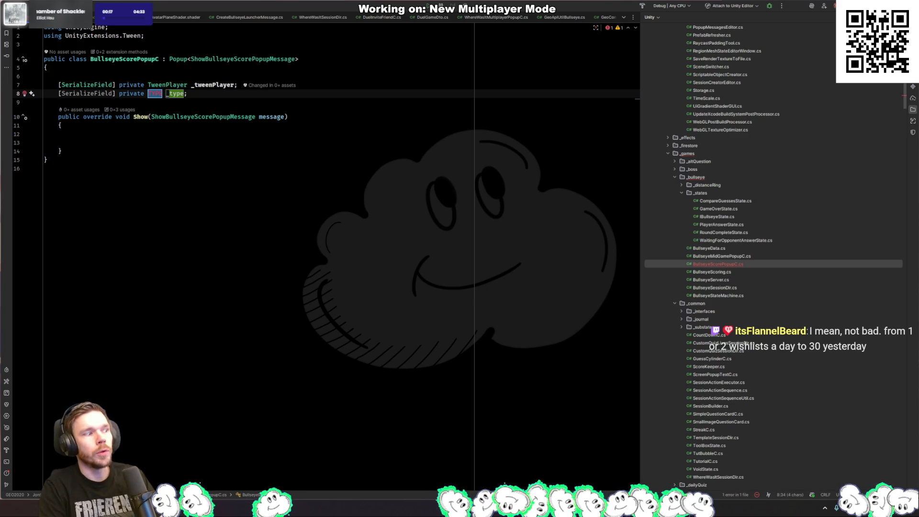
pyautogui.write('GeoLabel')
pyautogui.press('Return')
pyautogui.write('_playerScore')
pyautogui.press('Return')
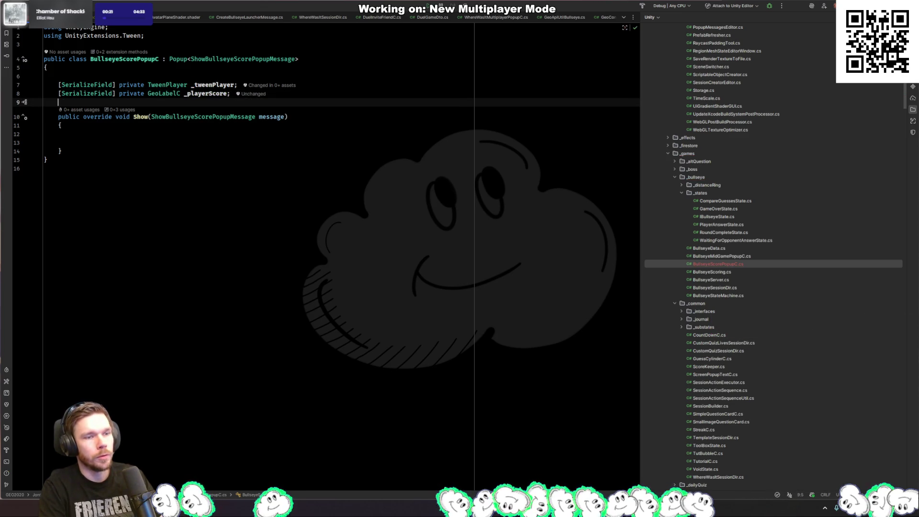
pyautogui.write('sf')
pyautogui.press('Return')
pyautogui.write('GeoL _type;')
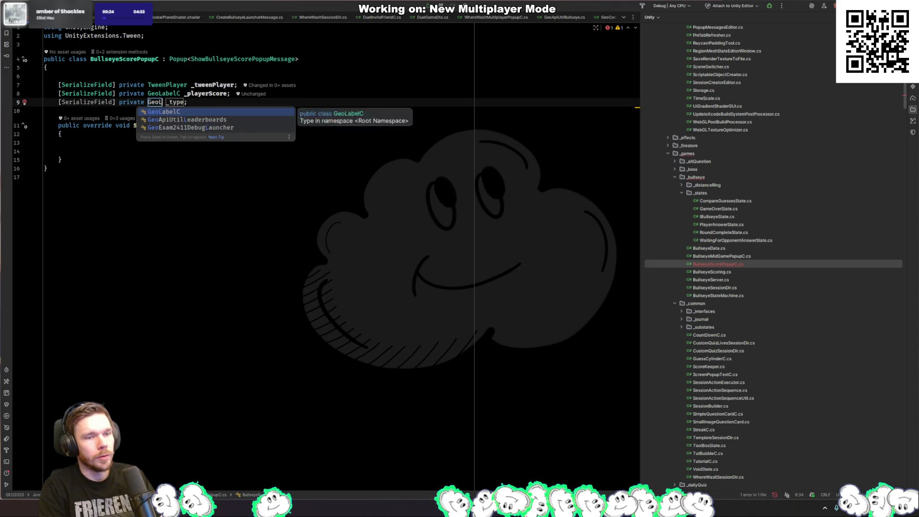
pyautogui.press('Return')
pyautogui.write('_oppone')
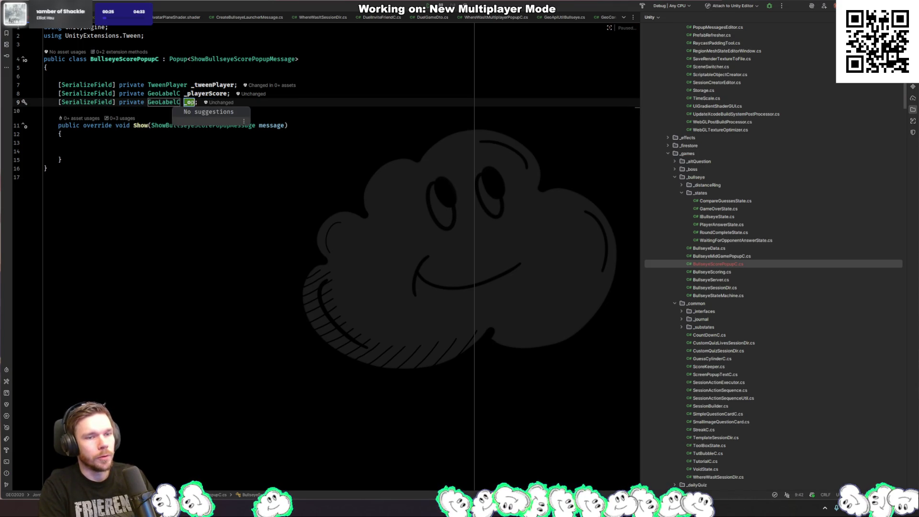
pyautogui.write('ntScore')
pyautogui.press('Return')
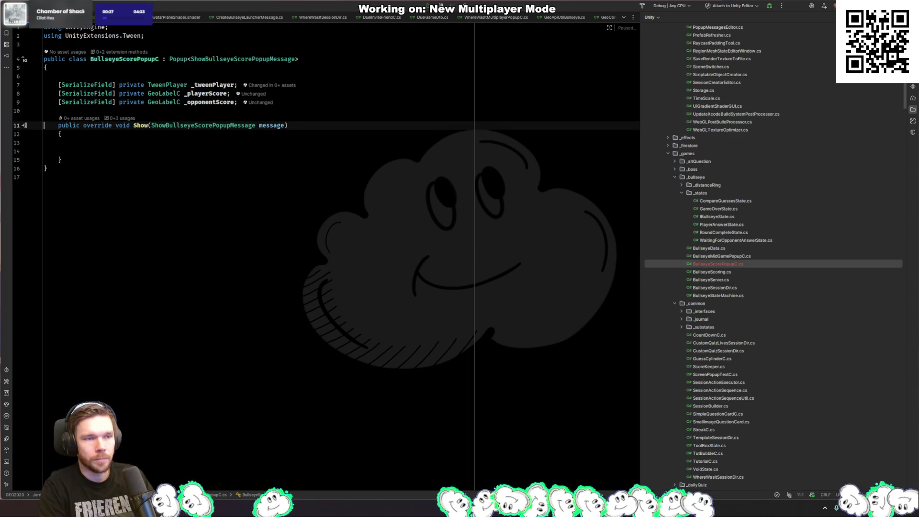
# Step: Start a new field group with a serialized GeoLabelC _playerRoundPoints field
pyautogui.press('Return')
pyautogui.press('Return')
pyautogui.write('sf')
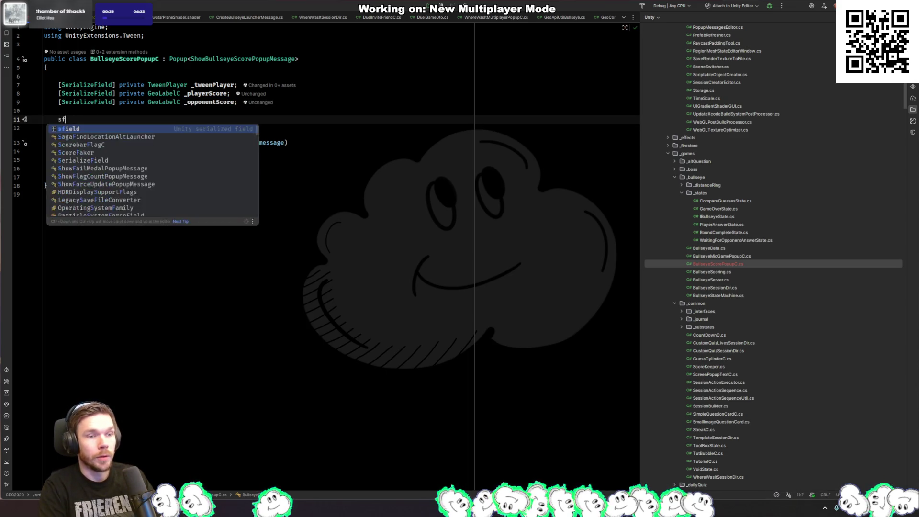
pyautogui.press('Return')
pyautogui.write('Geo')
pyautogui.press('Return')
pyautogui.press('Tab')
pyautogui.write('_player')
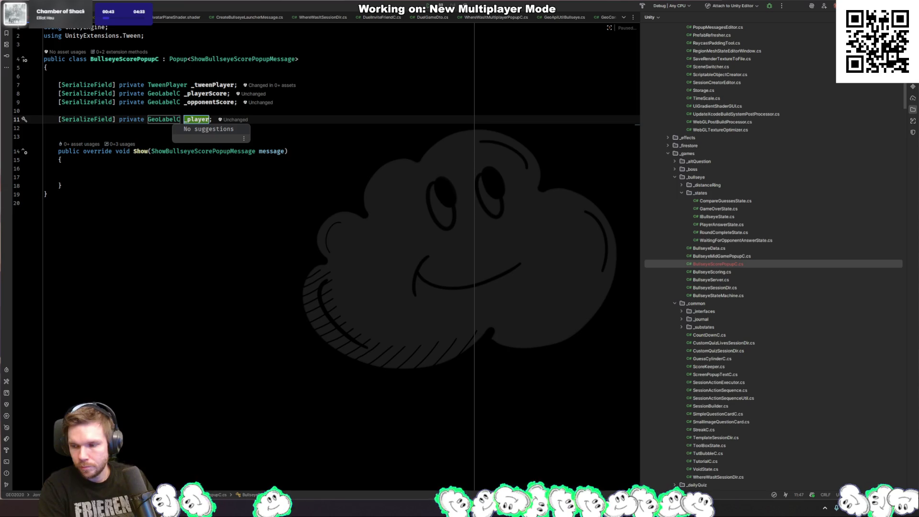
pyautogui.write('Points')
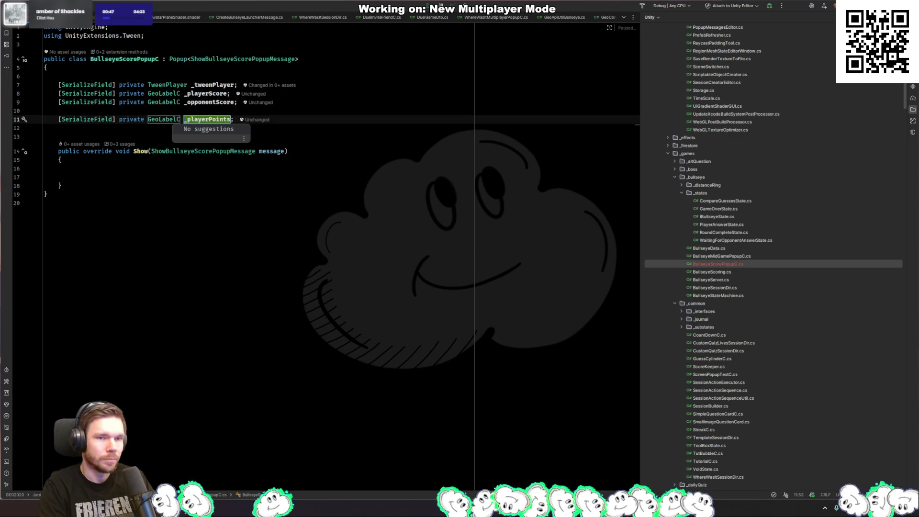
pyautogui.click(220, 119)
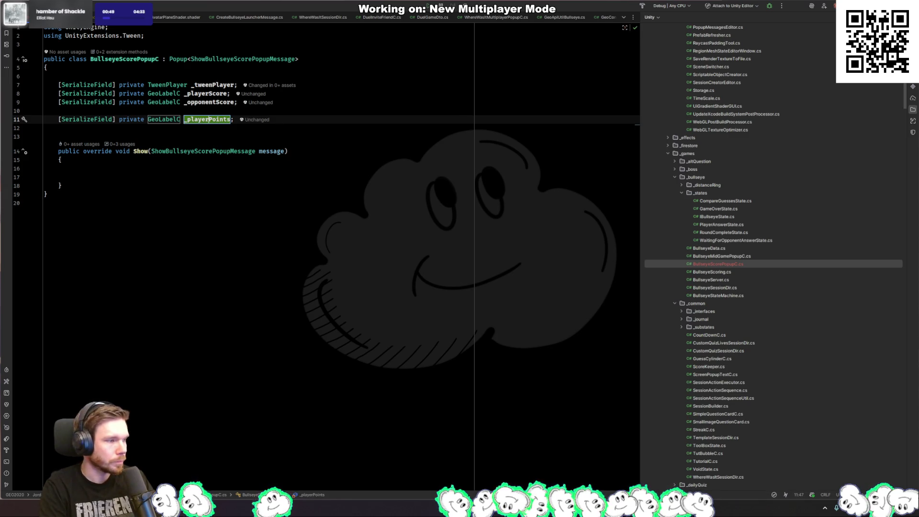
pyautogui.write('Round')
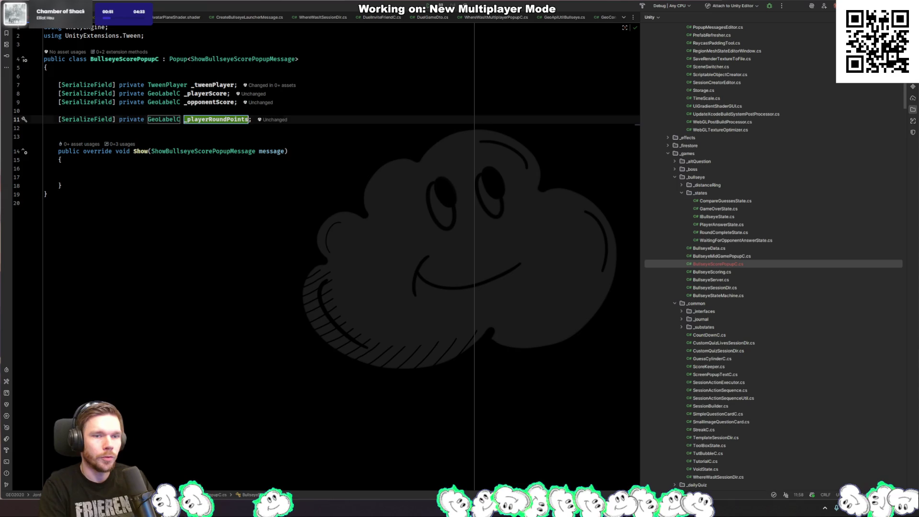
pyautogui.press('Return')
pyautogui.press('Down')
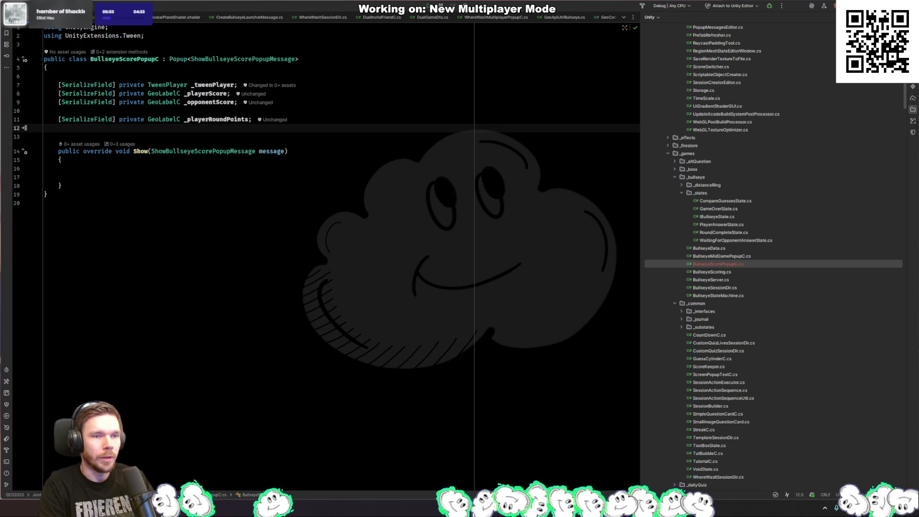
# Step: Add a serialized GeoLabelC _opponentRoundPoints field and remove the extra blank line in Show
pyautogui.write('sf')
pyautogui.press('Tab')
pyautogui.write('Geola')
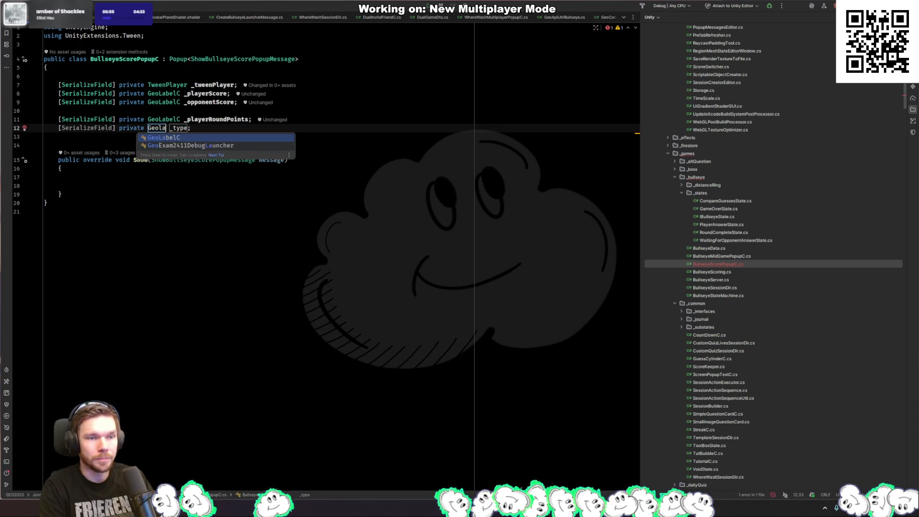
pyautogui.press('Return')
pyautogui.write('_opponentRoundPoints')
pyautogui.press('Return')
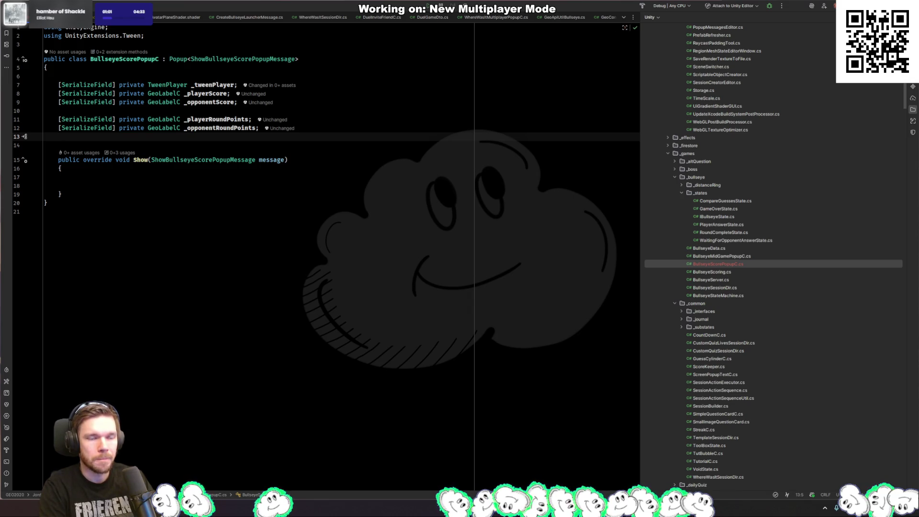
pyautogui.press('Down')
pyautogui.press('Down')
pyautogui.press('Down')
pyautogui.press('BackSpace')
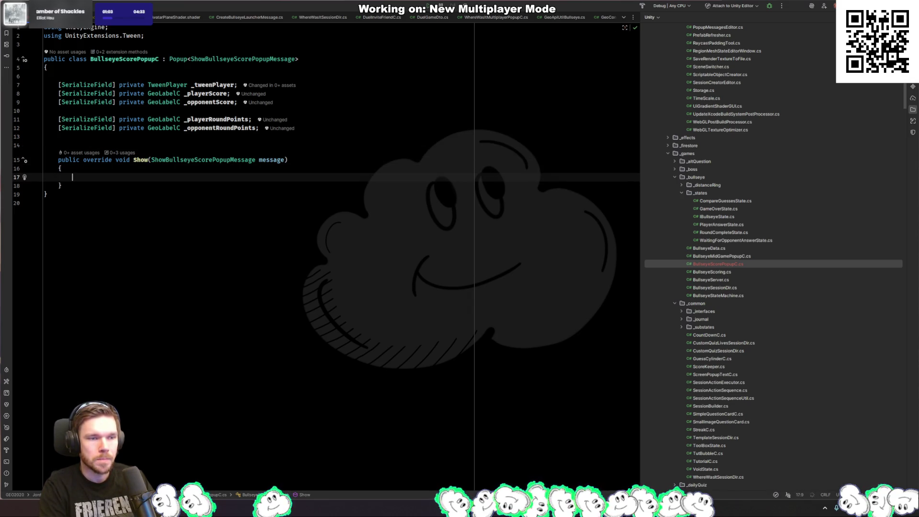
# Step: Accept the suggested Show body and switch the player score line to SetLabels
pyautogui.press('Tab')
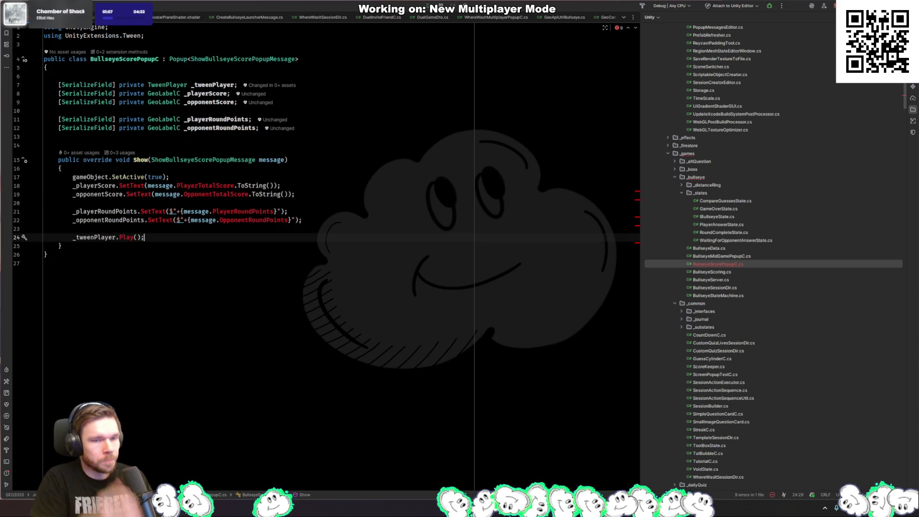
pyautogui.press('Up')
pyautogui.press('Up')
pyautogui.press('Up')
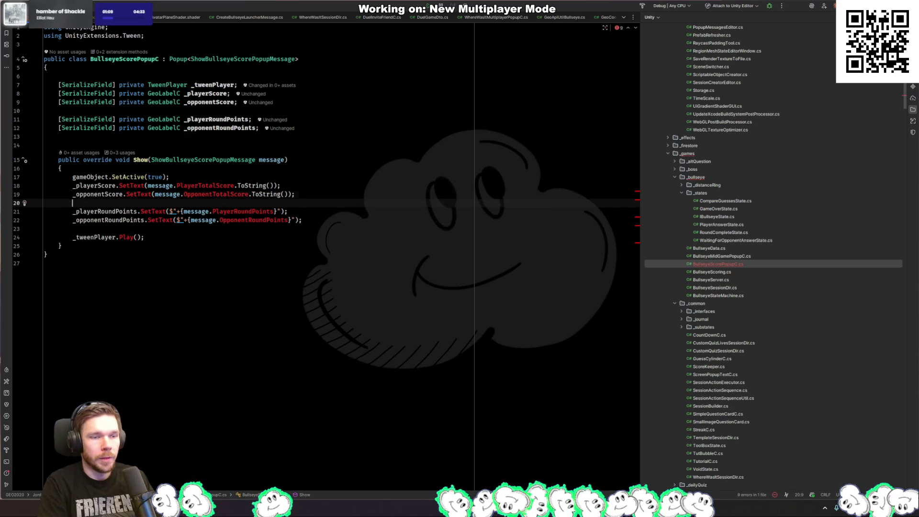
pyautogui.hotkey('ctrl', 'Left')
pyautogui.hotkey('ctrl', 'shift', 'Right')
pyautogui.press('BackSpace')
pyautogui.write('s')
pyautogui.press('Down')
pyautogui.press('Return')
# Step: Switch the opponent score line to SetLabels and reference message.Players in the player score
pyautogui.press('Down')
pyautogui.hotkey('ctrl', 'Left')
pyautogui.hotkey('ctrl', 'shift', 'Right')
pyautogui.write('s')
pyautogui.press('Return')
pyautogui.press('Up')
pyautogui.write('.Pl')
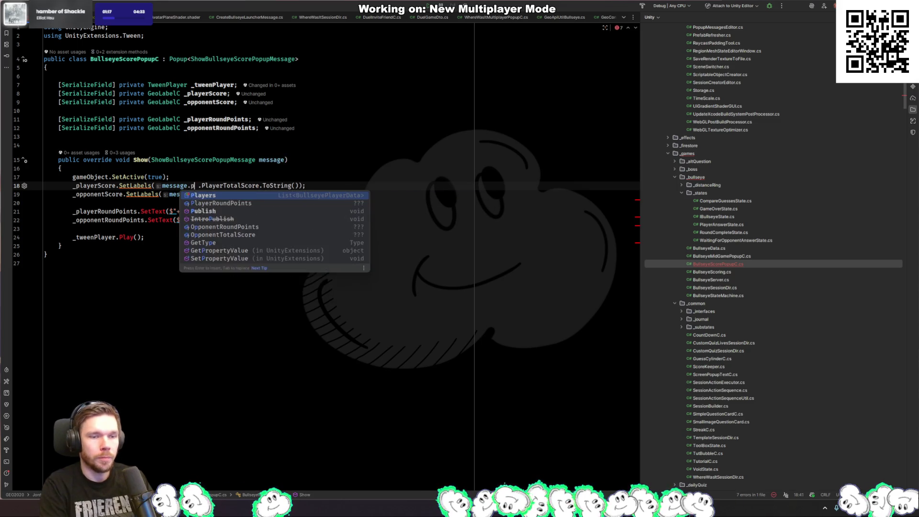
pyautogui.write('.')
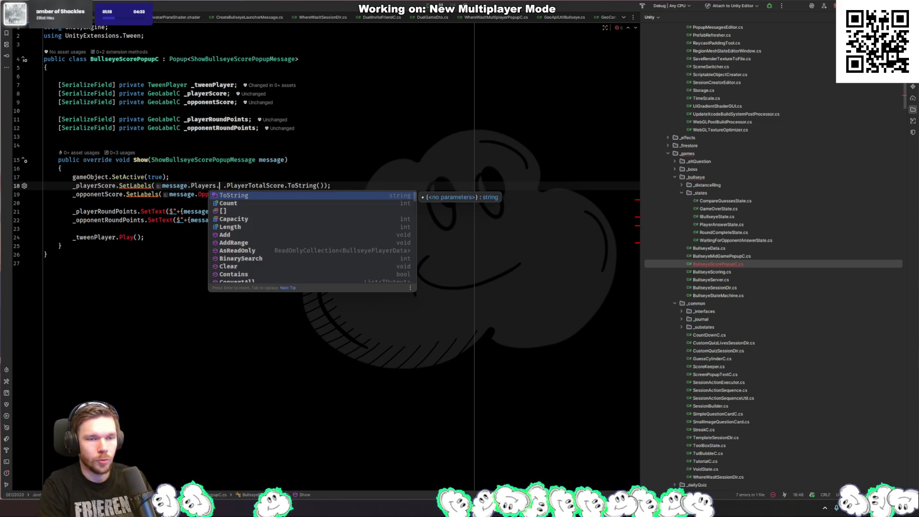
pyautogui.press('BackSpace')
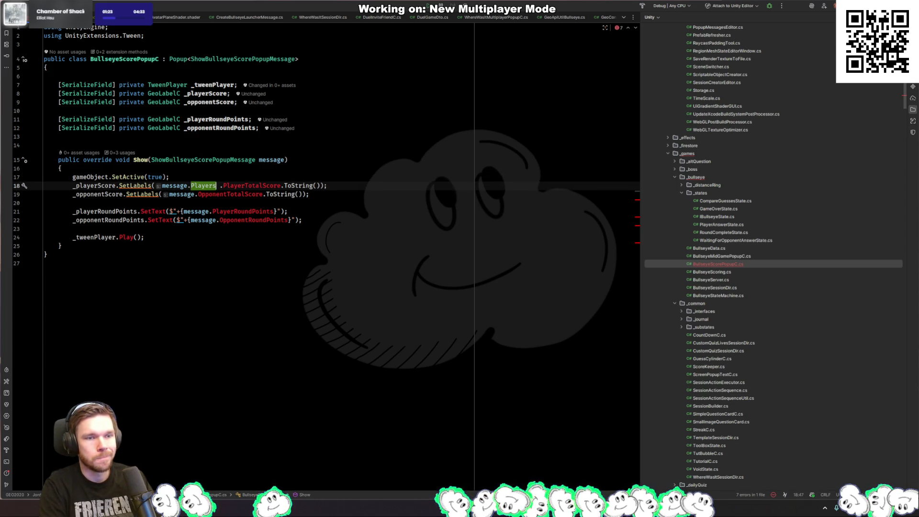
# Step: Add player lookup via message.Players.FirstOrDefault(x => x.PlayerId == FirestoreUtil.FirebaseId), plus the matching opponent lookup
pyautogui.click(169, 177)
pyautogui.press('Return')
pyautogui.press('Return')
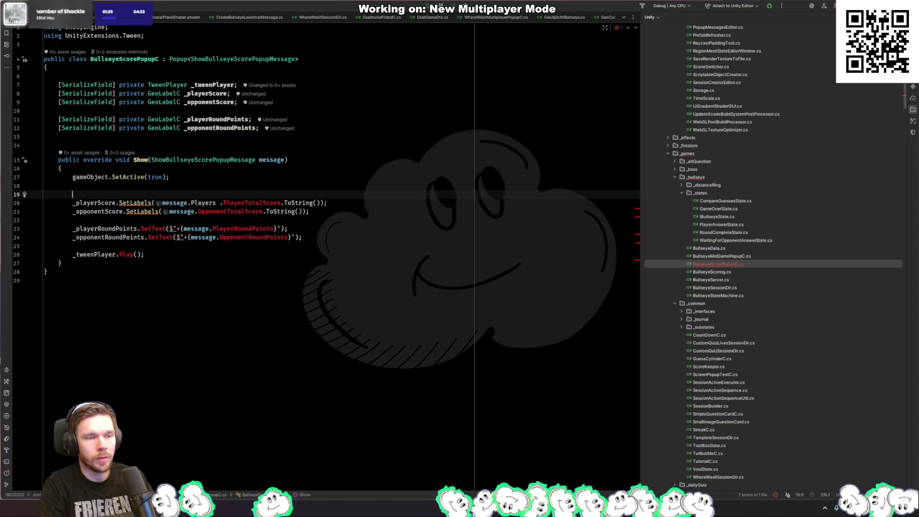
pyautogui.write('var player')
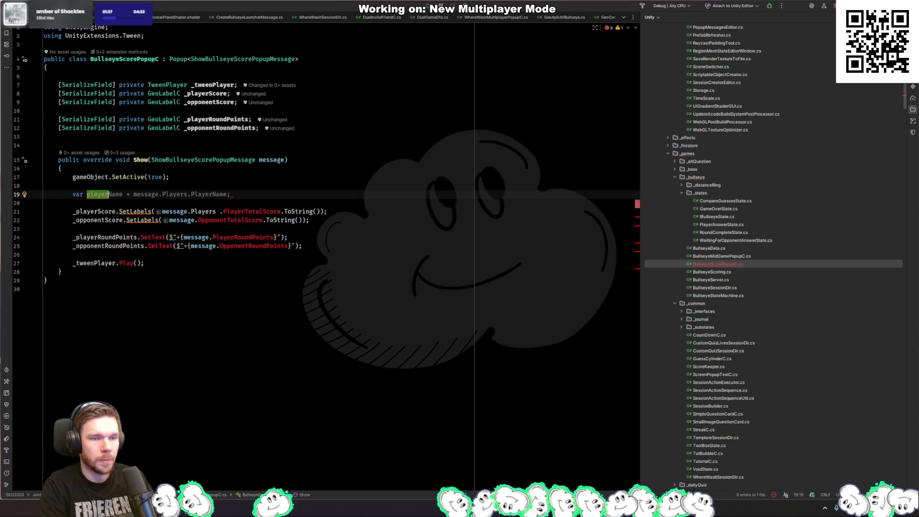
pyautogui.write(' = message.pla')
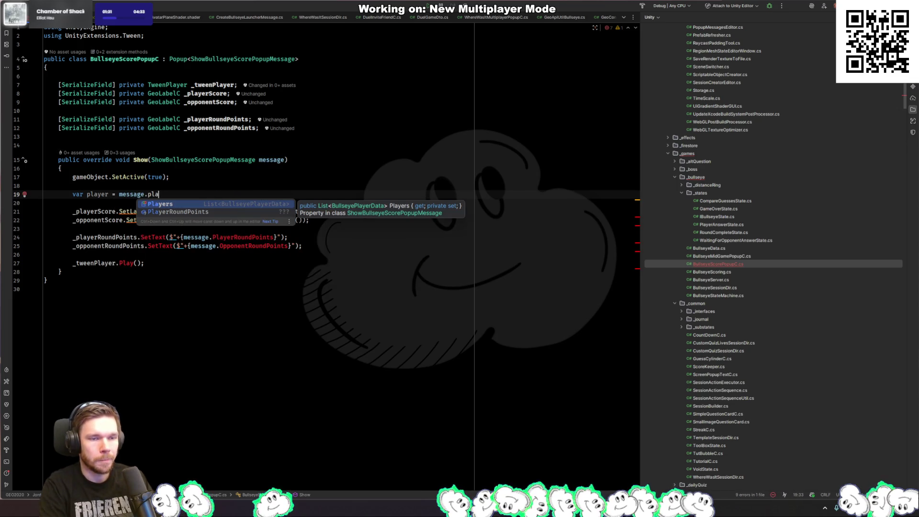
pyautogui.press('BackSpace')
pyautogui.press('BackSpace')
pyautogui.press('BackSpace')
pyautogui.write('.pla')
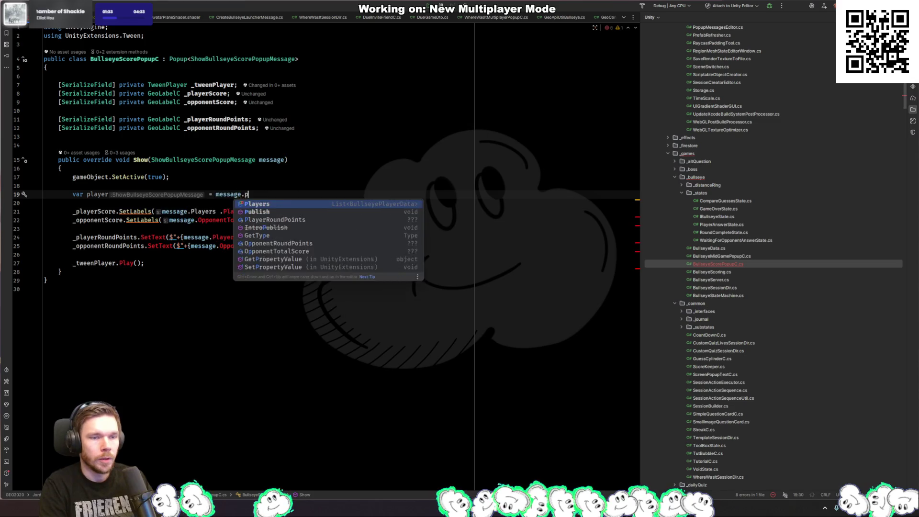
pyautogui.press('Return')
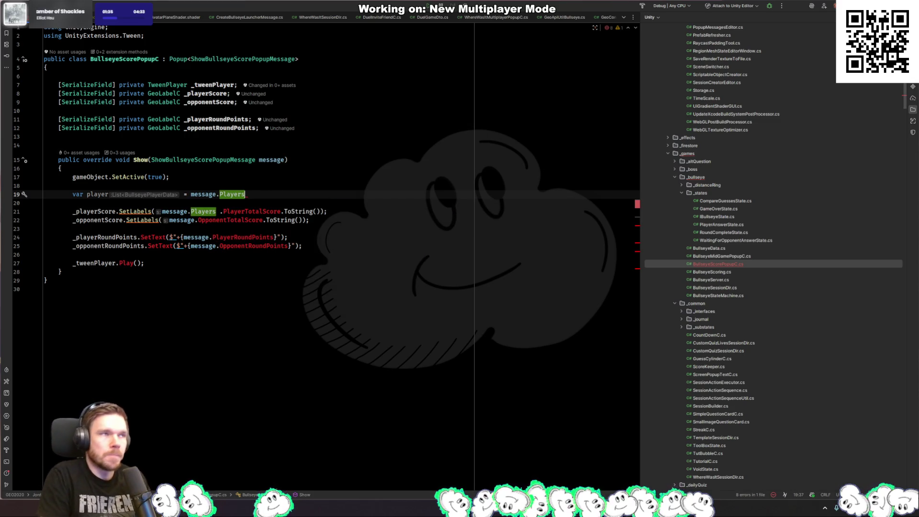
pyautogui.write('.firstor')
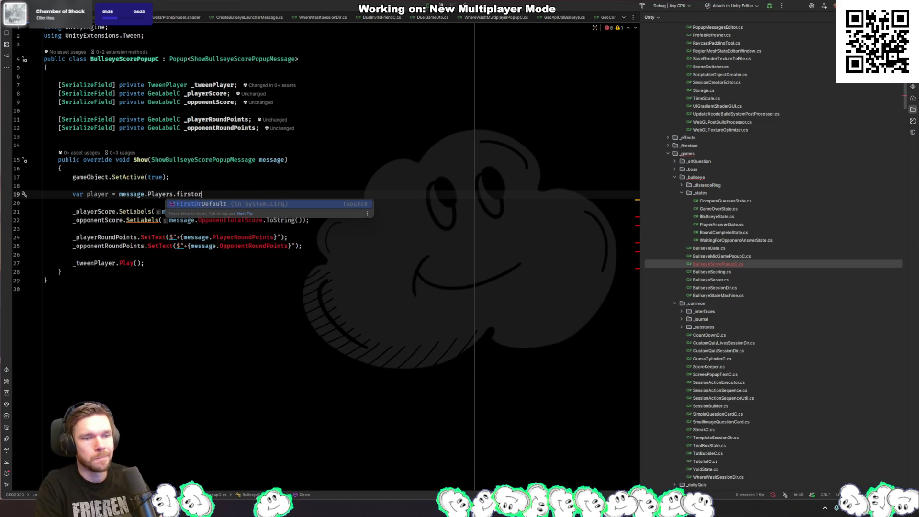
pyautogui.press('Return')
pyautogui.write('x => x.PlayerId ')
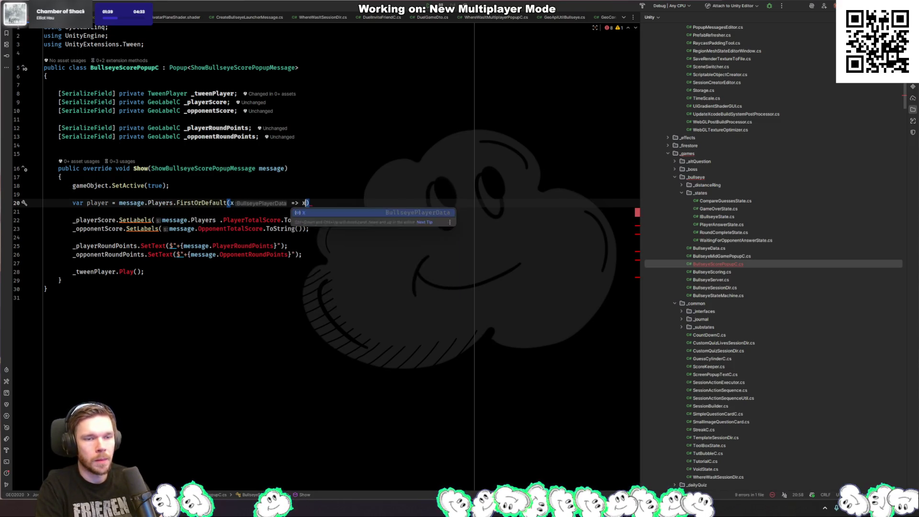
pyautogui.write('== FirestoreUtil.')
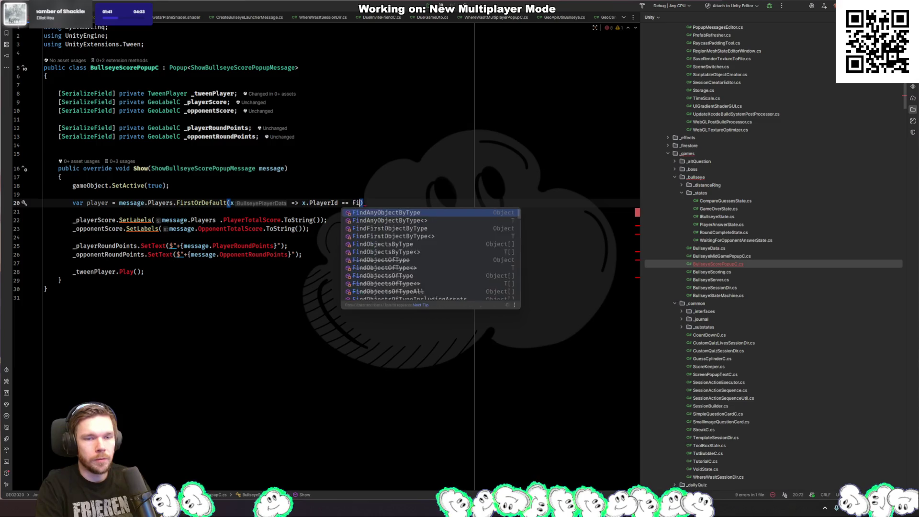
pyautogui.press('Return')
pyautogui.write(';')
pyautogui.press('Return')
pyautogui.write('var opponent')
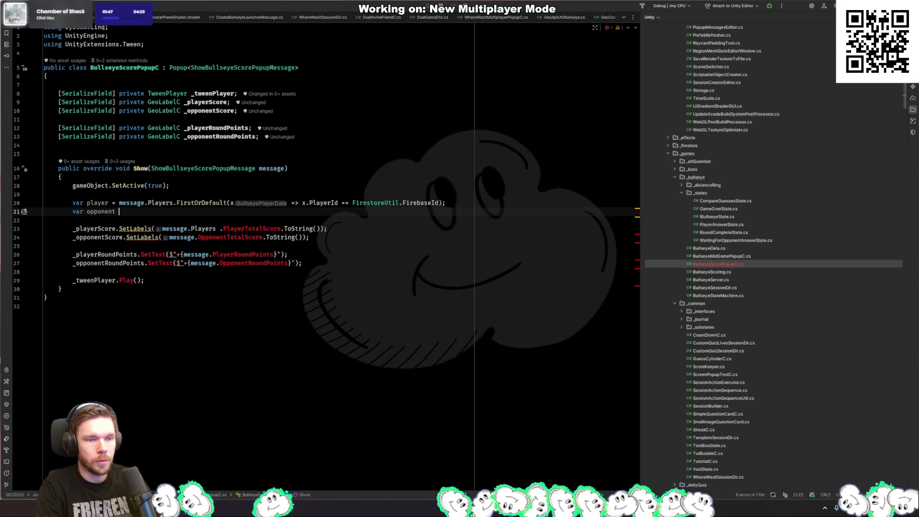
pyautogui.press('Tab')
# Step: Set the player score to player.Scores.AsValueEnumerable().Sum().ToString(), importing ZLinq
pyautogui.click(280, 229)
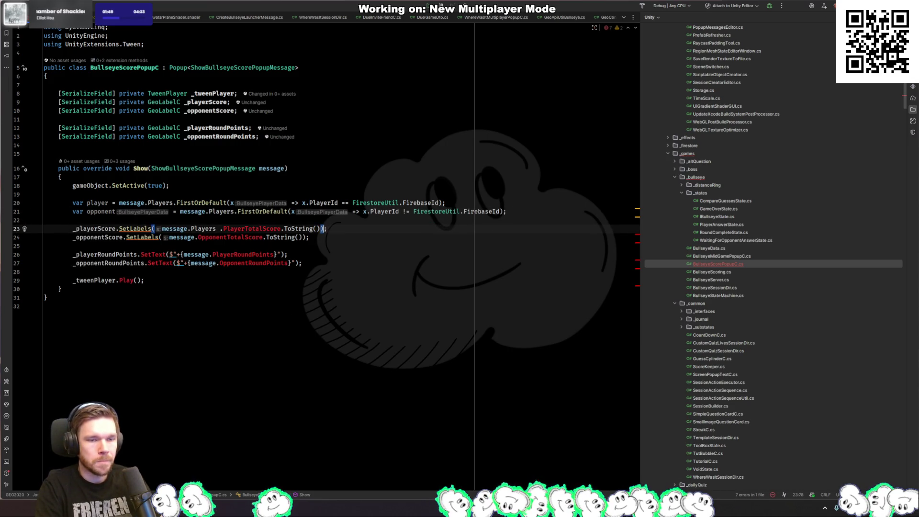
pyautogui.hotkey('ctrl', 'BackSpace')
pyautogui.hotkey('ctrl', 'BackSpace')
pyautogui.hotkey('ctrl', 'BackSpace')
pyautogui.write('player.sc')
pyautogui.write('.asv')
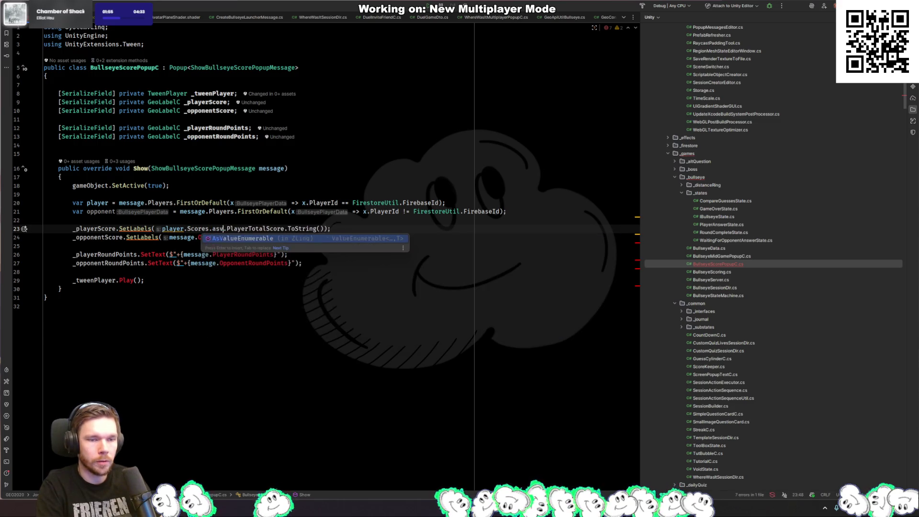
pyautogui.press('Return')
pyautogui.write('.Sum((')
pyautogui.press('BackSpace')
pyautogui.write('));')
pyautogui.hotkey('shift', 'End')
pyautogui.press('Delete')
pyautogui.press('Left')
pyautogui.press('Left')
pyautogui.write('.')
pyautogui.press('Escape')
pyautogui.write('ToString()')
# Step: Replace the opponent total score with the suggested opponent Scores sum
pyautogui.press('Down')
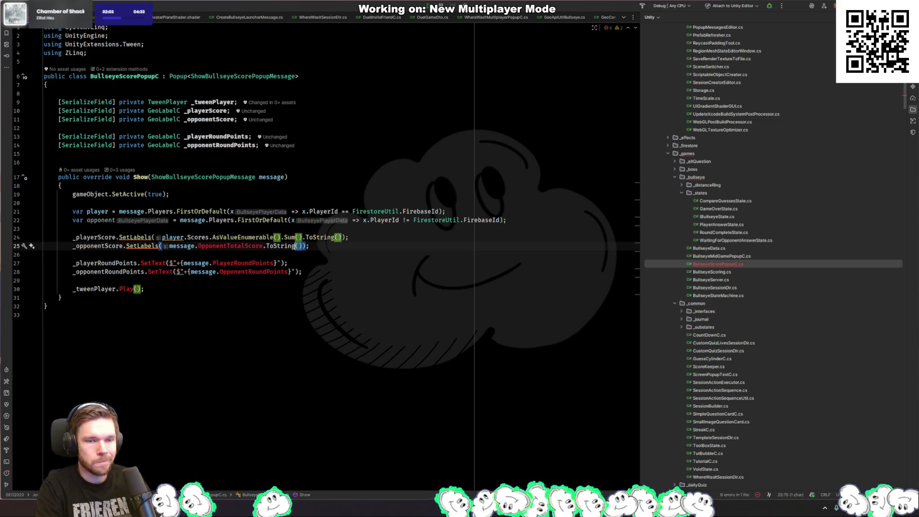
pyautogui.hotkey('ctrl', 'w')
pyautogui.hotkey('ctrl', 'w')
pyautogui.hotkey('ctrl', 'w')
pyautogui.press('BackSpace')
pyautogui.press('Tab')
pyautogui.press('Down')
pyautogui.press('Down')
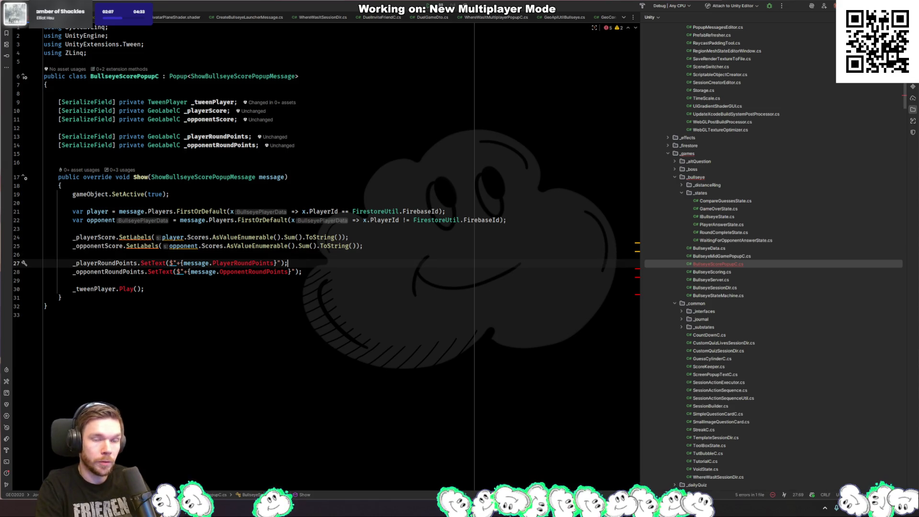
# Step: Change both round-points SetText calls to SetLabels and delete PlayerRoundPoints after message on line 27
pyautogui.press('Left')
pyautogui.press('Left')
pyautogui.press('Left')
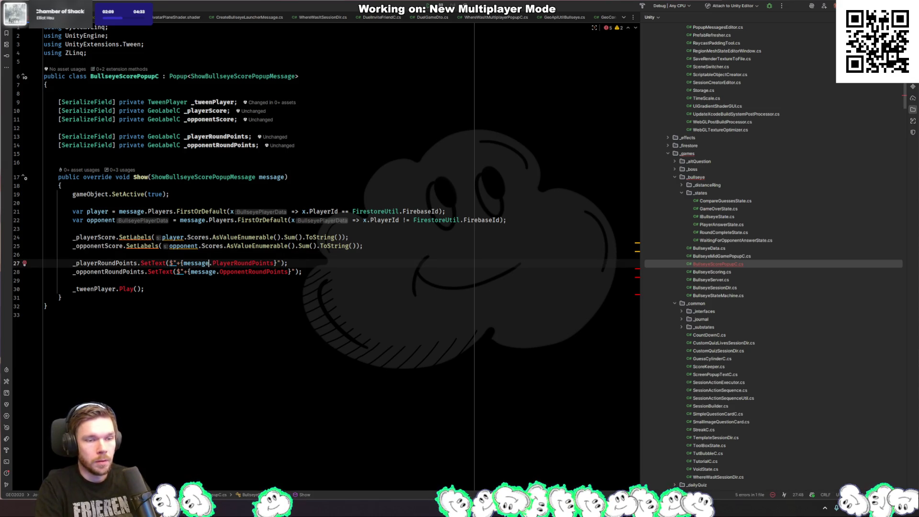
pyautogui.hotkey('ctrl', 'w')
pyautogui.hotkey('ctrl', 'w')
pyautogui.hotkey('ctrl', 'w')
pyautogui.write('SetLabels')
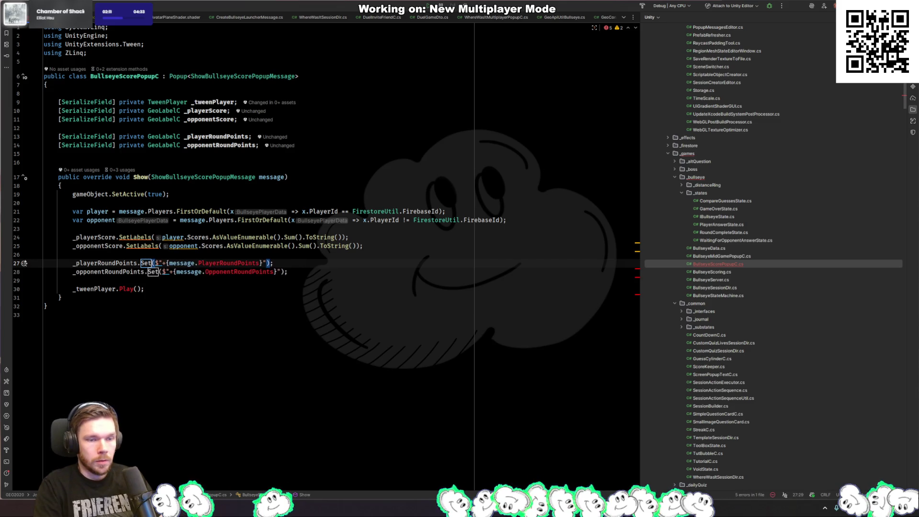
pyautogui.click(227, 263)
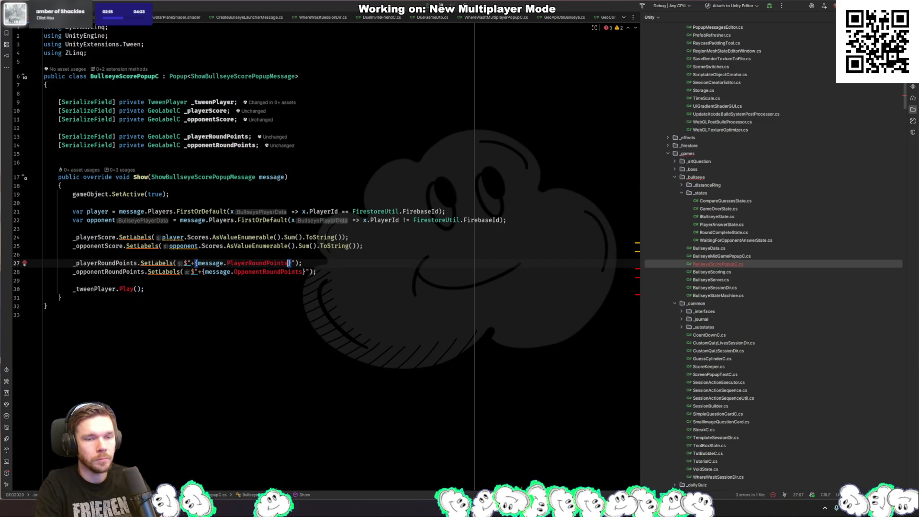
pyautogui.hotkey('ctrl', 'Delete')
pyautogui.hotkey('ctrl', 'space')
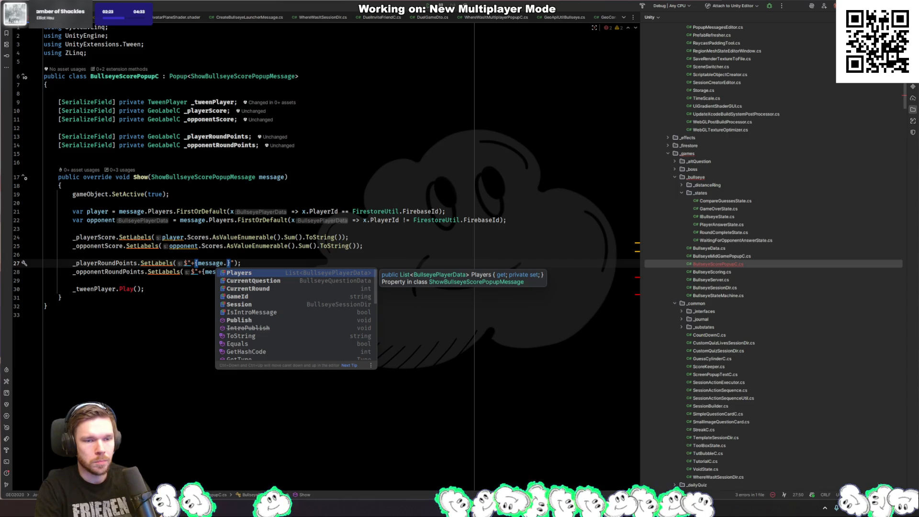
pyautogui.press('Escape')
# Step: Insert blank lines above the round-points code and open the ShowBullseyeScorePopupMessage declaration
pyautogui.press('Up')
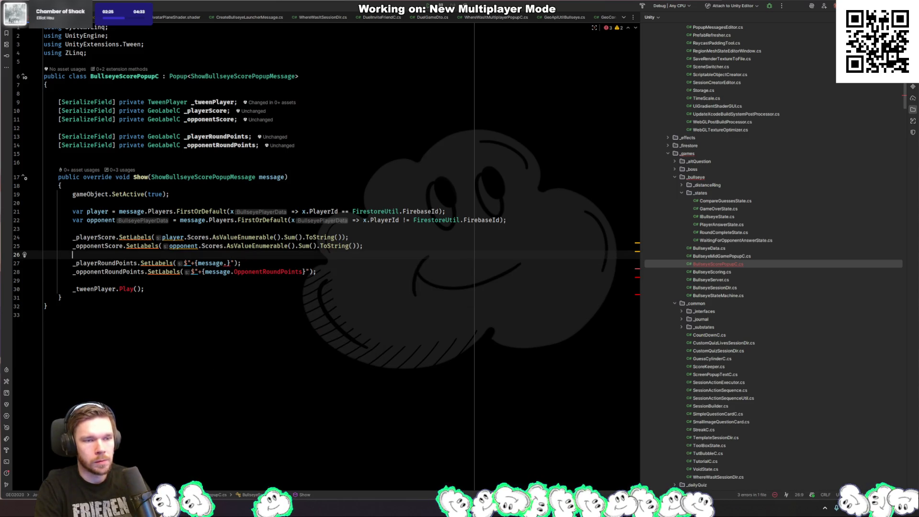
pyautogui.press('Return')
pyautogui.press('Return')
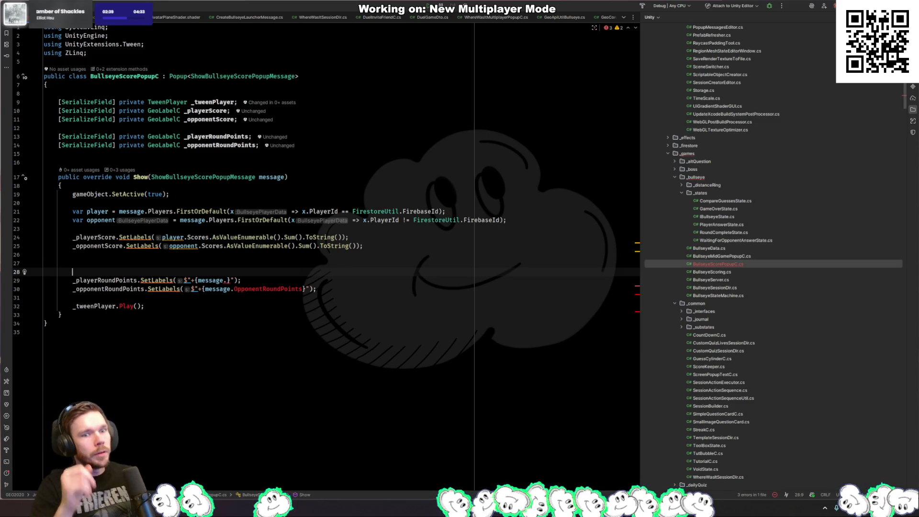
pyautogui.keyDown('ctrl'); pyautogui.click(215, 179); pyautogui.keyUp('ctrl')
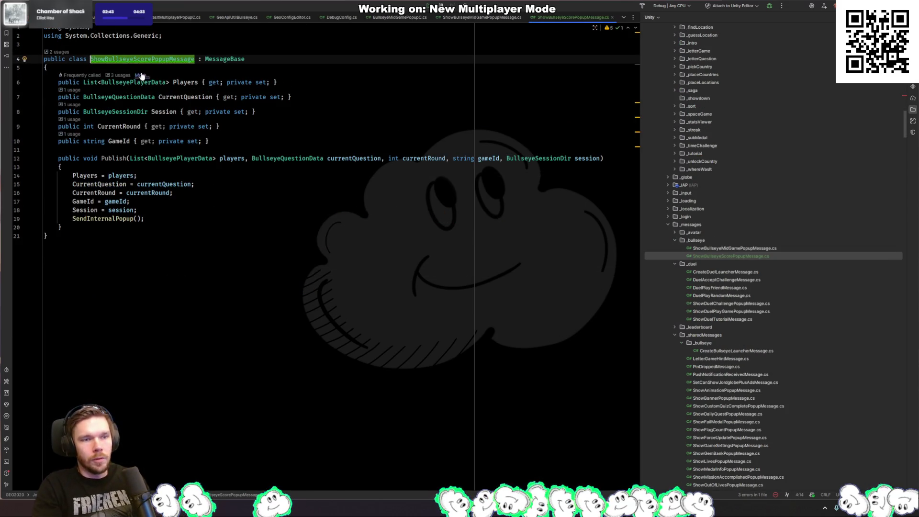
# Step: Inspect BullseyePlayerData's Scores list, then jump to the ShowBullseyeScorePopupMessage declaration
pyautogui.keyDown('ctrl'); pyautogui.click(140, 85); pyautogui.keyUp('ctrl')
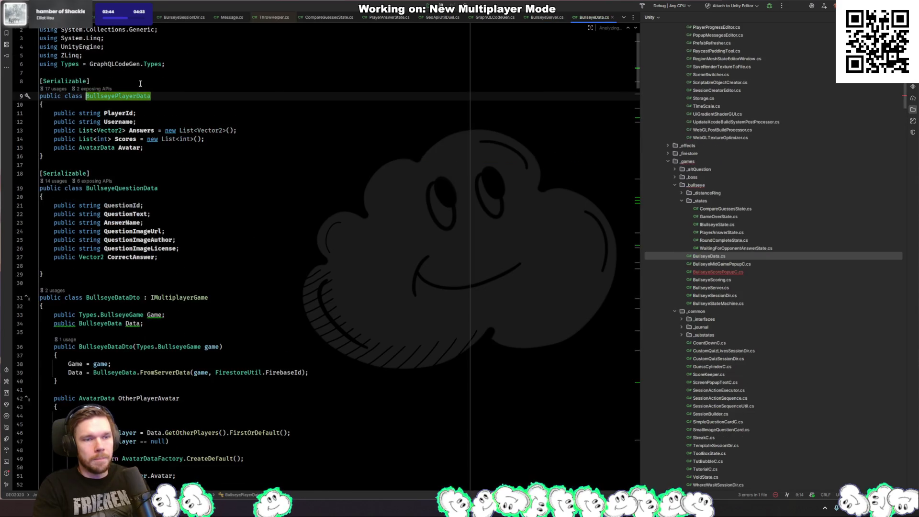
pyautogui.click(111, 139)
pyautogui.click(125, 138)
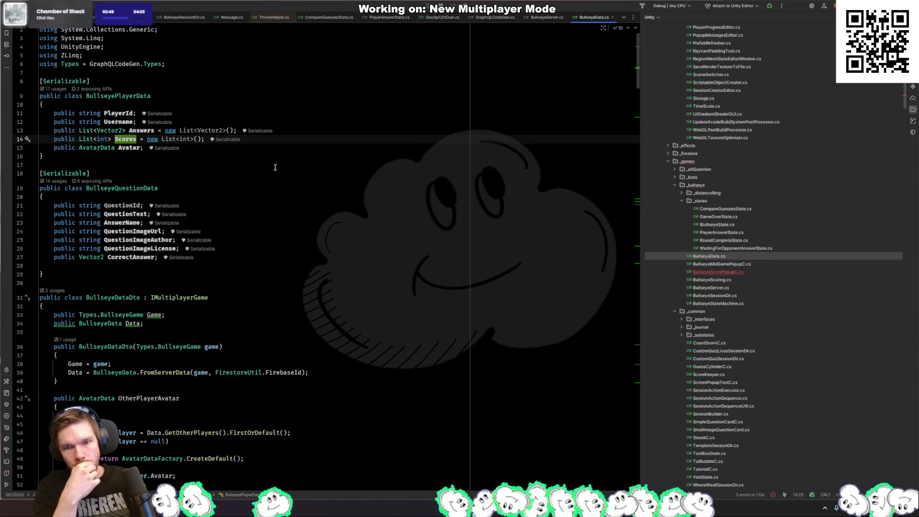
pyautogui.hotkey('ctrl', 'Tab')
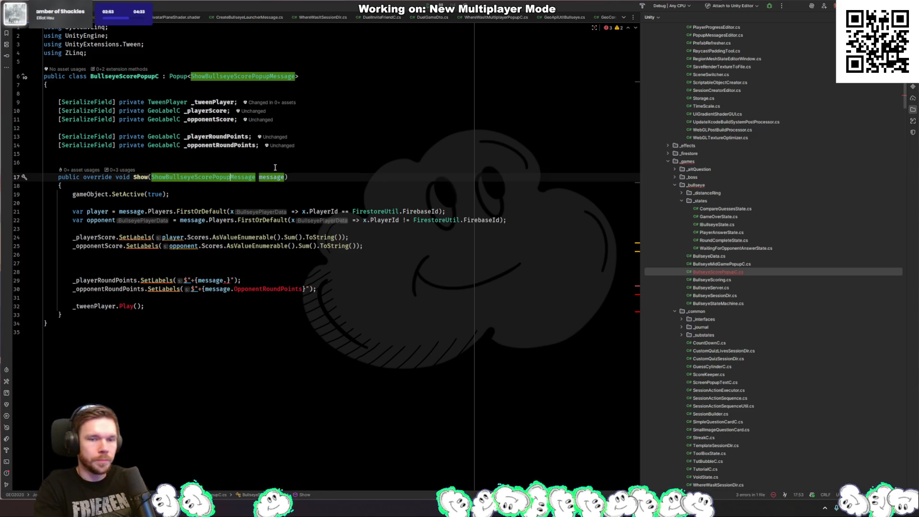
pyautogui.press('Down')
pyautogui.press('Down')
pyautogui.press('Down')
pyautogui.press('Up')
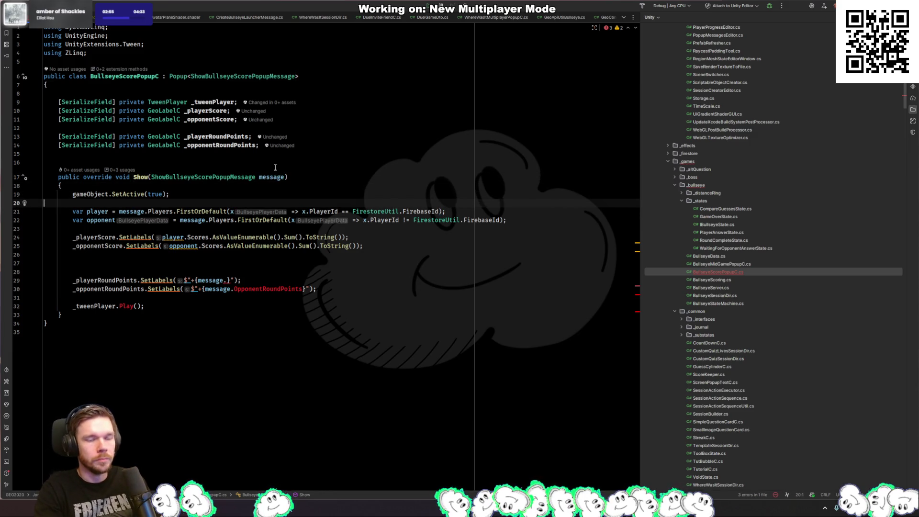
pyautogui.press('Up')
pyautogui.press('Up')
pyautogui.press('Up')
pyautogui.hotkey('ctrl', 'b')
pyautogui.press('Down')
pyautogui.press('Down')
pyautogui.press('Down')
pyautogui.press('Down')
pyautogui.press('Down')
# Step: Add a 'public bool PlayerWonRound { get; private set; }' property to the message
pyautogui.press('Return')
pyautogui.press('Return')
pyautogui.press('Up')
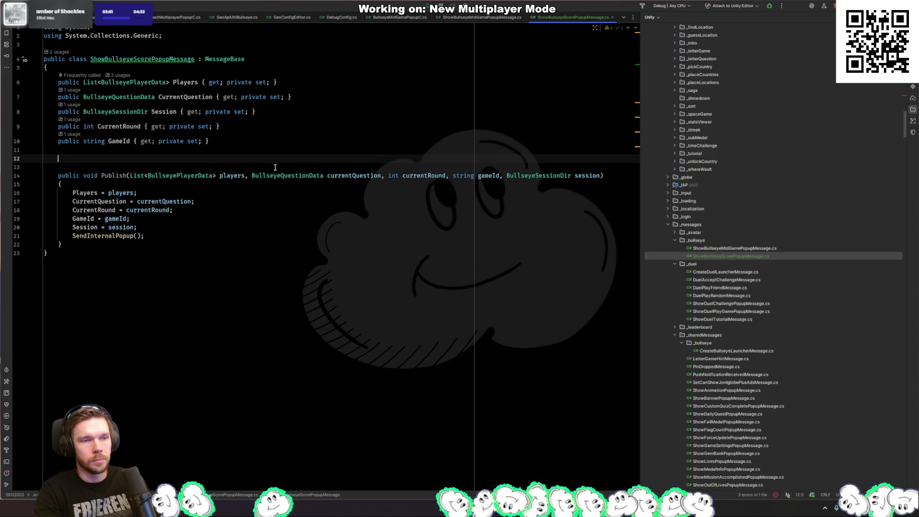
pyautogui.write('public bool PlayerWonRound { get; private set; }')
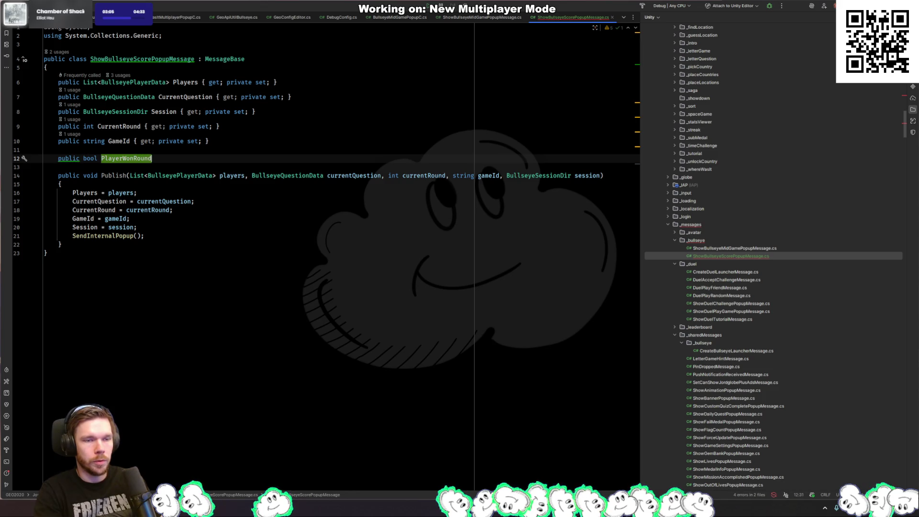
# Step: Add a bool playerWonRound parameter to Publish, assign it to PlayerWonRound, and return to BullseyeScorePopupC.cs
pyautogui.press('Down')
pyautogui.press('Down')
pyautogui.press('Down')
pyautogui.press('Up')
pyautogui.press('End')
pyautogui.write(',')
pyautogui.press('Tab')
pyautogui.press('Down')
pyautogui.press('Down')
pyautogui.press('Down')
pyautogui.press('Return')
pyautogui.press('Tab')
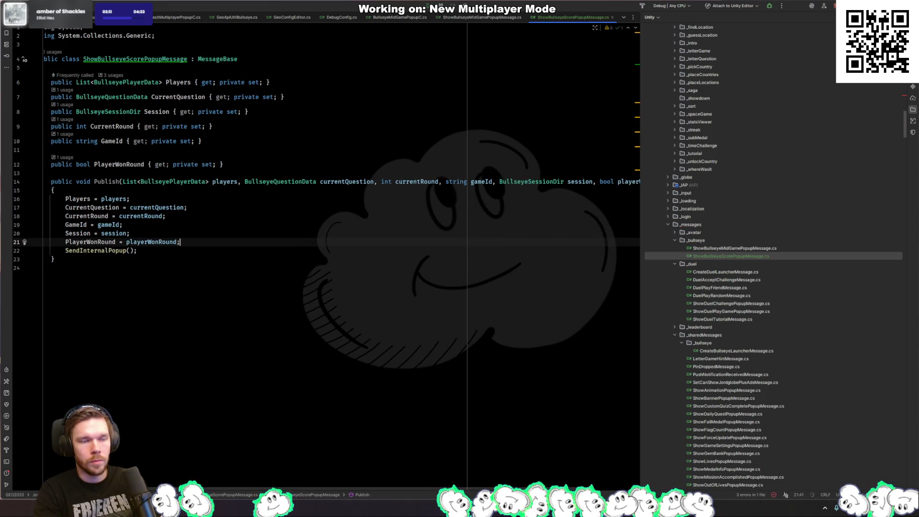
pyautogui.hotkey('ctrl', 'alt', 'Left')
pyautogui.press('Down')
pyautogui.press('Down')
pyautogui.press('Down')
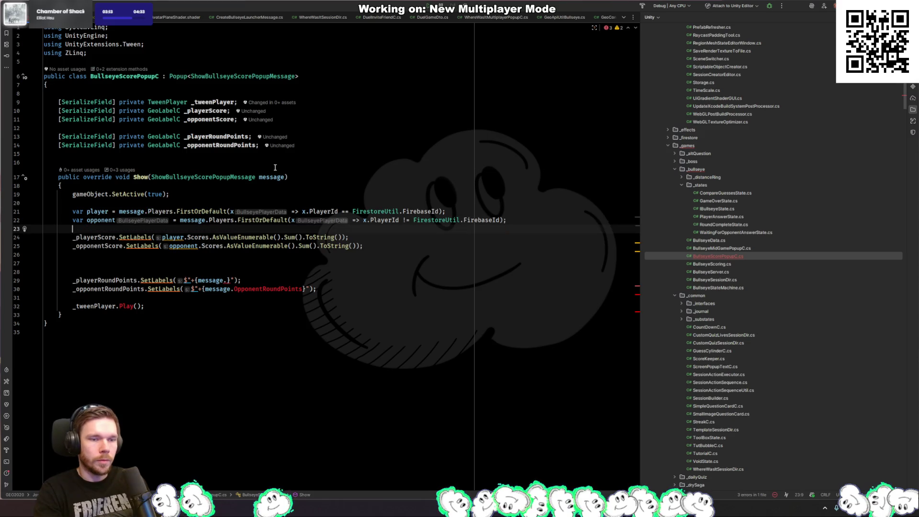
# Step: Wrap the player round-points line in an if (message.PlayerWonRound) block
pyautogui.write('if (message.pl')
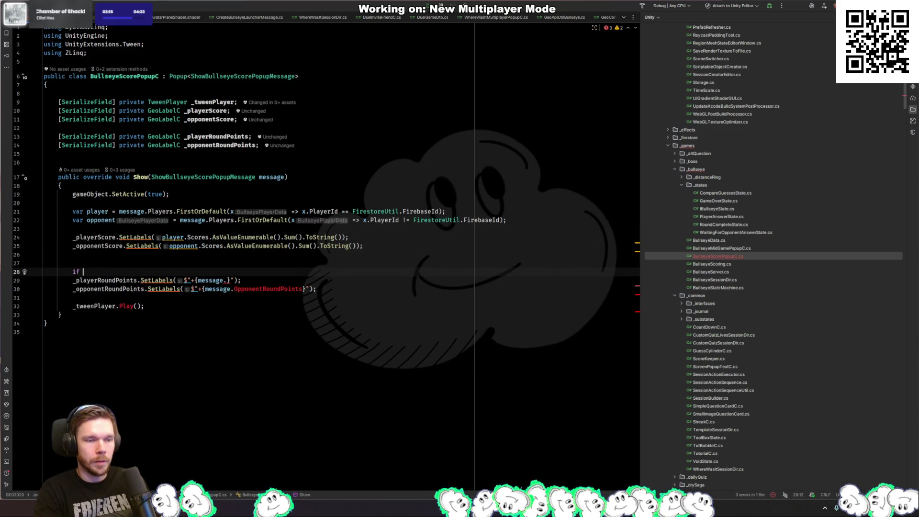
pyautogui.press('Tab')
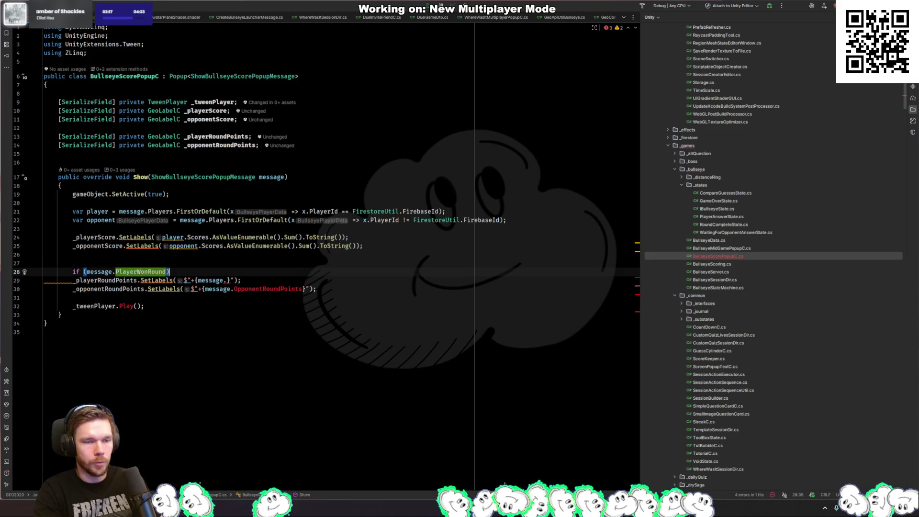
pyautogui.press('Return')
pyautogui.write('{')
pyautogui.press('Return')
pyautogui.hotkey('ctrl', 'alt', 'shift', 'Up')
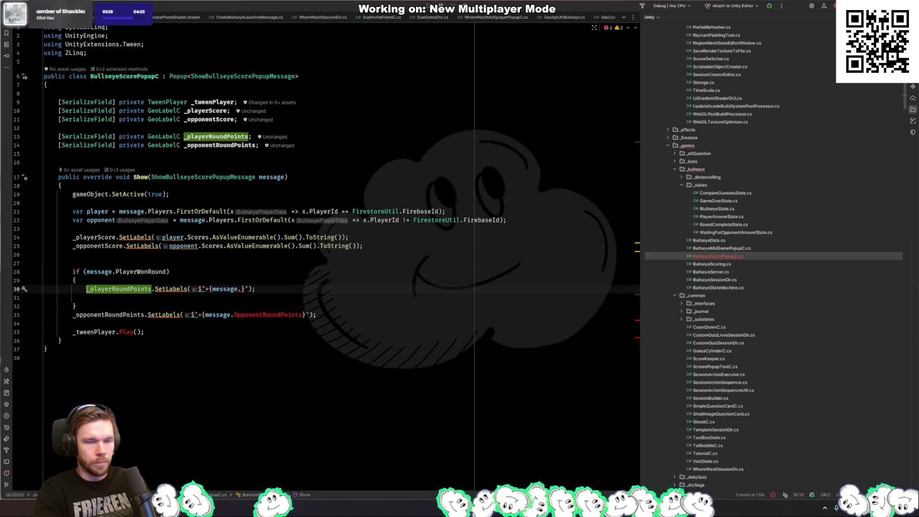
# Step: Make the player line read its score from player.Scores[CurrentRound]
pyautogui.click(241, 288)
pyautogui.press('BackSpace')
pyautogui.write('.')
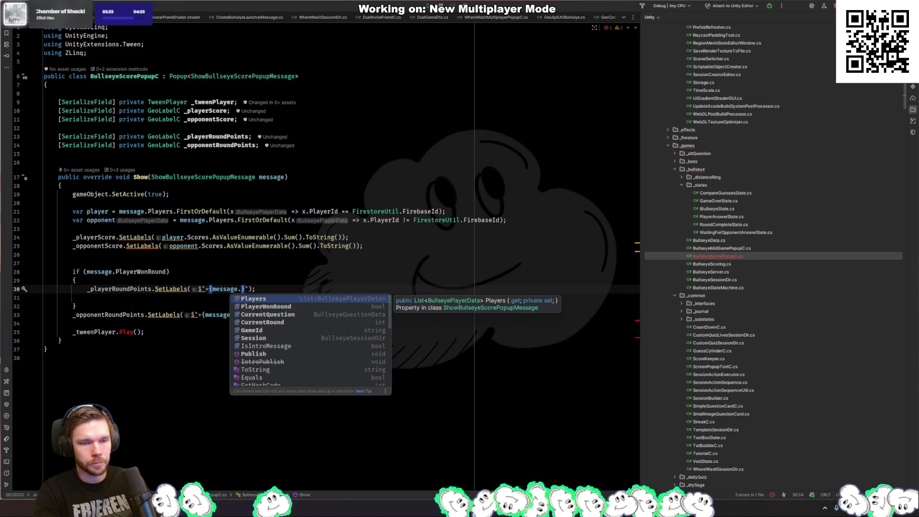
pyautogui.press('BackSpace')
pyautogui.press('BackSpace')
pyautogui.press('BackSpace')
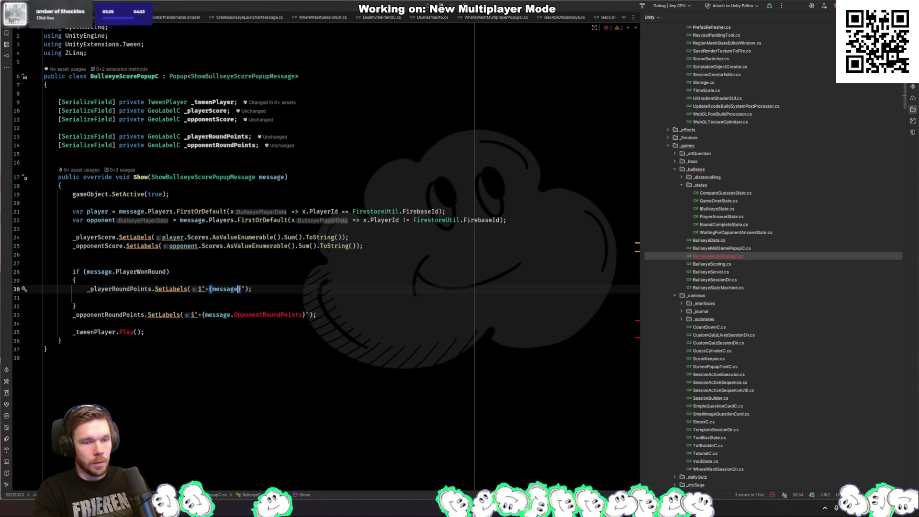
pyautogui.write('player')
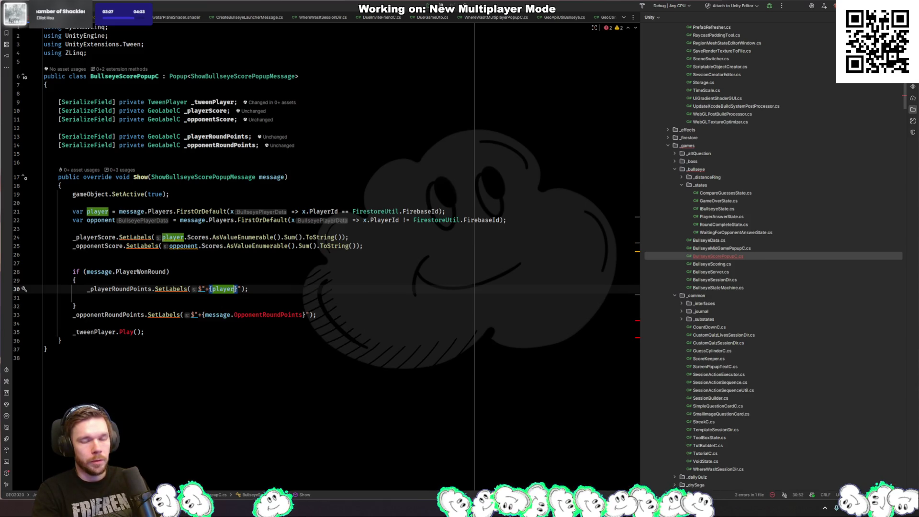
pyautogui.write('.Scores[')
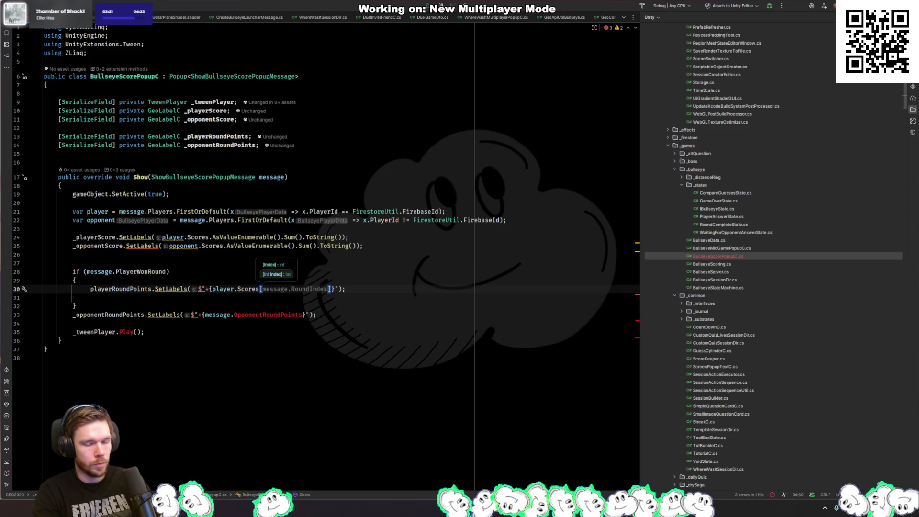
pyautogui.press('Tab')
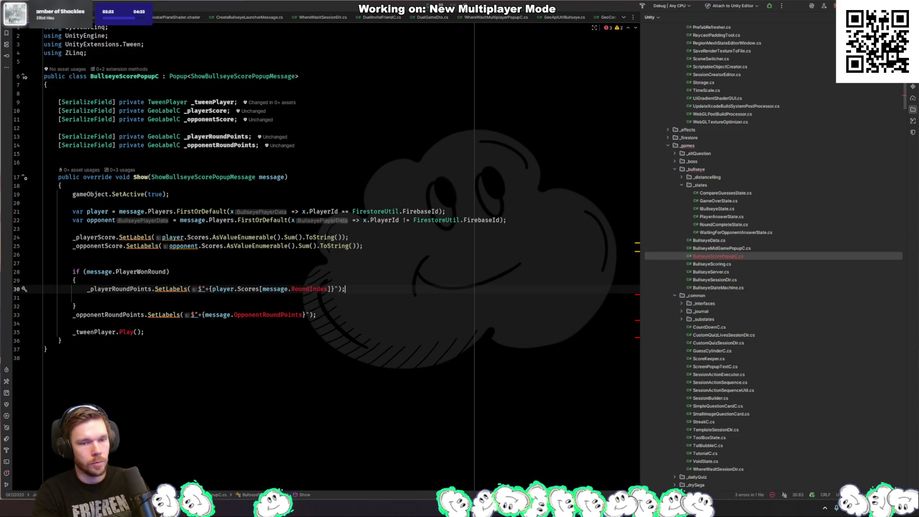
pyautogui.press('Left')
pyautogui.press('Left')
pyautogui.press('Left')
pyautogui.hotkey('ctrl', 'BackSpace')
pyautogui.write('round')
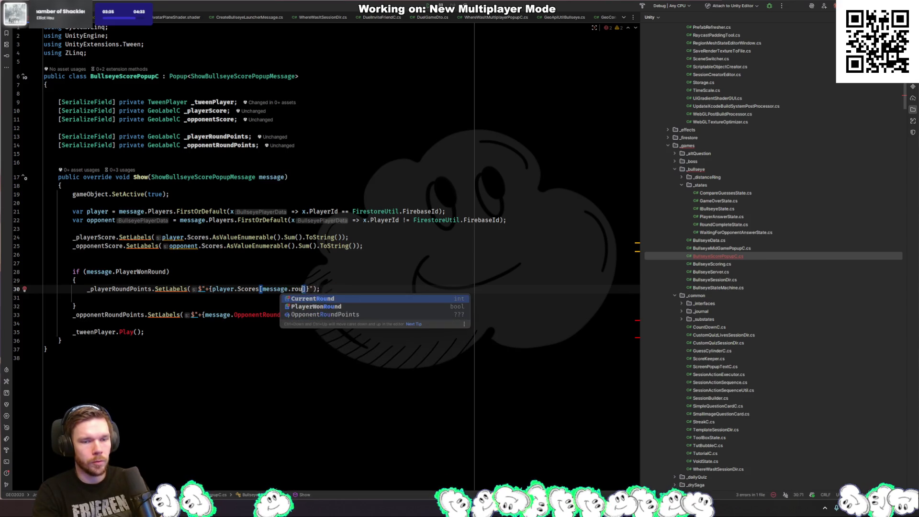
pyautogui.press('Return')
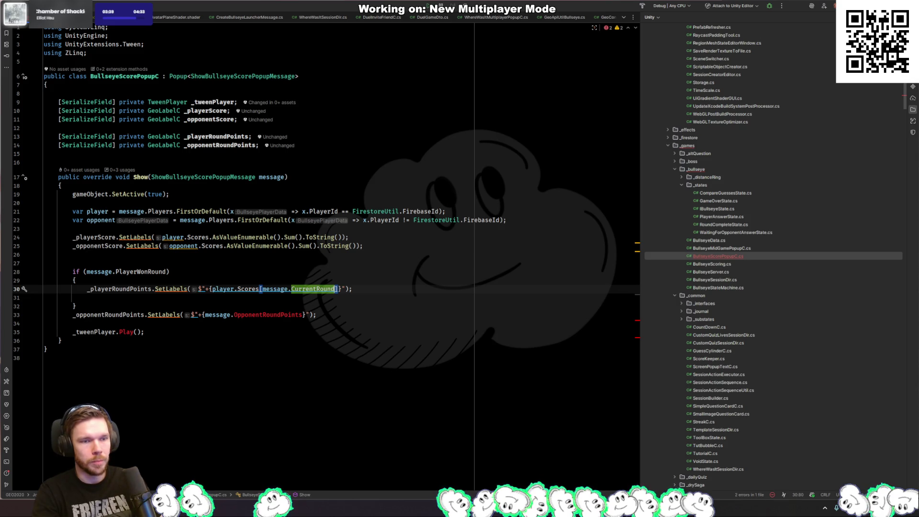
# Step: Remove the blank line and wrap the opponent round-points line in an else block
pyautogui.press('Down')
pyautogui.hotkey('ctrl', 'y')
pyautogui.press('Return')
pyautogui.write('else ')
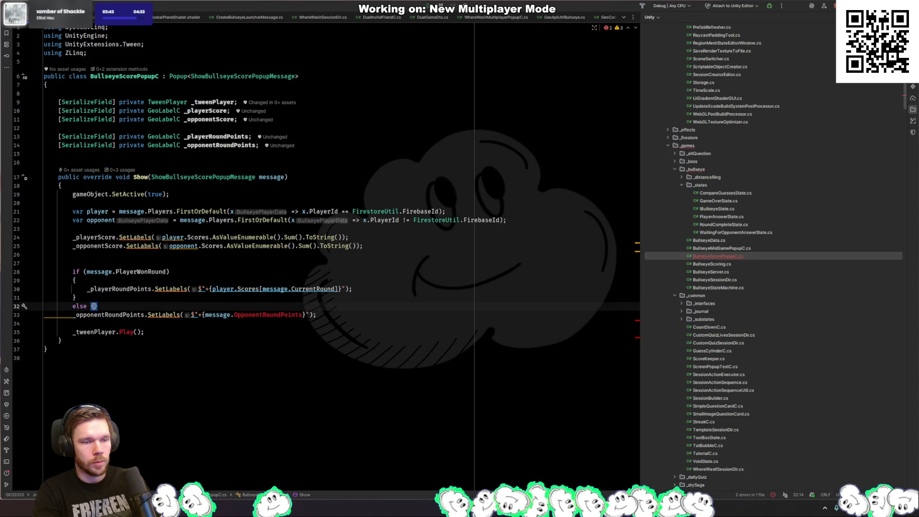
pyautogui.write('{')
pyautogui.press('Return')
pyautogui.press('Down')
pyautogui.press('Down')
pyautogui.hotkey('ctrl', 'shift', 'alt', 'Up')
# Step: Replace OpponentRoundPoints with the opponent's current-round score
pyautogui.press('Down')
pyautogui.hotkey('ctrl', 'y')
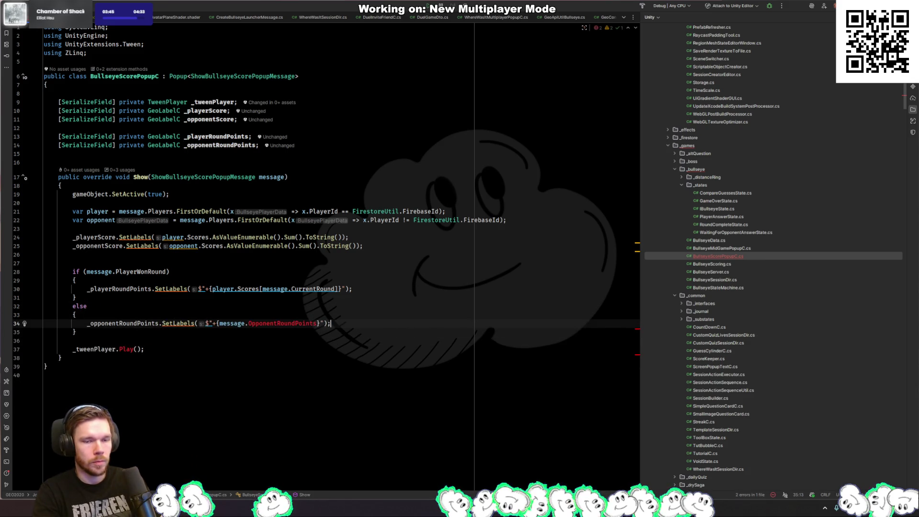
pyautogui.click(318, 323)
pyautogui.hotkey('ctrl', 'BackSpace')
pyautogui.hotkey('ctrl', 'BackSpace')
pyautogui.hotkey('ctrl', 'BackSpace')
pyautogui.write('o')
pyautogui.press('Tab')
pyautogui.press('End')
# Step: Rewrite the tween line as _tweenPlayer.Sample(0) instead of Play()
pyautogui.press('Down')
pyautogui.press('Down')
pyautogui.press('Down')
pyautogui.hotkey('shift', 'Home')
pyautogui.write('_')
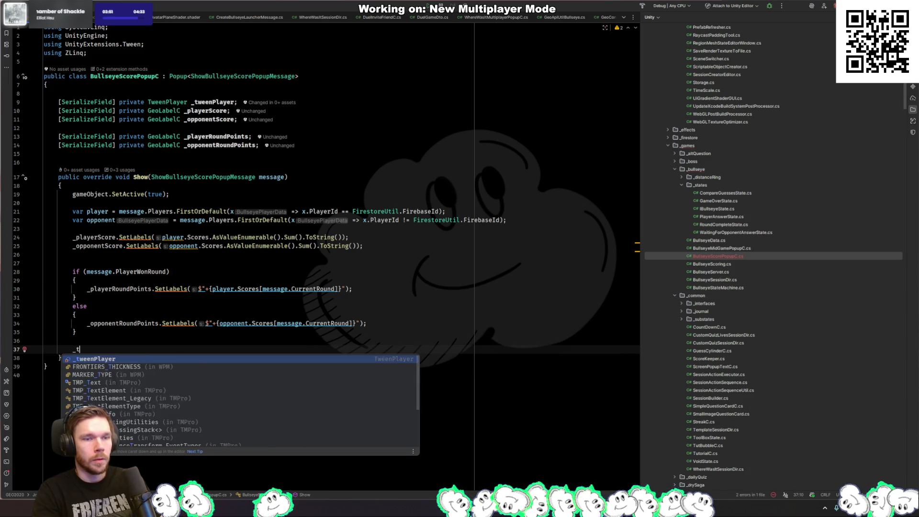
pyautogui.write('twe')
pyautogui.press('Tab')
pyautogui.write('.sa')
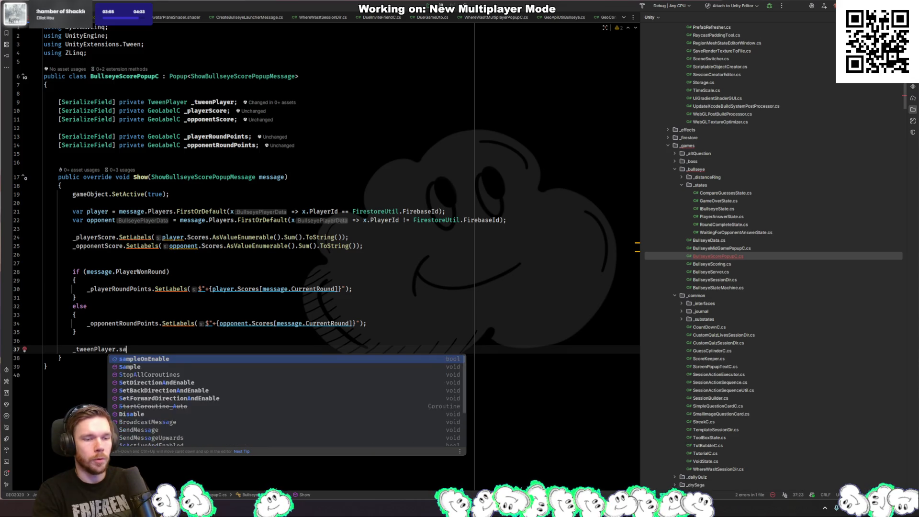
pyautogui.write('m')
pyautogui.press('Down')
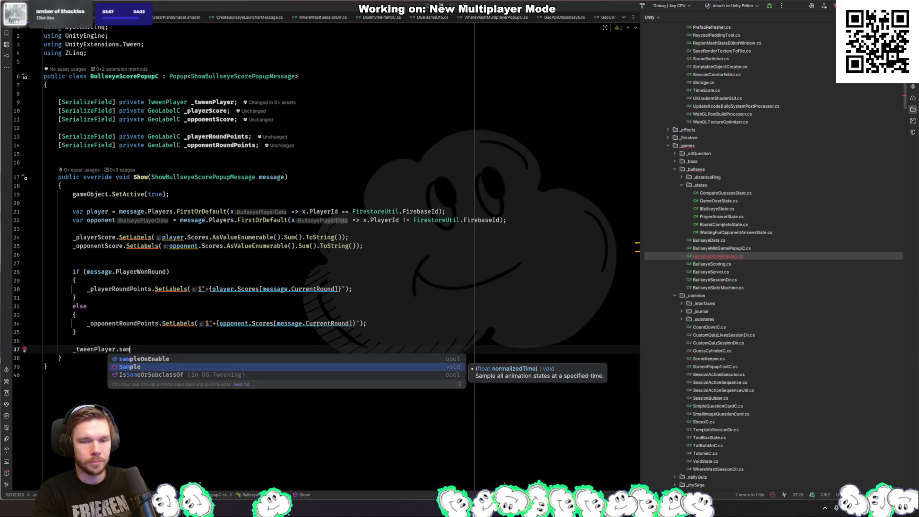
pyautogui.press('Tab')
pyautogui.write('0')
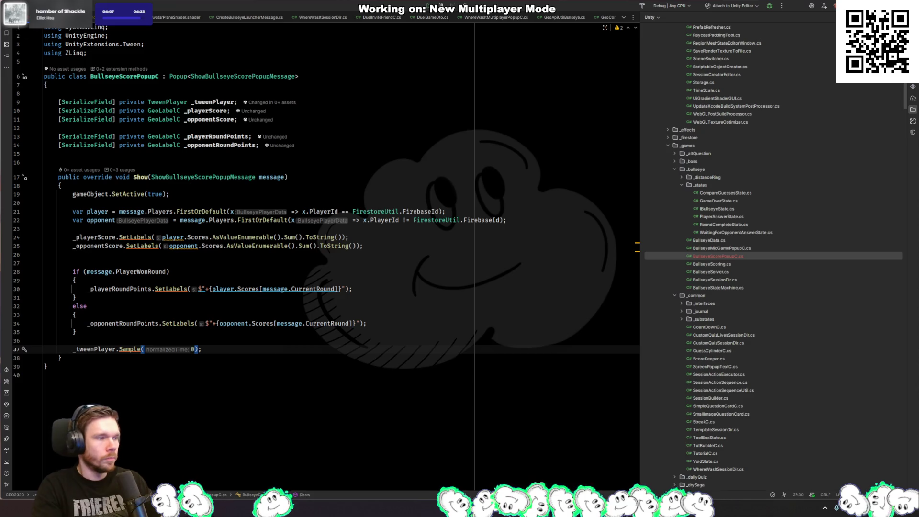
pyautogui.hotkey('alt', 'Tab')
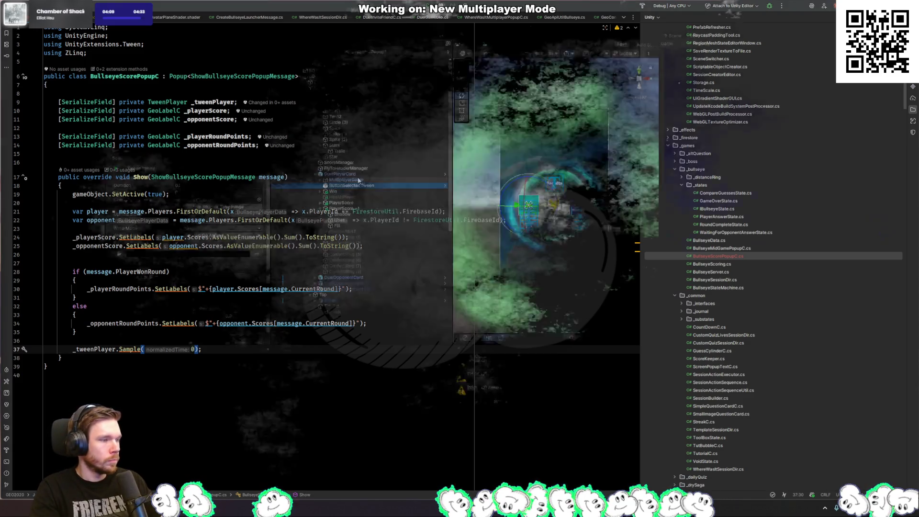
pyautogui.click(352, 185)
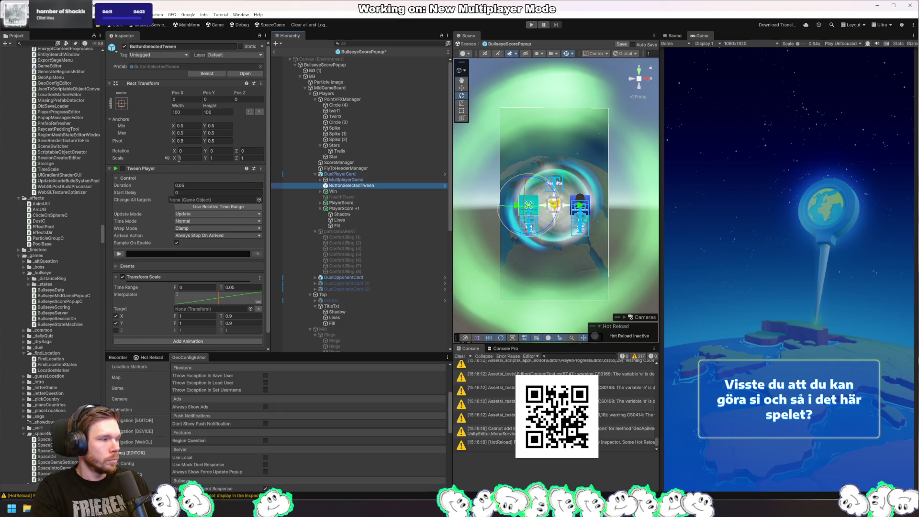
pyautogui.scroll(-1, 155, 117)
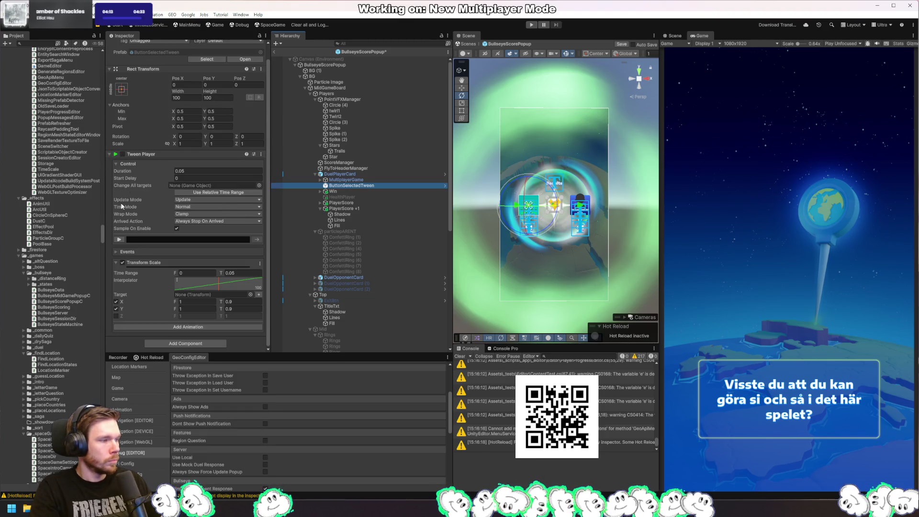
pyautogui.click(119, 241)
pyautogui.click(120, 240)
pyautogui.click(337, 174)
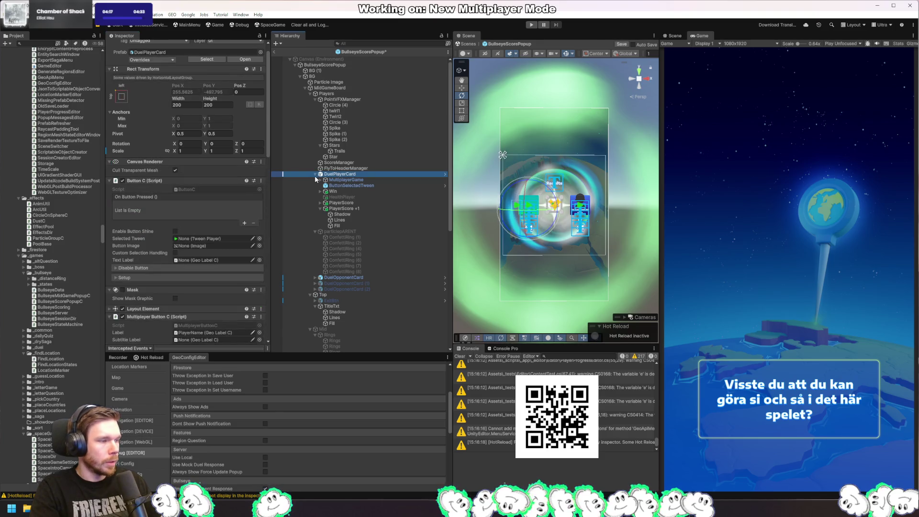
pyautogui.click(315, 175)
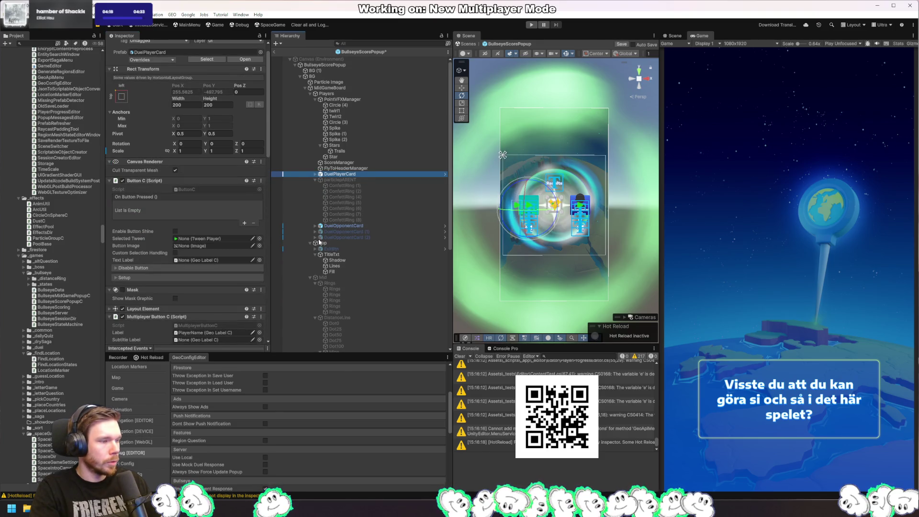
pyautogui.click(337, 242)
pyautogui.click(349, 253)
pyautogui.click(355, 250)
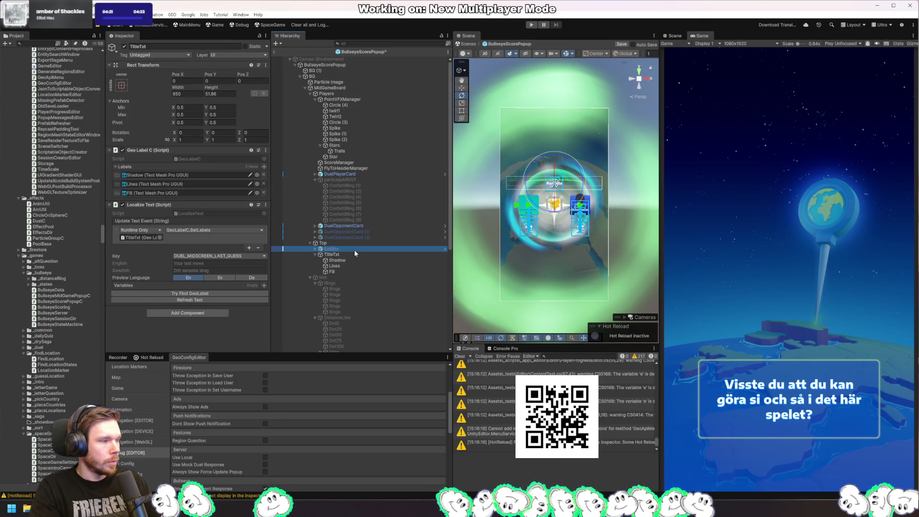
pyautogui.click(338, 278)
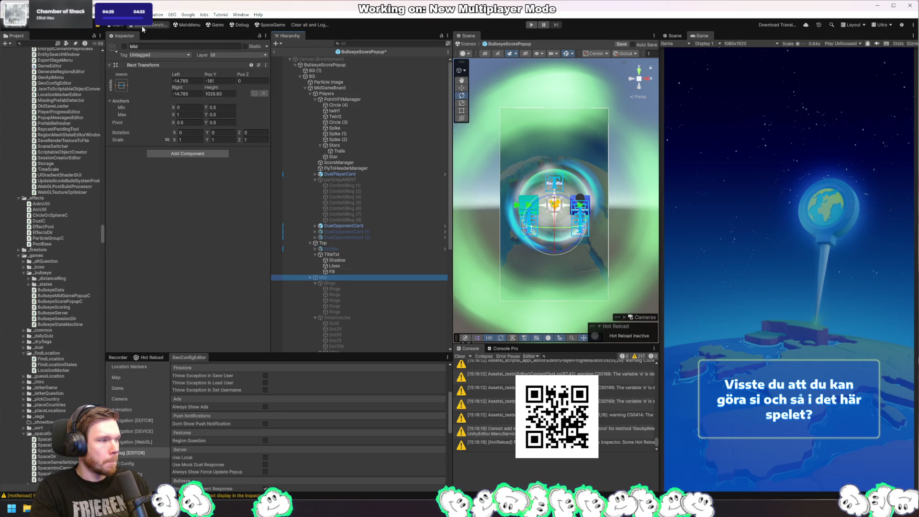
pyautogui.click(125, 45)
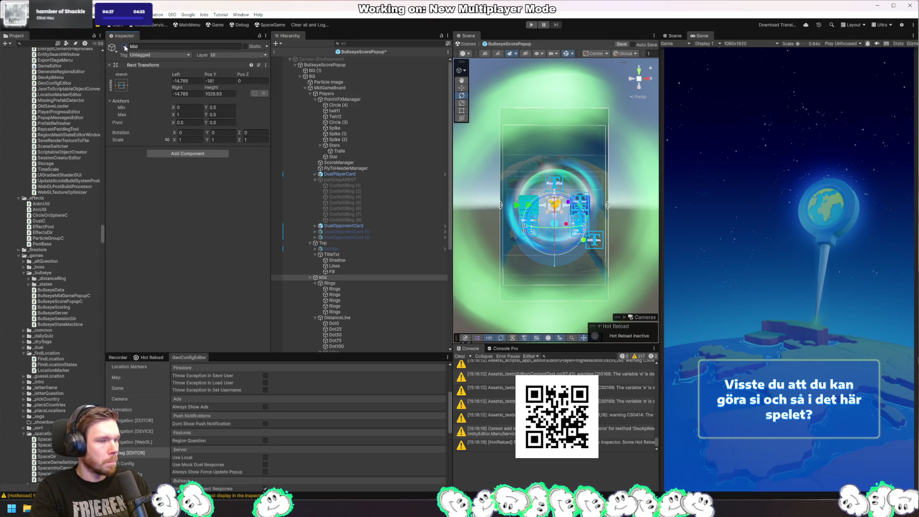
pyautogui.scroll(-3, 305, 208)
pyautogui.click(125, 46)
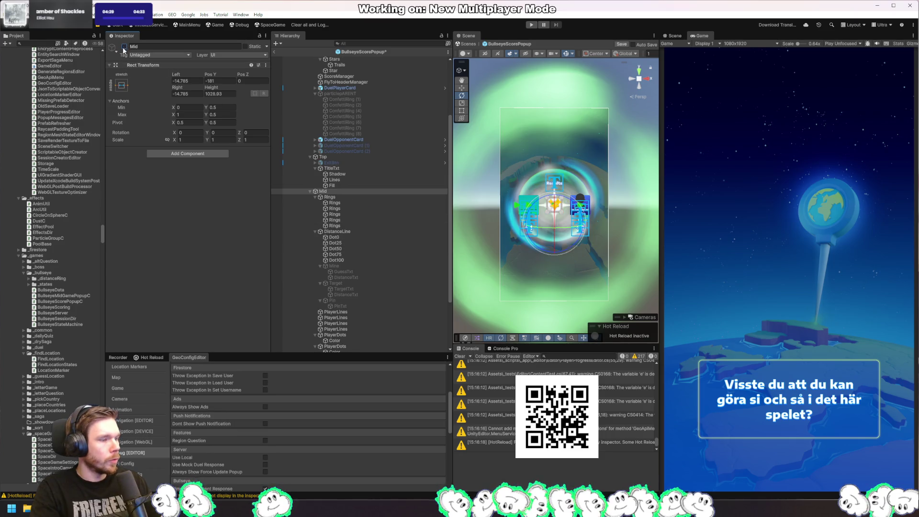
pyautogui.scroll(-3, 378, 269)
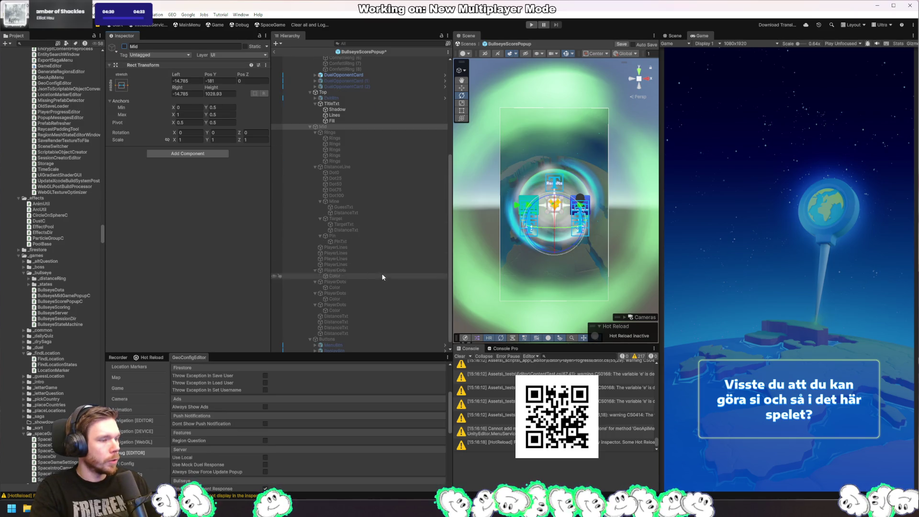
pyautogui.click(309, 126)
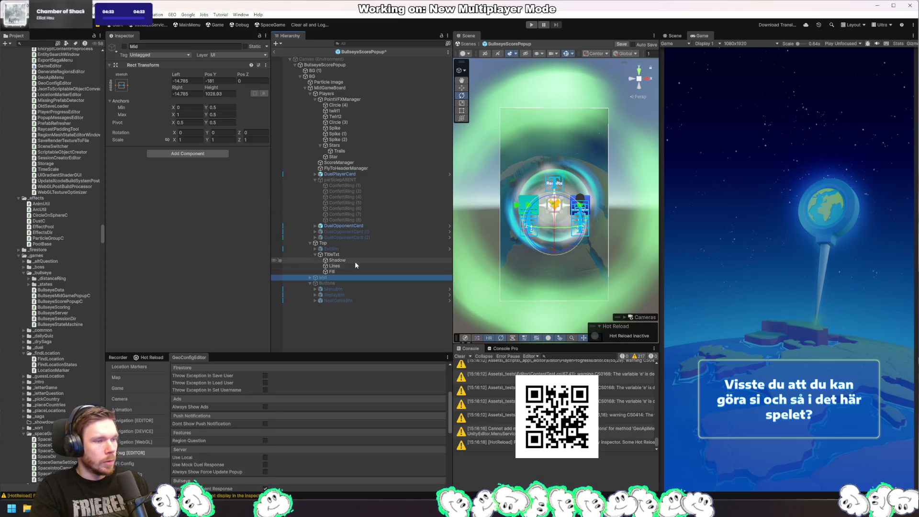
pyautogui.click(332, 99)
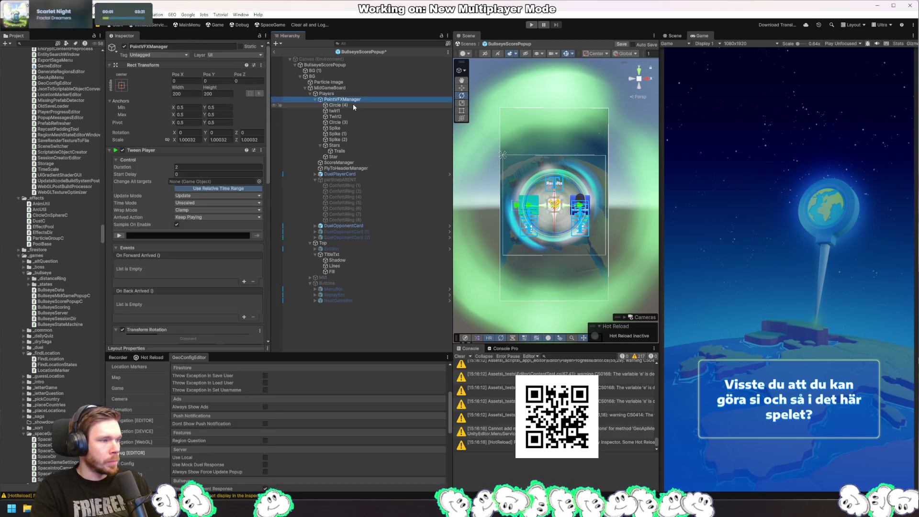
pyautogui.scroll(-5, 221, 202)
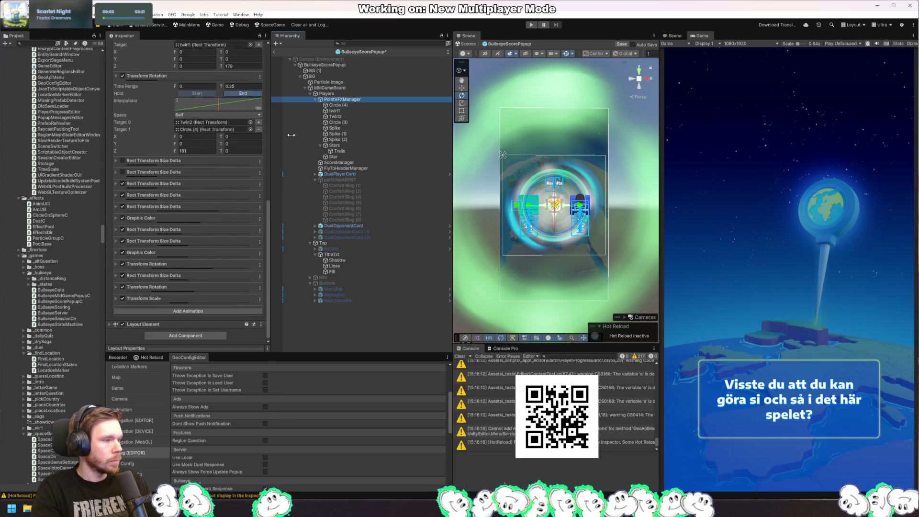
pyautogui.click(359, 156)
pyautogui.click(354, 151)
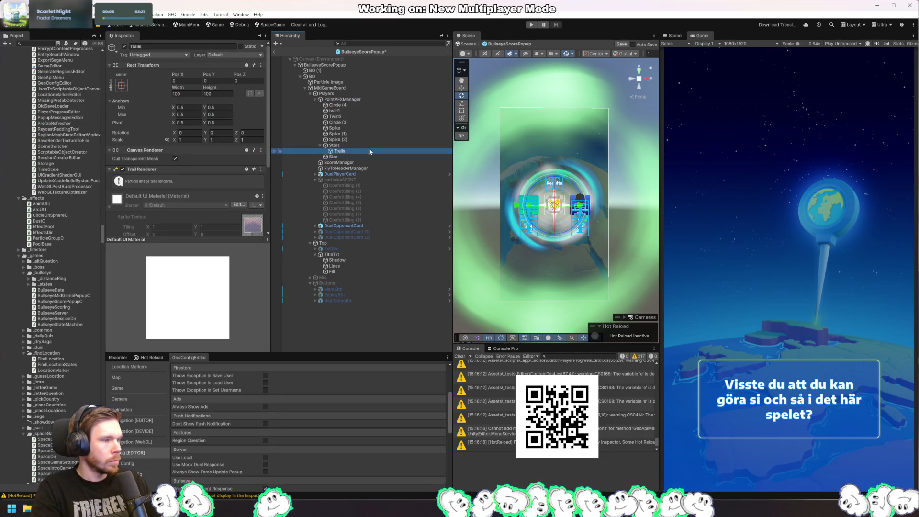
pyautogui.click(378, 145)
pyautogui.click(370, 163)
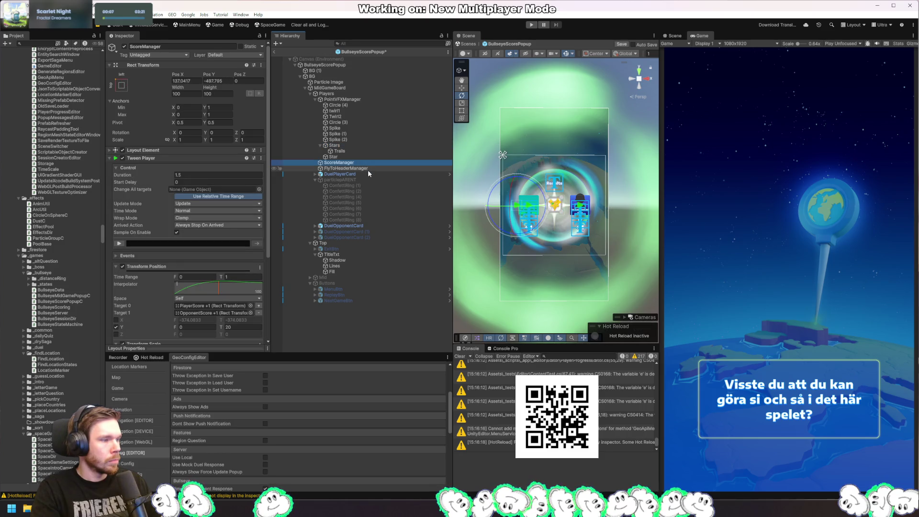
pyautogui.click(119, 244)
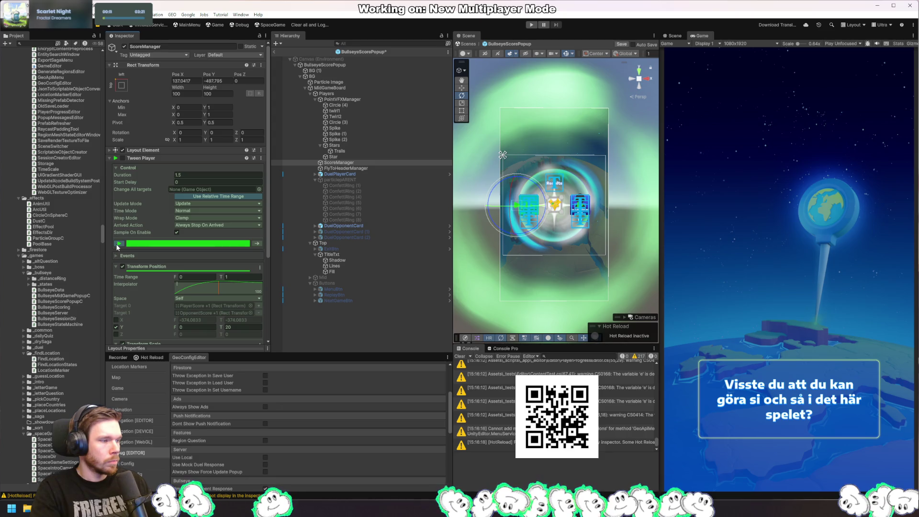
pyautogui.click(117, 244)
pyautogui.click(117, 244)
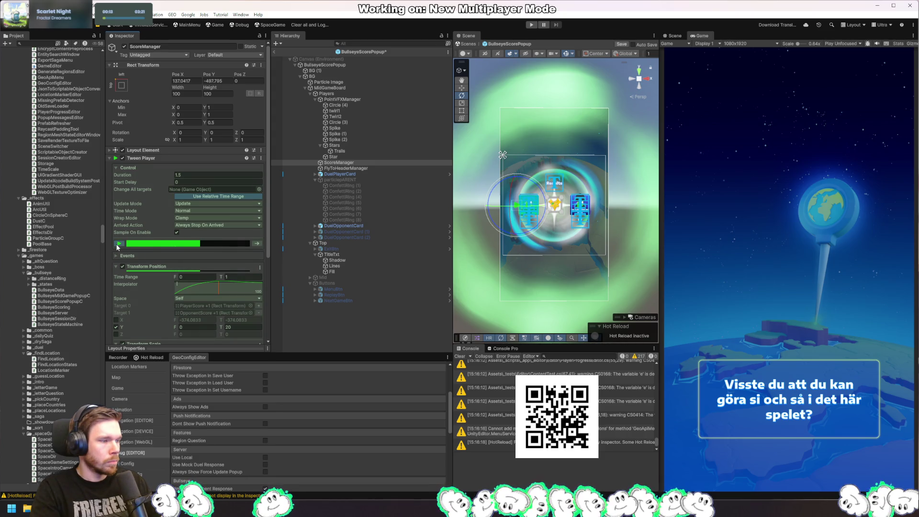
pyautogui.click(118, 244)
pyautogui.hotkey('alt', 'Tab')
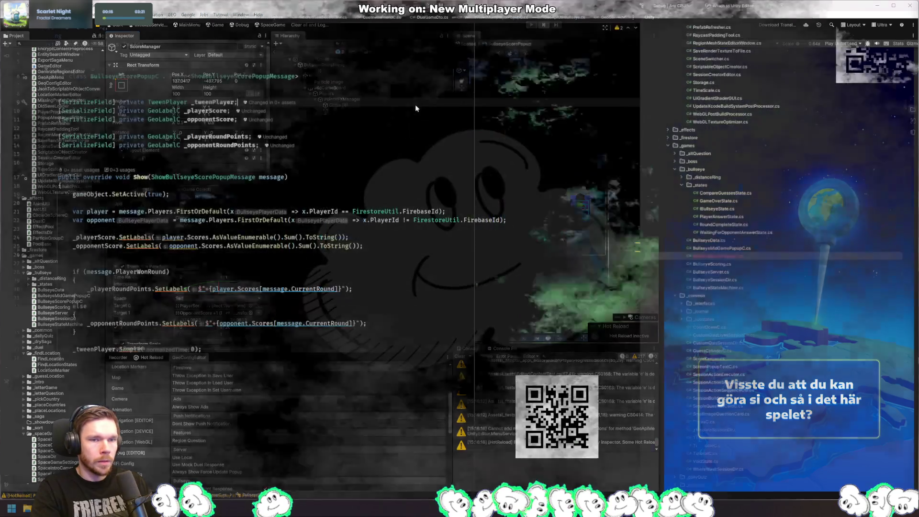
# Step: Duplicate the _tweenPlayer field twice and rename the second copy _scoreTweenPlayer
pyautogui.hotkey('ctrl', 'd')
pyautogui.hotkey('ctrl', 'd')
pyautogui.press('Up')
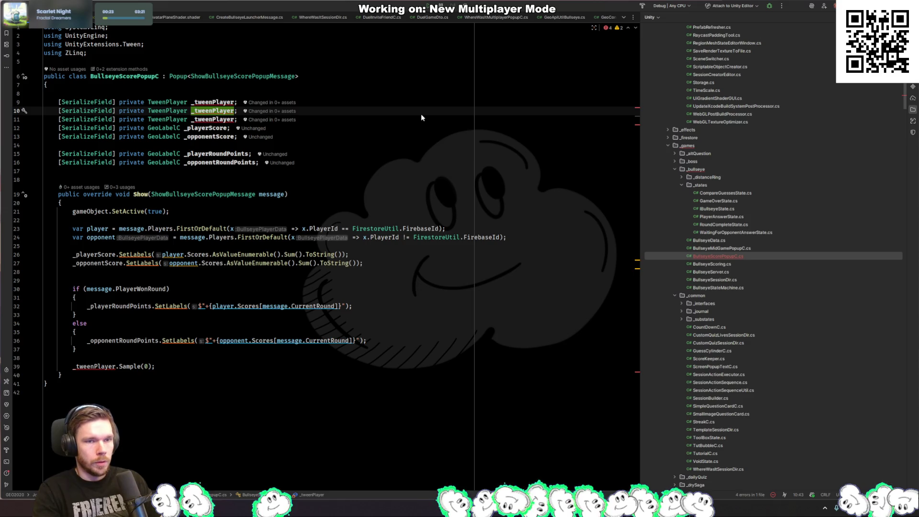
pyautogui.write('score')
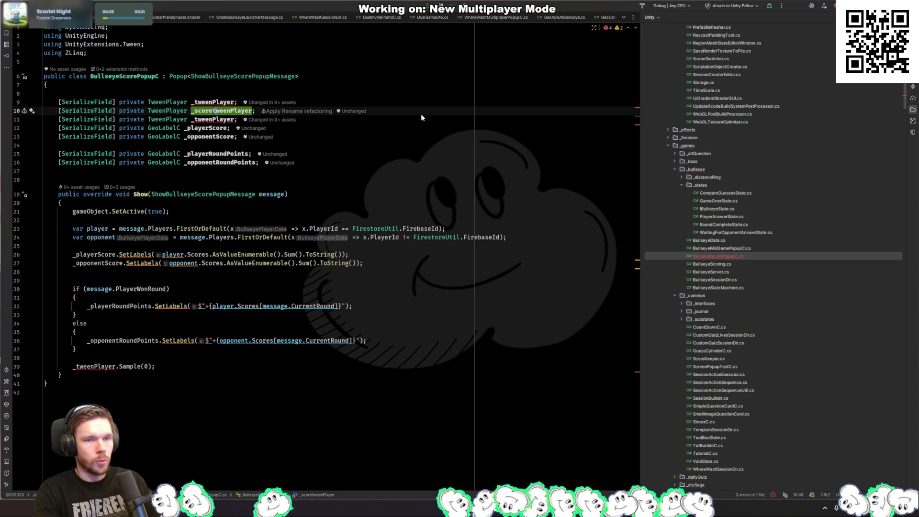
pyautogui.press('Delete')
pyautogui.write('T')
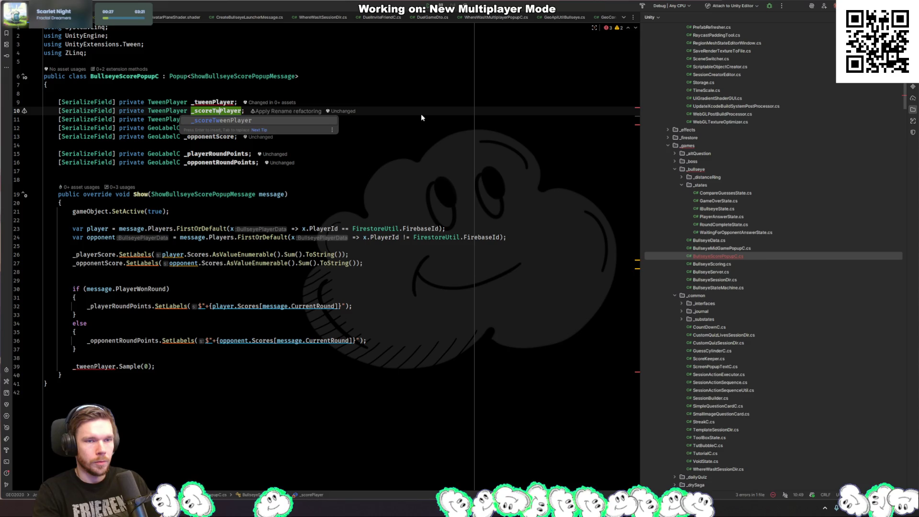
pyautogui.press('Escape')
pyautogui.press('Down')
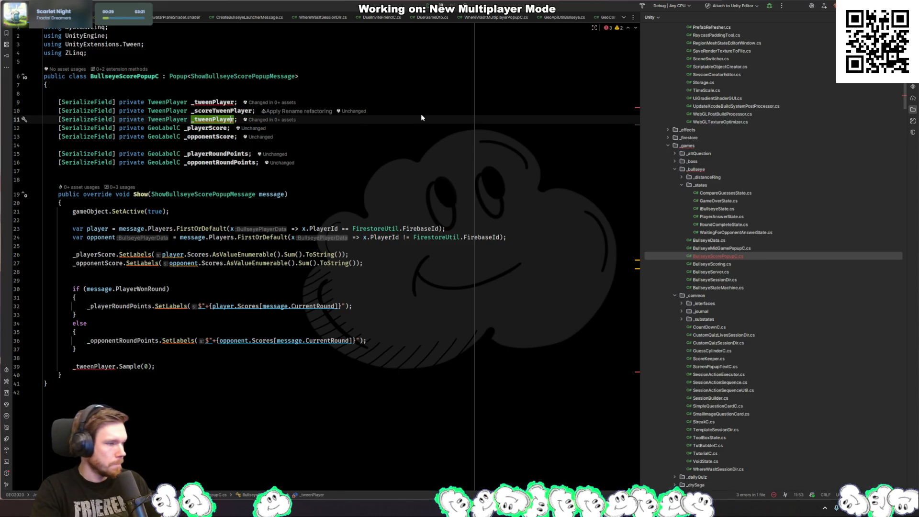
# Step: Name the third field _flyToHeaderPlayer and the first _openingTweenPlayer
pyautogui.hotkey('alt', 'Tab')
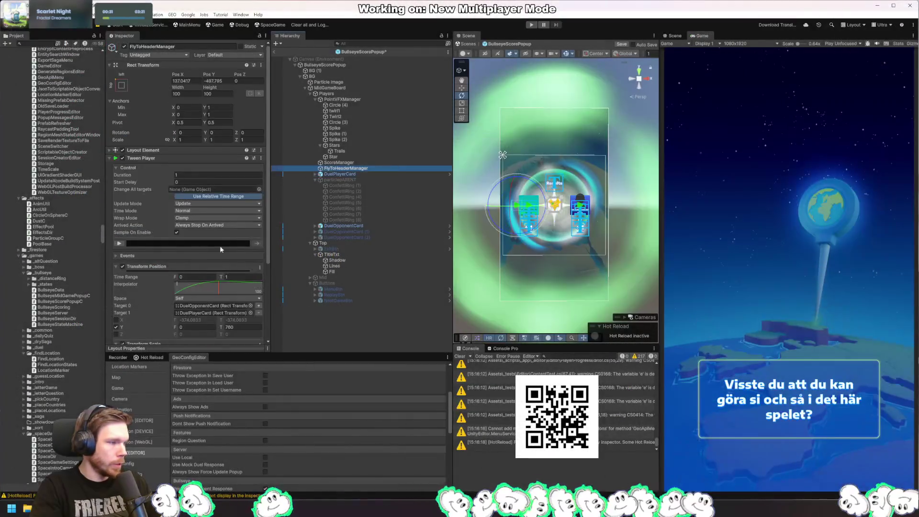
pyautogui.click(120, 244)
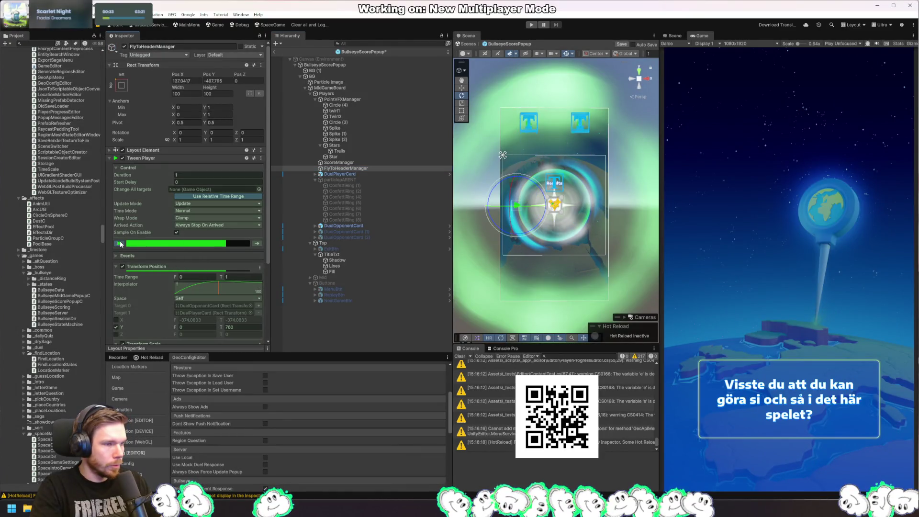
pyautogui.hotkey('alt', 'Tab')
pyautogui.write('_flyToH')
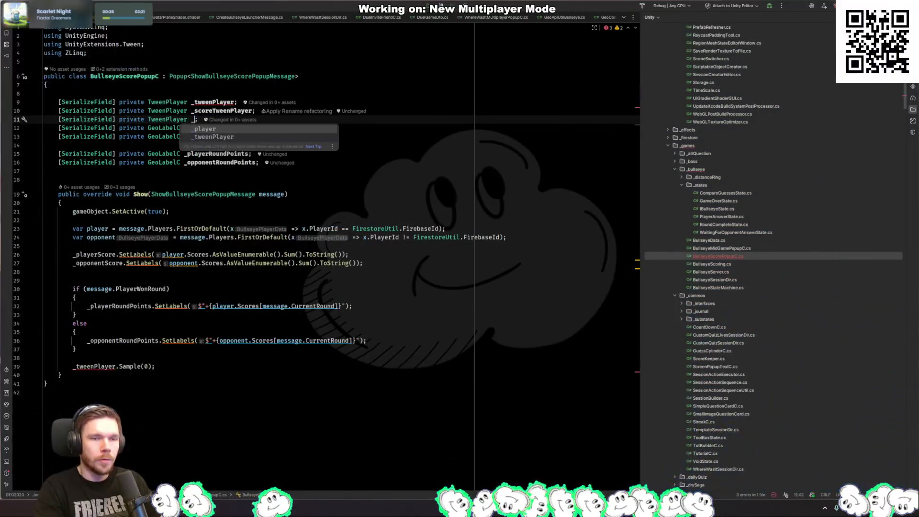
pyautogui.write('eaderPlayer')
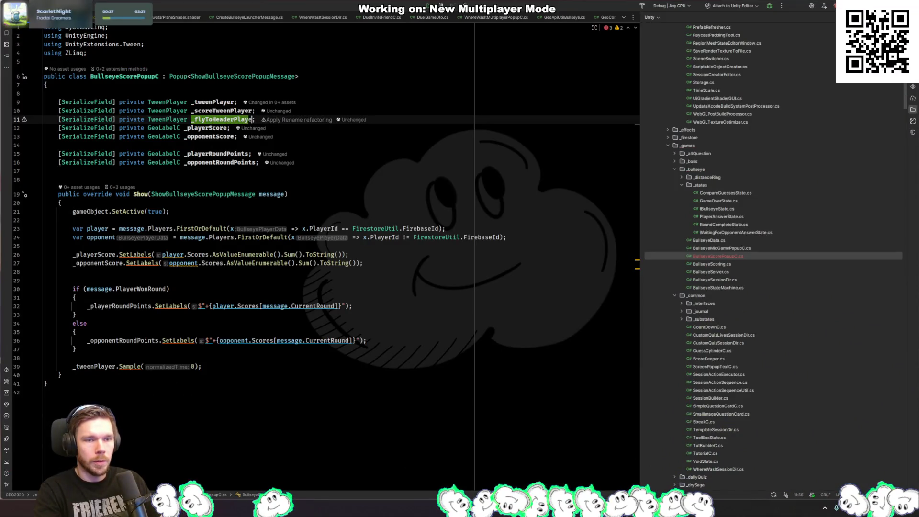
pyautogui.click(237, 102)
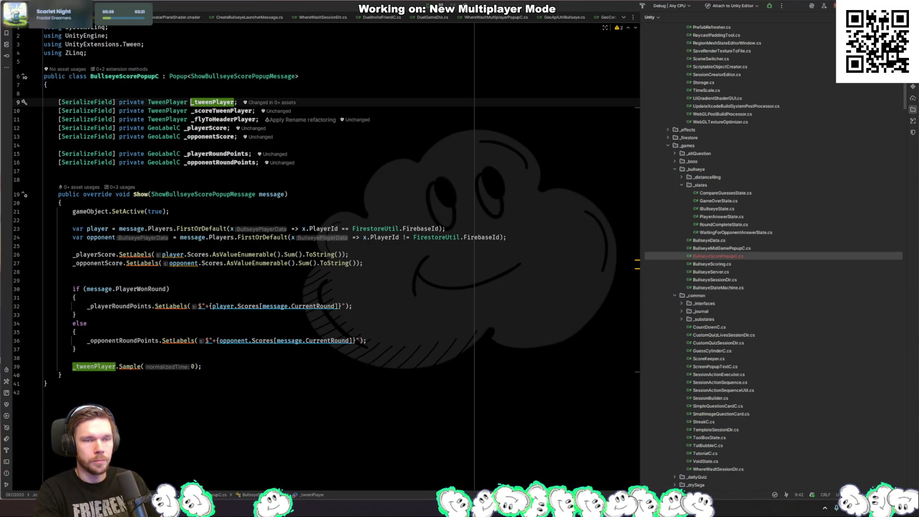
pyautogui.write('openingT')
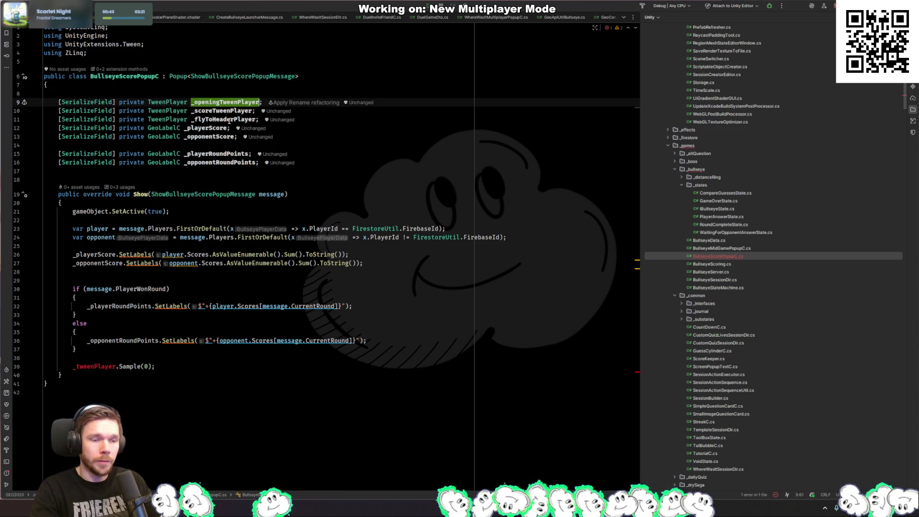
# Step: Change the Sample call on line 39 to use _openingTweenPlayer
pyautogui.doubleClick(95, 366)
pyautogui.write('_openingTweenPlayer')
pyautogui.press('End')
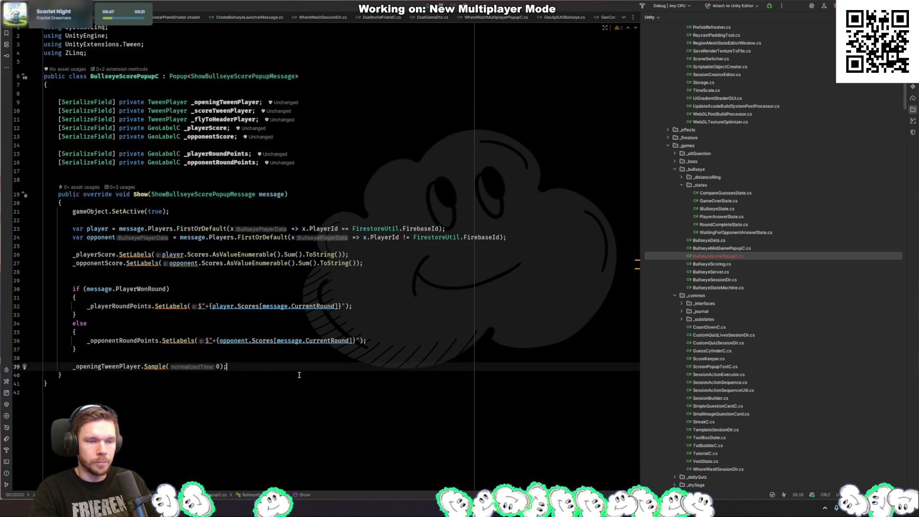
pyautogui.press('Return')
pyautogui.write('_op')
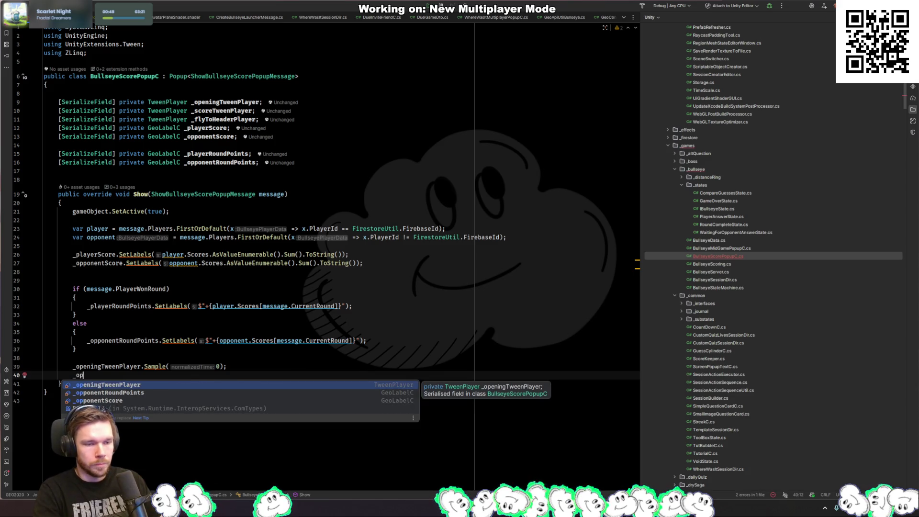
pyautogui.hotkey('alt', 'Tab')
pyautogui.click(315, 98)
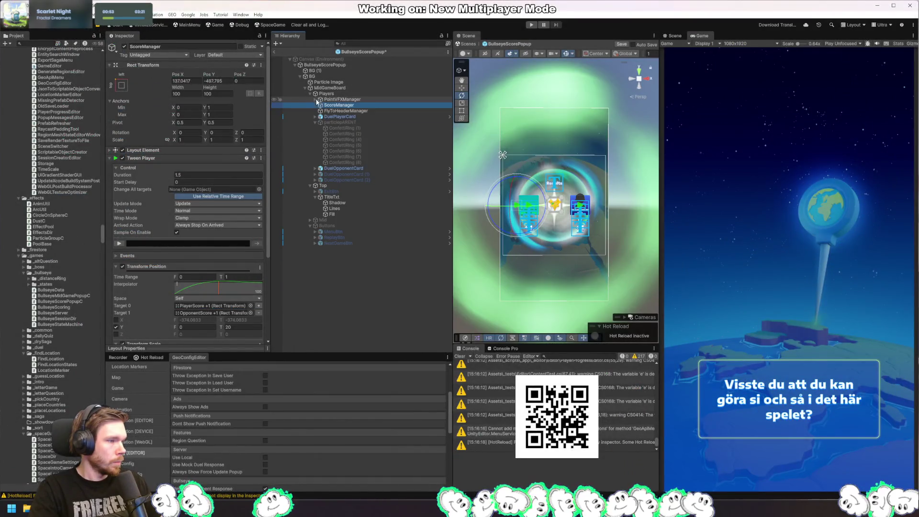
# Step: Add an On Forward Arrived listener on ScoreManager calling FlyToHeaderManager's TweenPlayer.Sample
pyautogui.click(326, 99)
pyautogui.scroll(-3, 180, 241)
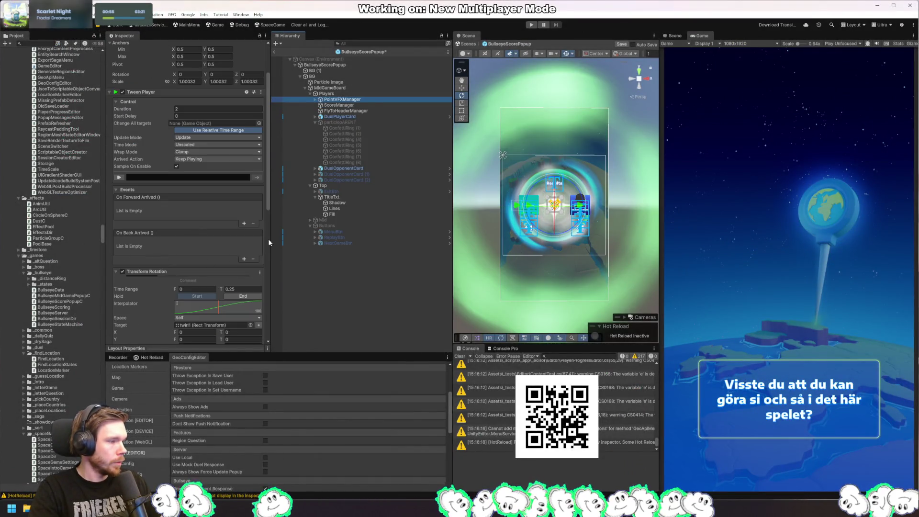
pyautogui.click(352, 111)
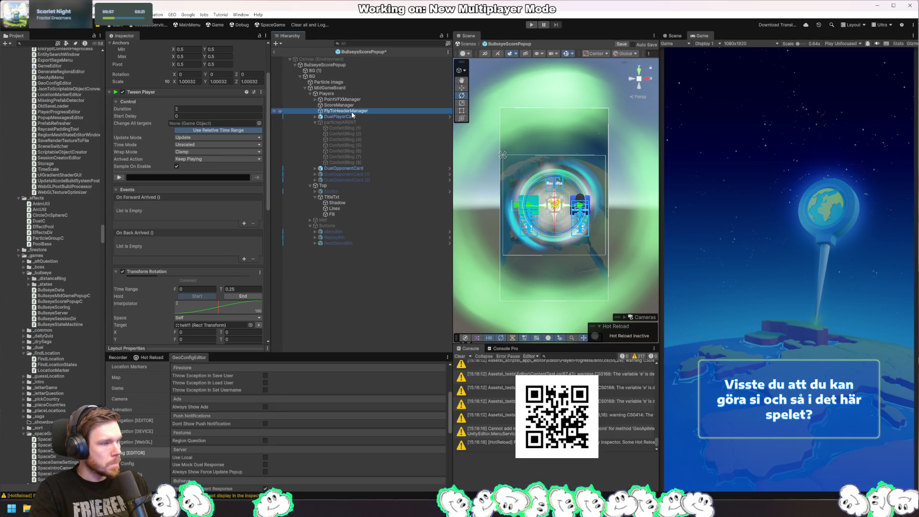
pyautogui.click(364, 106)
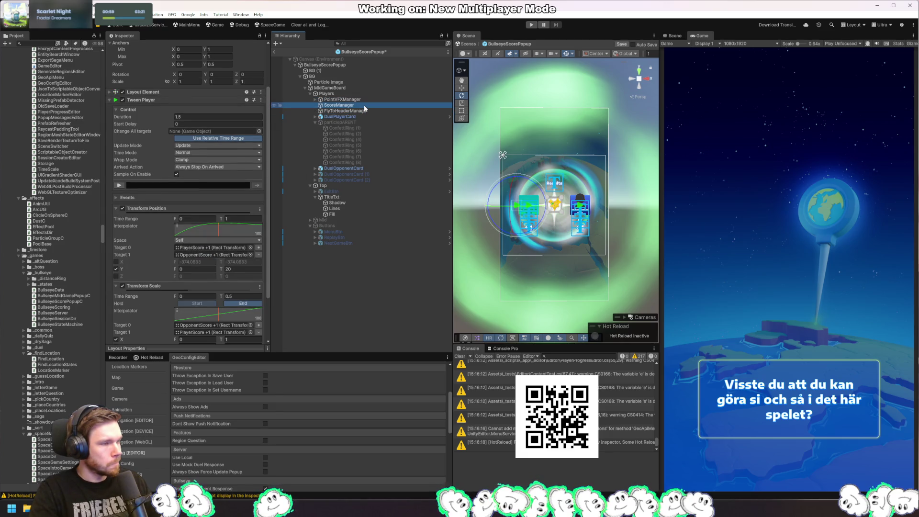
pyautogui.click(119, 197)
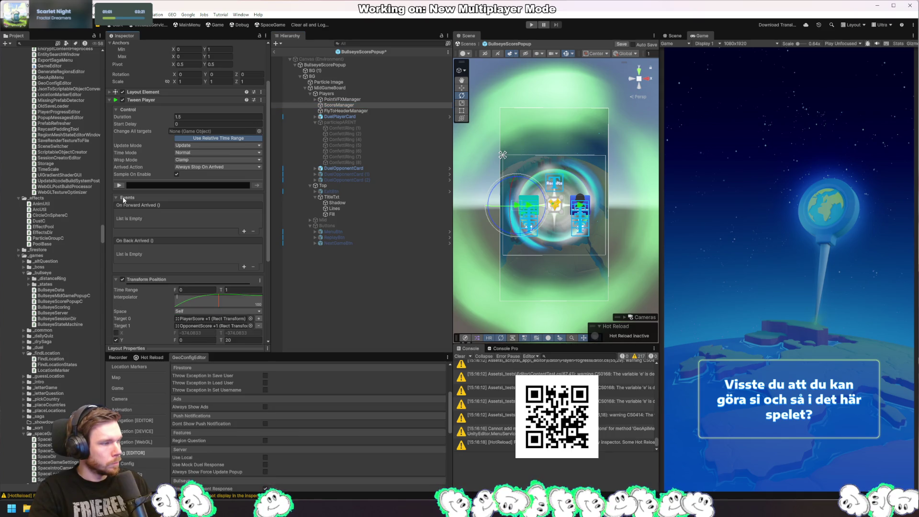
pyautogui.click(245, 232)
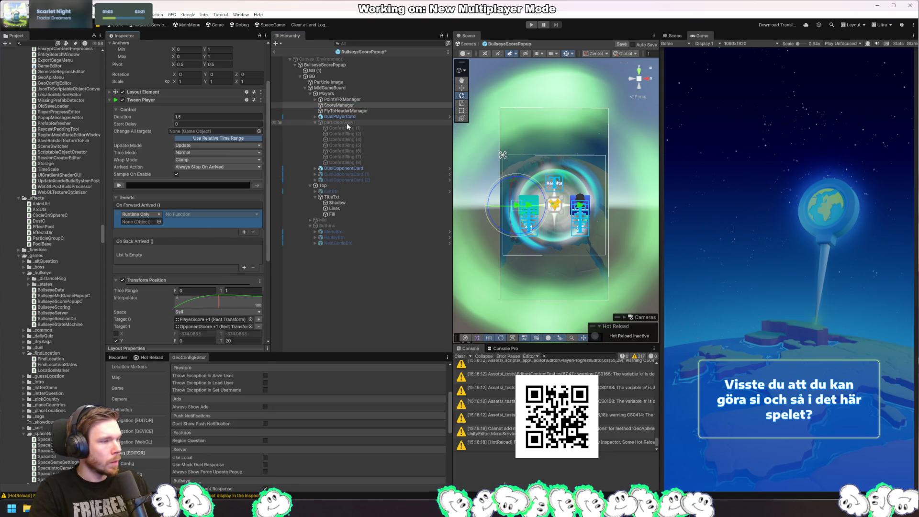
pyautogui.moveTo(133, 227); pyautogui.dragTo(139, 222)
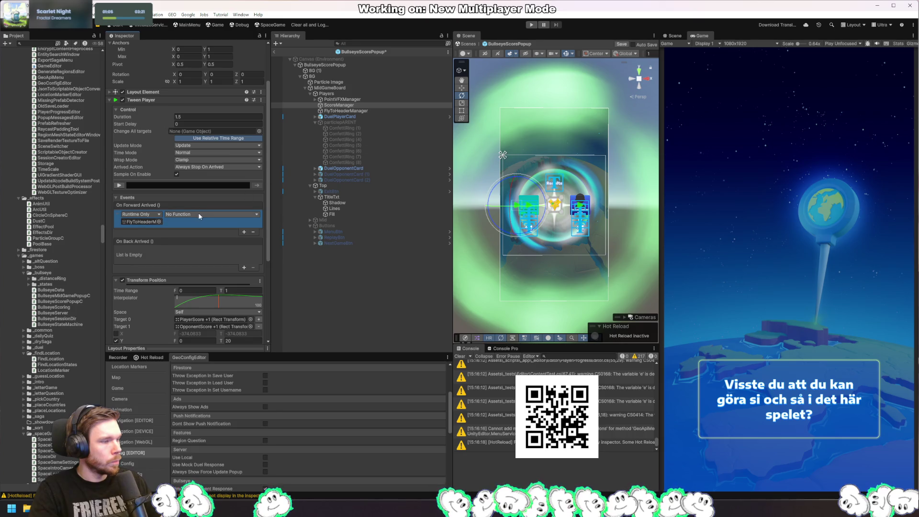
pyautogui.click(182, 214)
pyautogui.moveTo(205, 257)
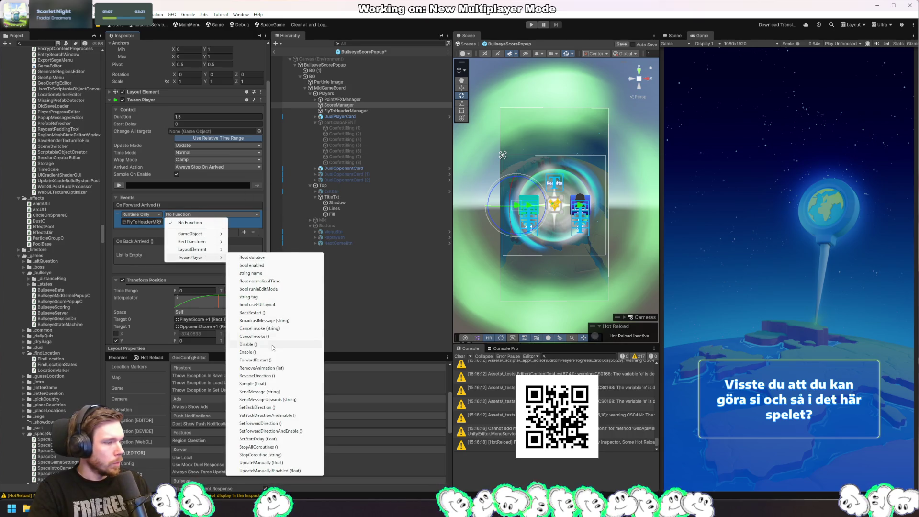
pyautogui.click(280, 383)
# Step: Preview the score tween, then check line 39 of the code
pyautogui.click(120, 187)
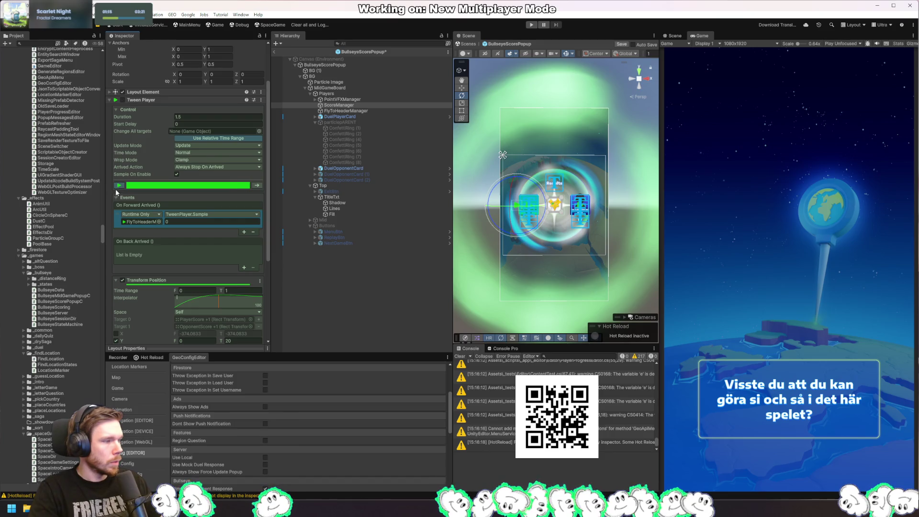
pyautogui.click(118, 186)
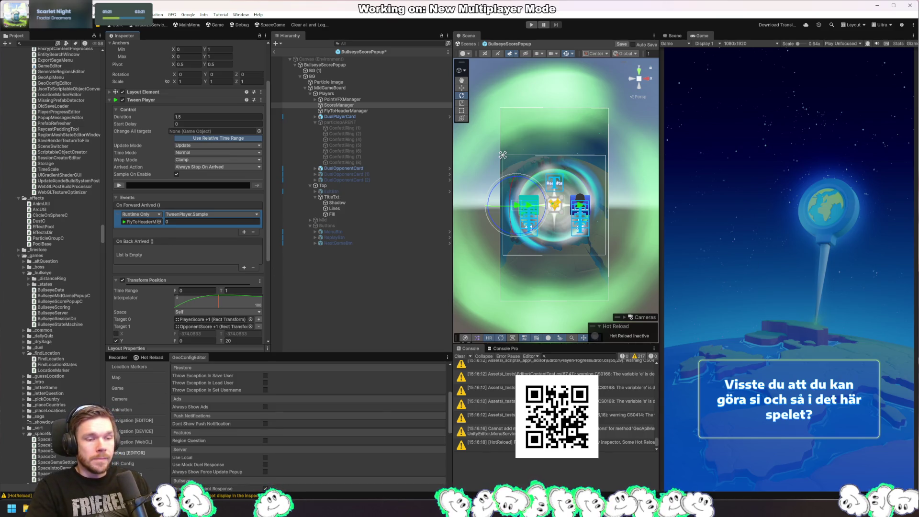
pyautogui.hotkey('alt', 'Tab')
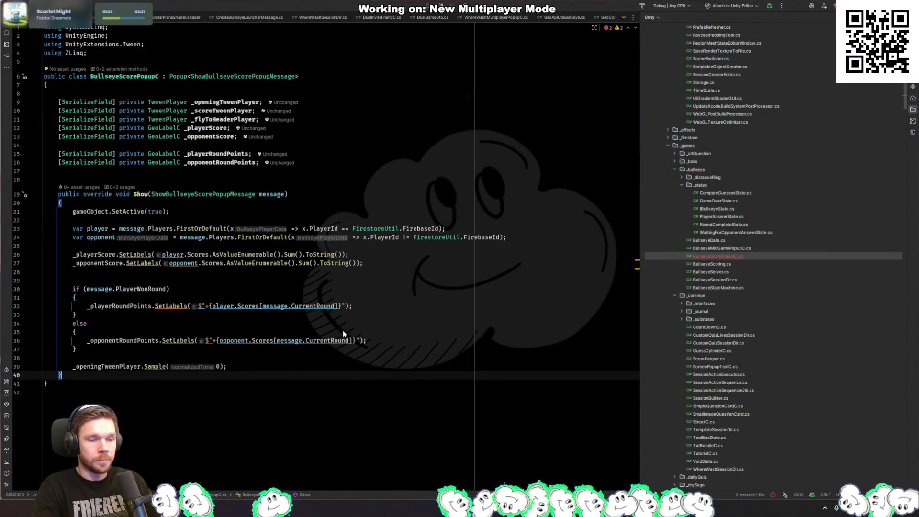
pyautogui.press('Up')
pyautogui.press('End')
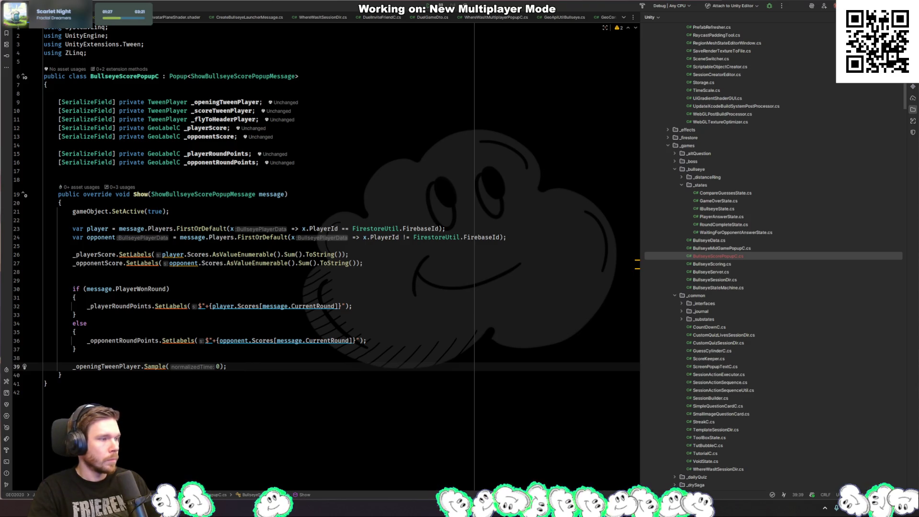
pyautogui.hotkey('alt', 'Tab')
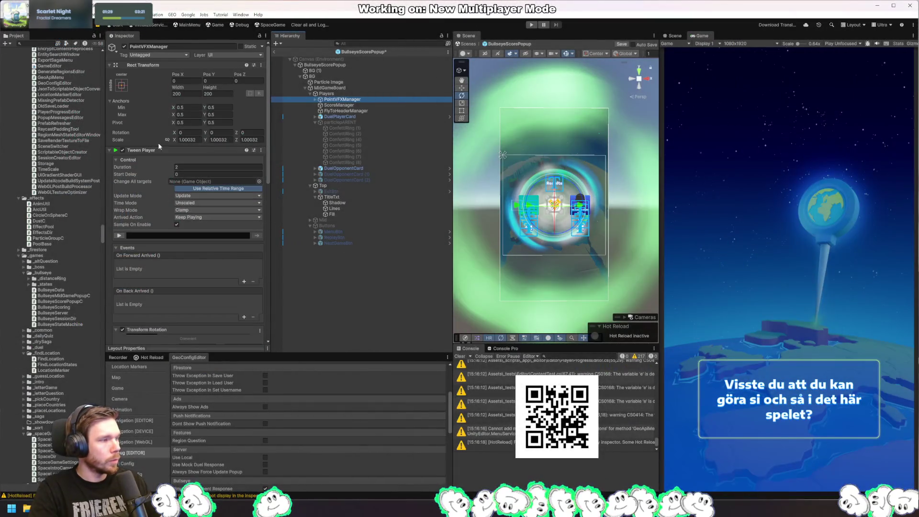
# Step: Shorten PointVFXManager's tween duration from 2 to 1.5 seconds and preview the result
pyautogui.click(120, 236)
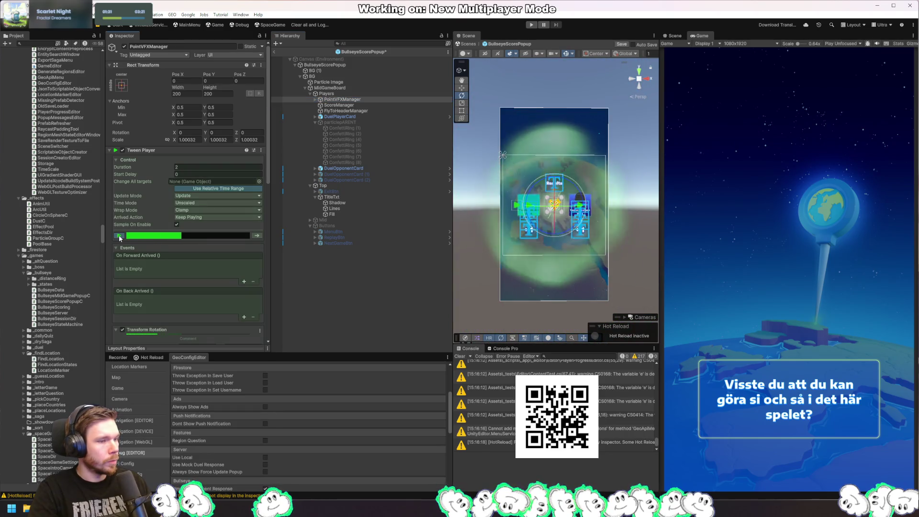
pyautogui.click(119, 235)
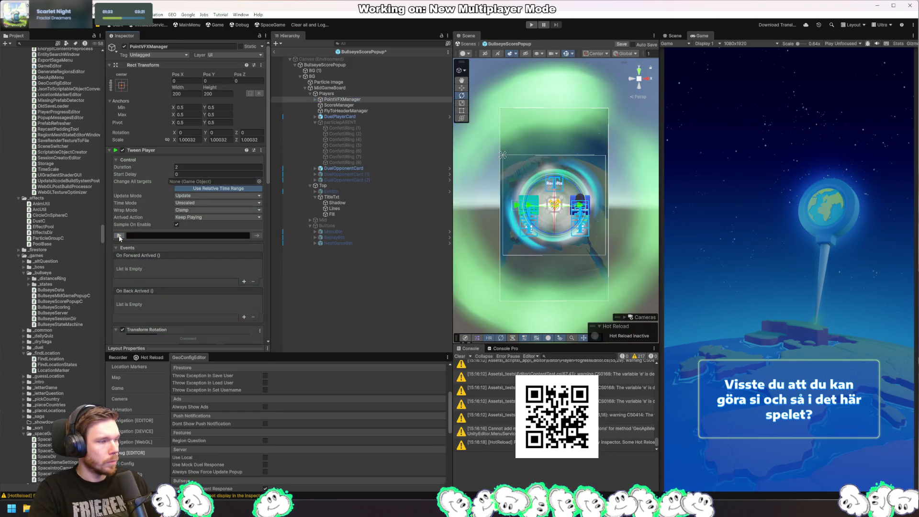
pyautogui.scroll(-5, 202, 280)
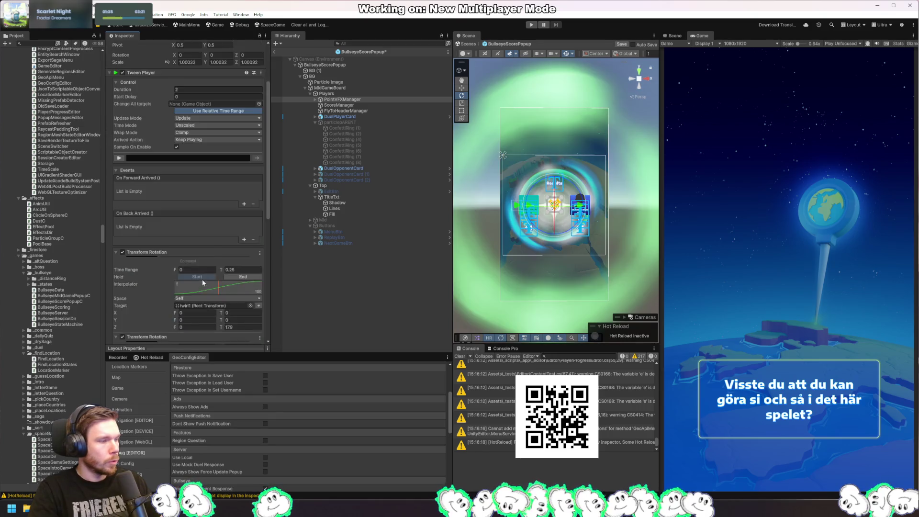
pyautogui.scroll(3, 204, 281)
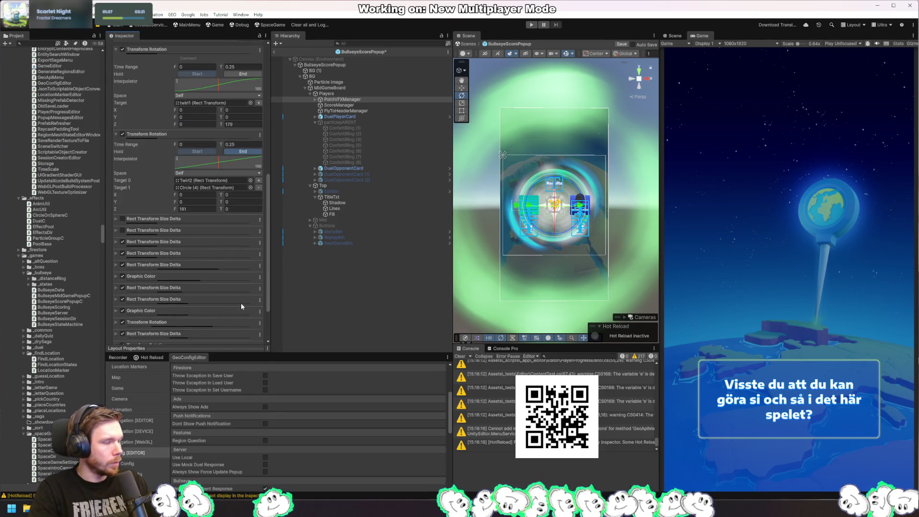
pyautogui.scroll(2, 241, 307)
pyautogui.click(222, 120)
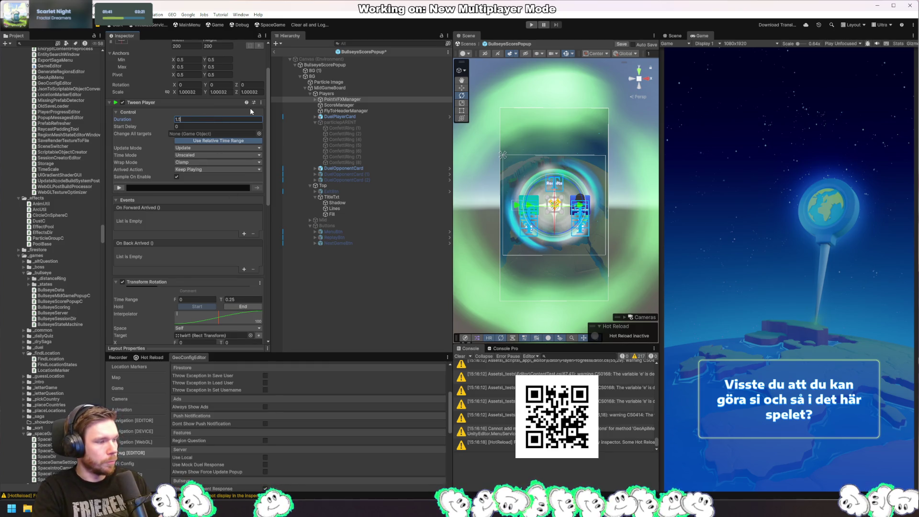
pyautogui.click(119, 189)
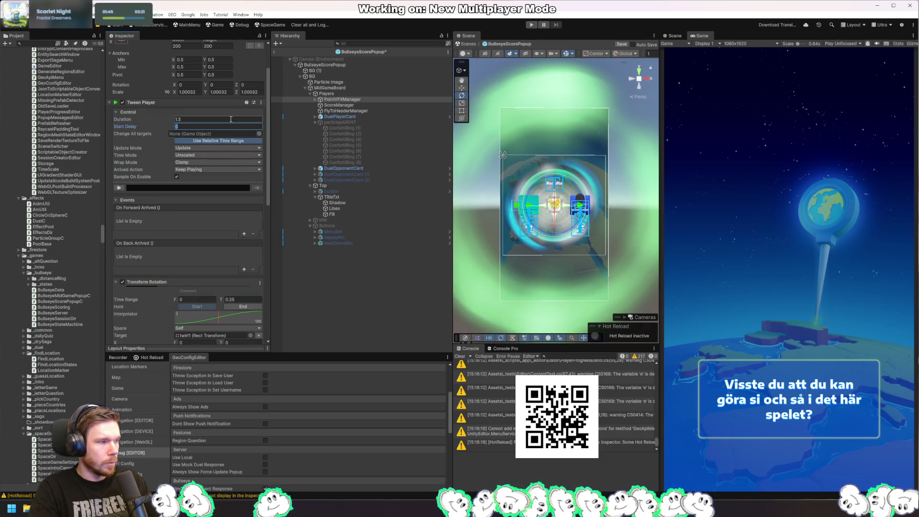
pyautogui.scroll(-9, 159, 232)
pyautogui.scroll(-2, 159, 232)
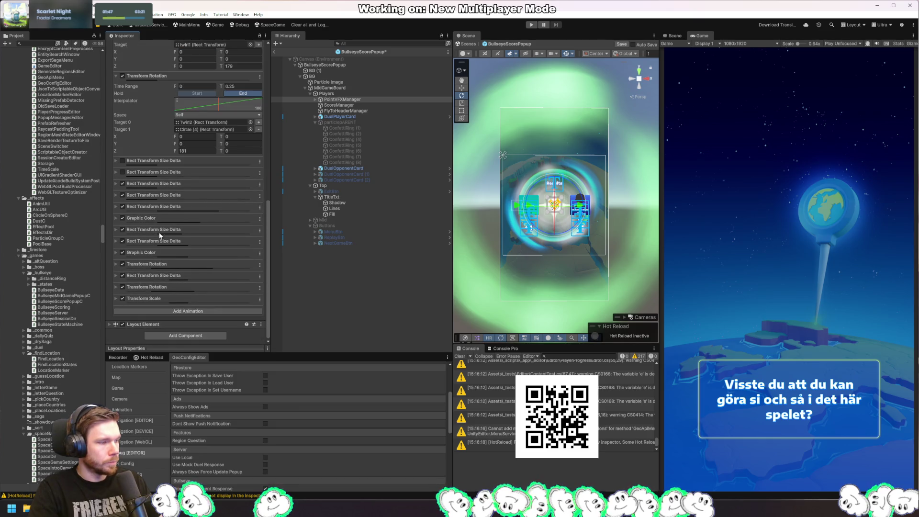
pyautogui.scroll(9, 190, 220)
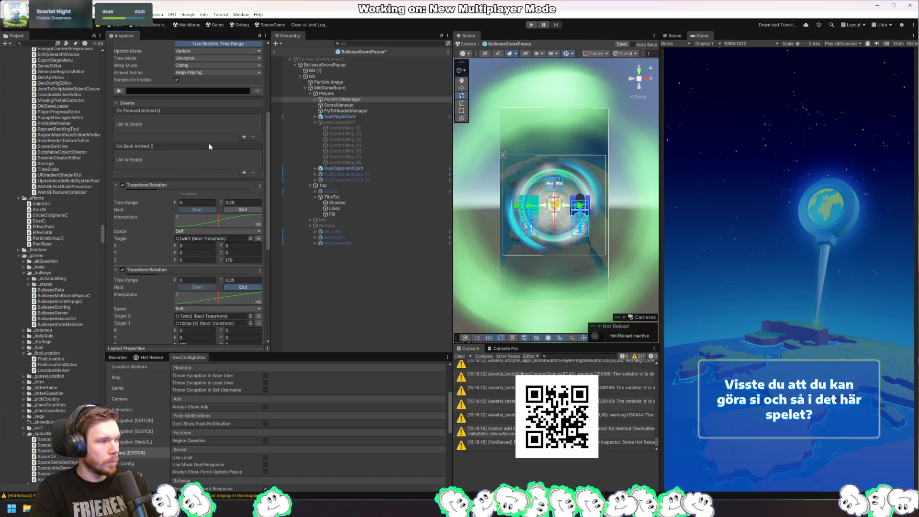
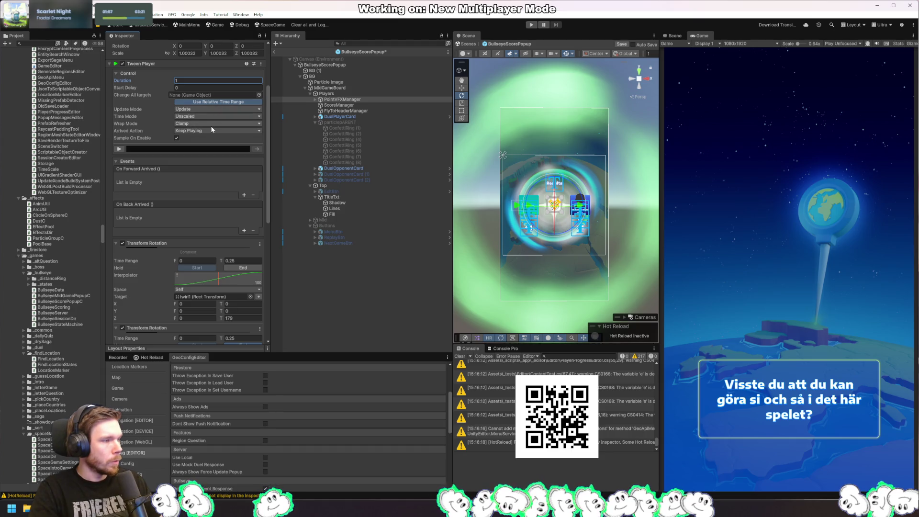
# Step: Set the popup tween's Duration to 1.5 and replay the tween preview
pyautogui.click(211, 103)
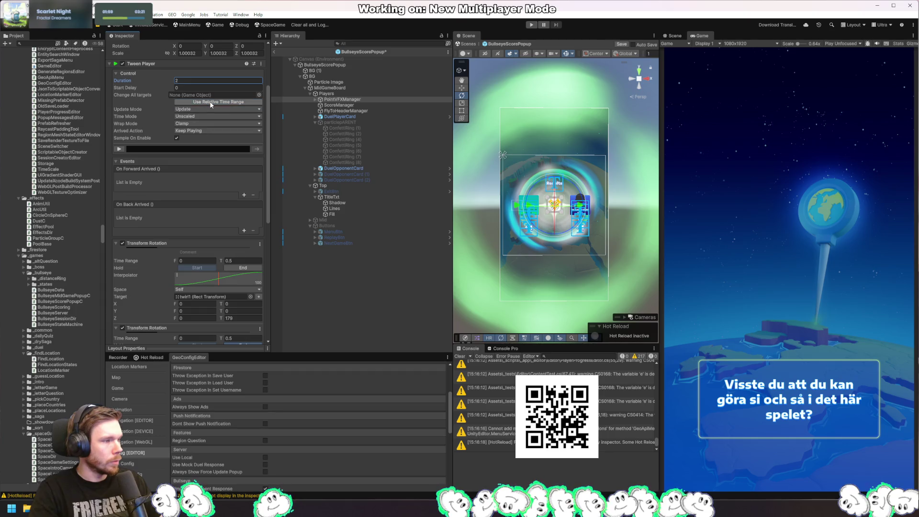
pyautogui.click(210, 103)
pyautogui.click(204, 82)
pyautogui.scroll(-5, 199, 118)
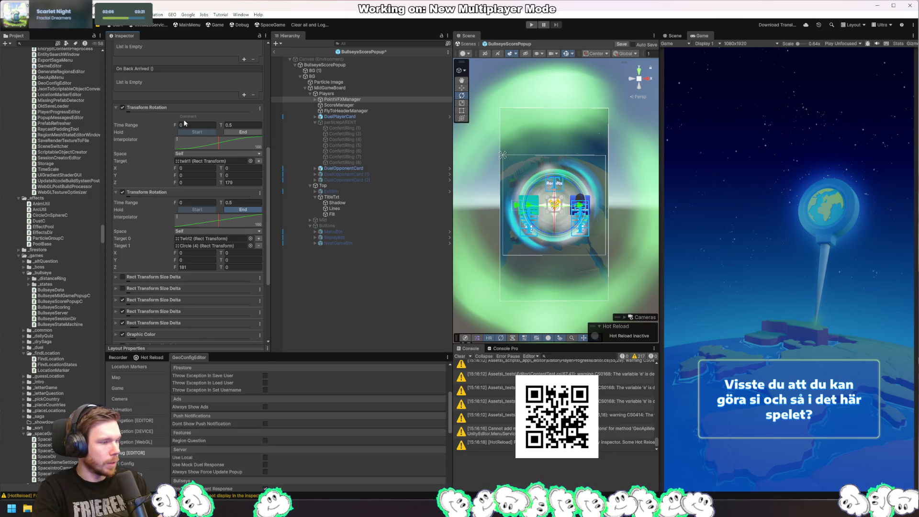
pyautogui.scroll(3, 187, 139)
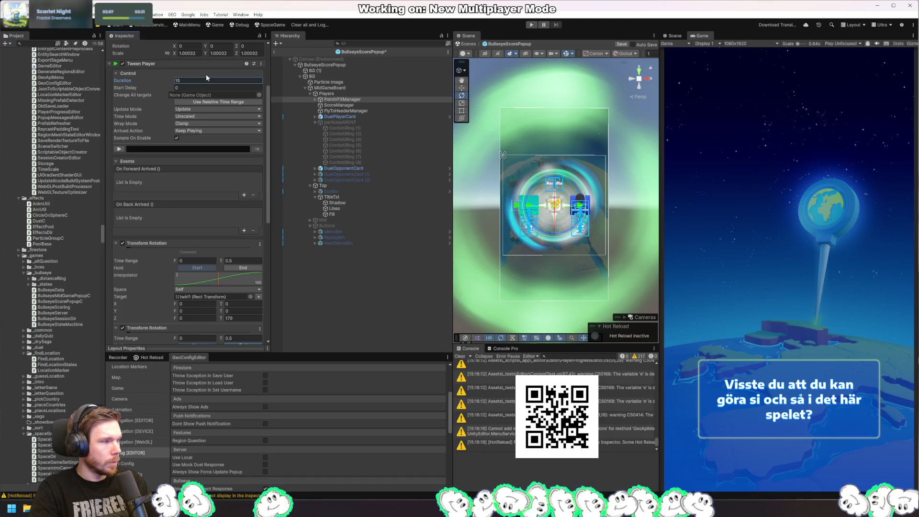
pyautogui.click(129, 73)
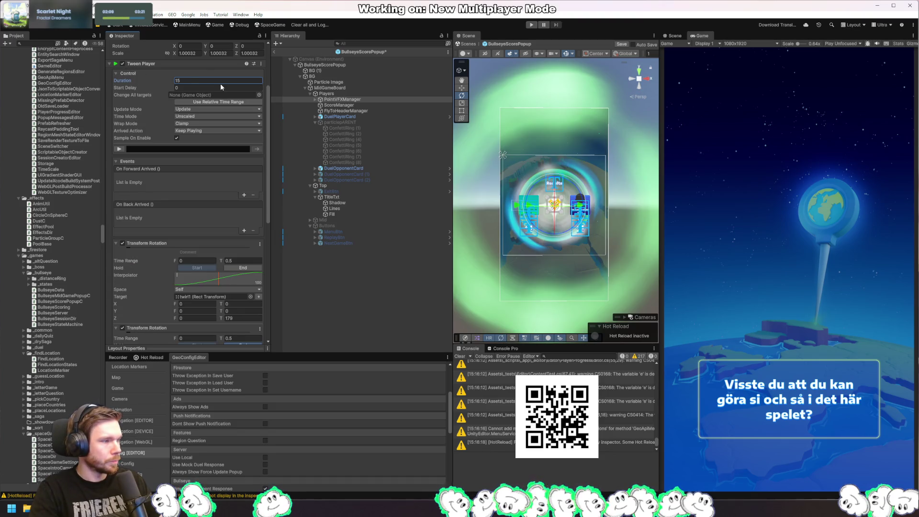
pyautogui.write('1.5')
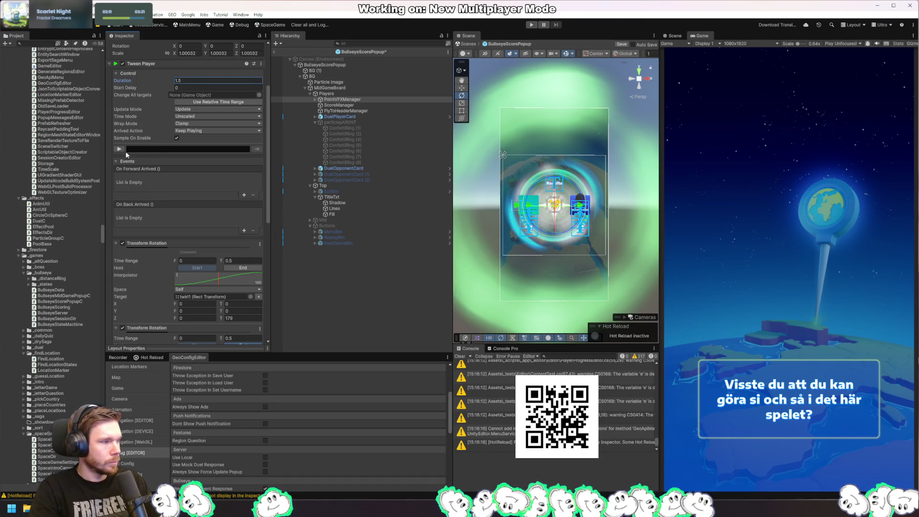
pyautogui.click(119, 149)
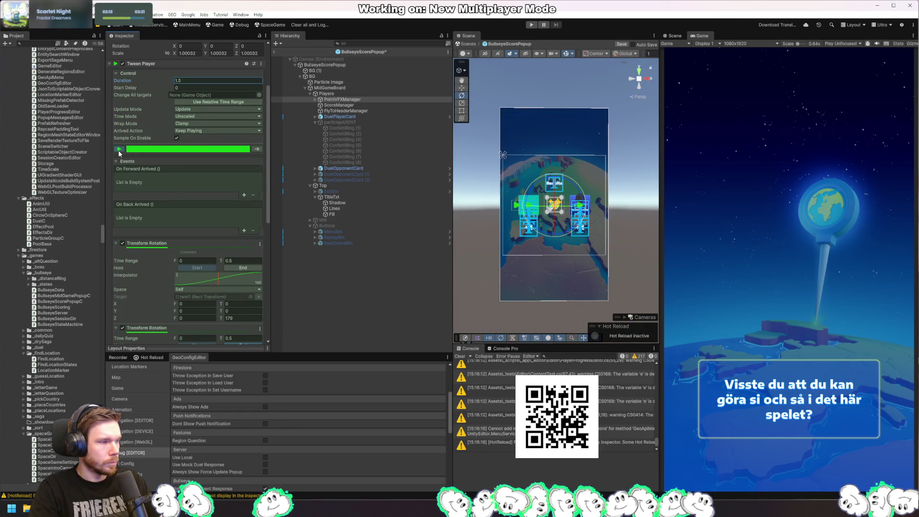
pyautogui.click(119, 149)
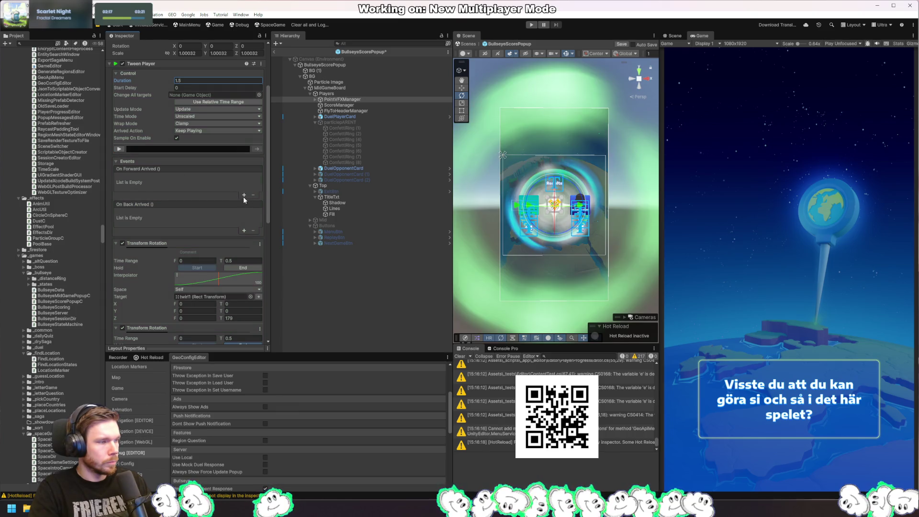
# Step: Add an On Forward Arrived event with ScoreManager as its target, calling a TweenPlayer function
pyautogui.click(244, 196)
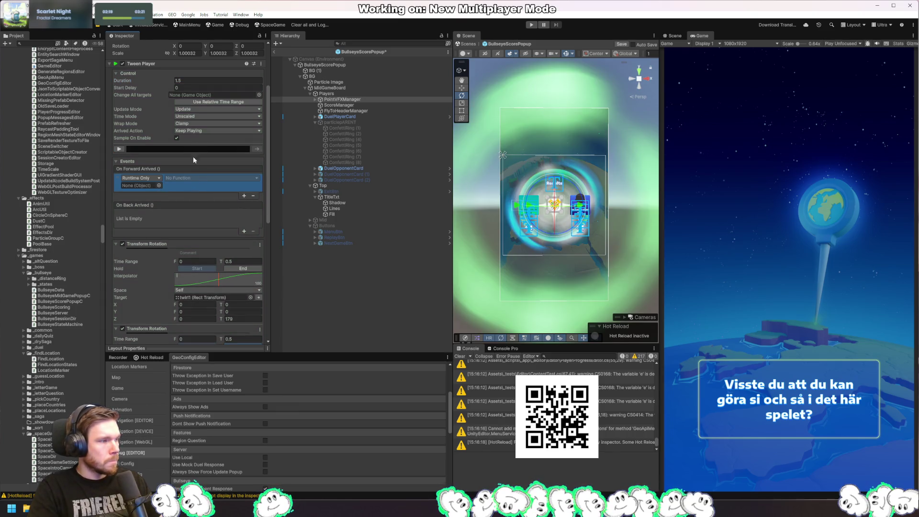
pyautogui.moveTo(341, 101)
pyautogui.mouseDown()
pyautogui.moveTo(134, 194)
pyautogui.moveTo(145, 190)
pyautogui.mouseUp()
pyautogui.click(205, 178)
pyautogui.moveTo(208, 221)
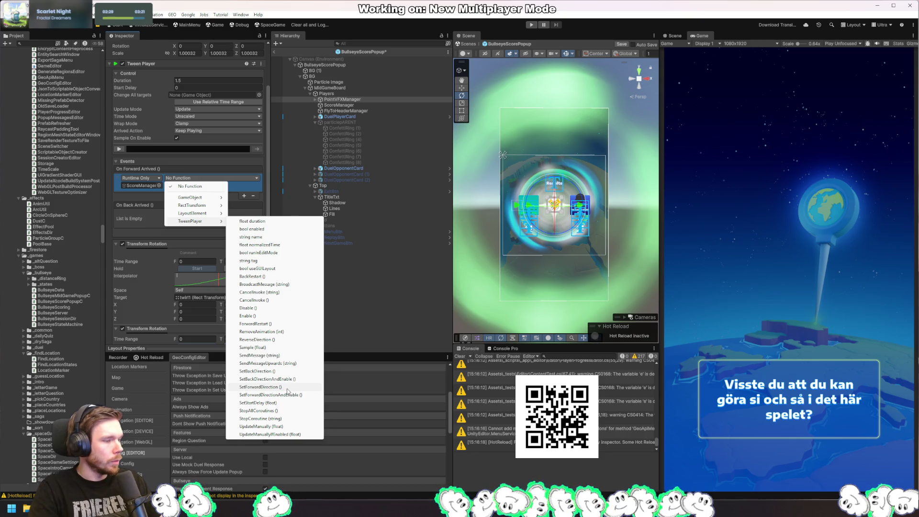
pyautogui.click(289, 389)
pyautogui.hotkey('alt', 'Tab')
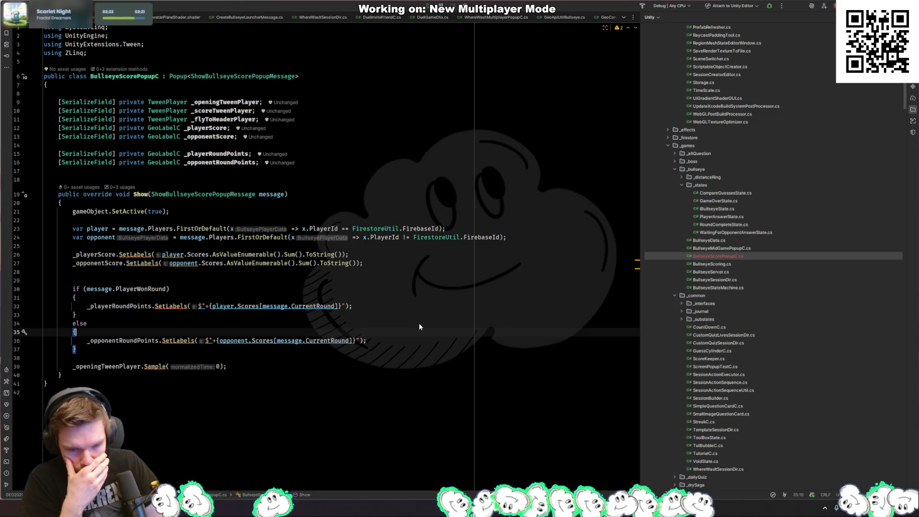
# Step: Open ButtonC.cs with Go to File and look through its EnableButton method
pyautogui.hotkey('ctrl', 'shift', 'n')
pyautogui.write('mainmbuttonc')
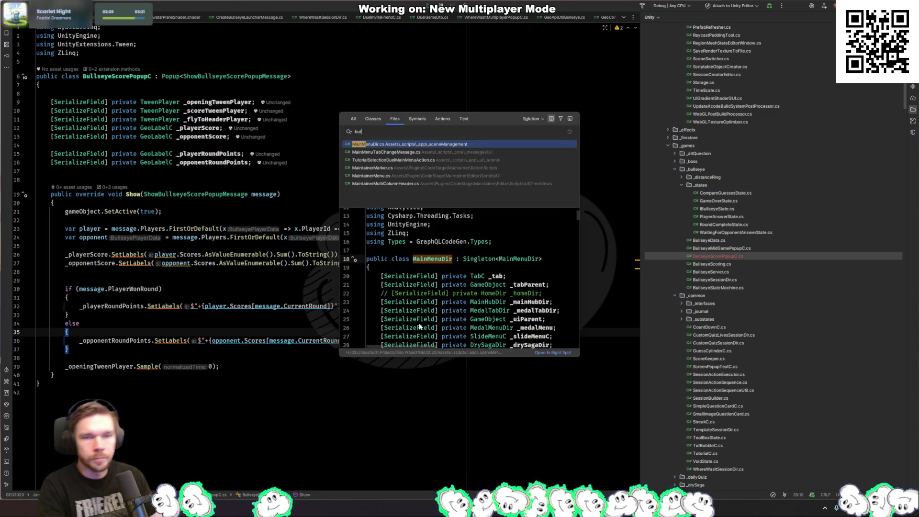
pyautogui.press('Return')
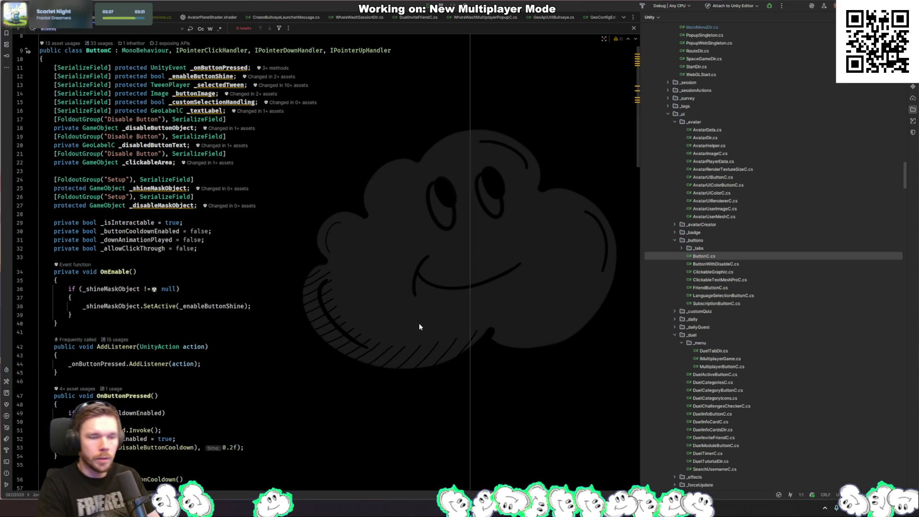
pyautogui.scroll(-3, 420, 327)
pyautogui.scroll(-15, 352, 339)
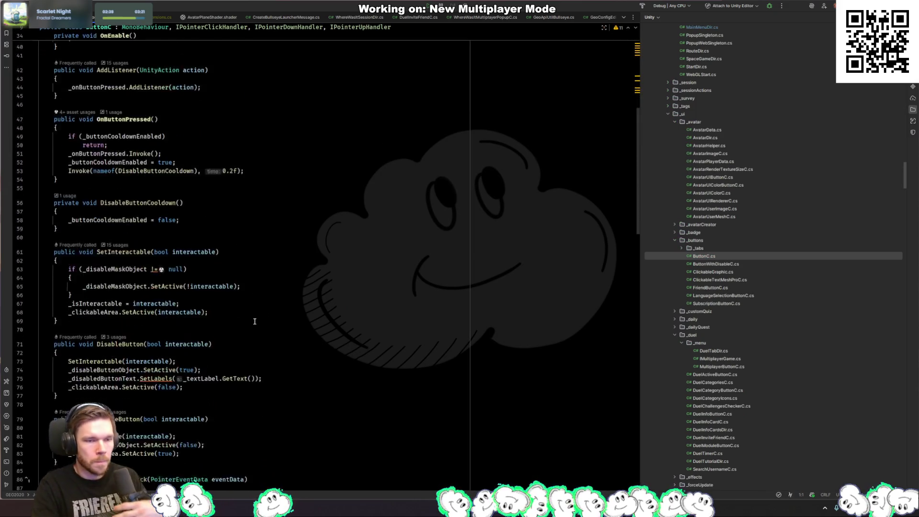
pyautogui.click(225, 229)
pyautogui.click(218, 248)
pyautogui.scroll(-2, 144, 225)
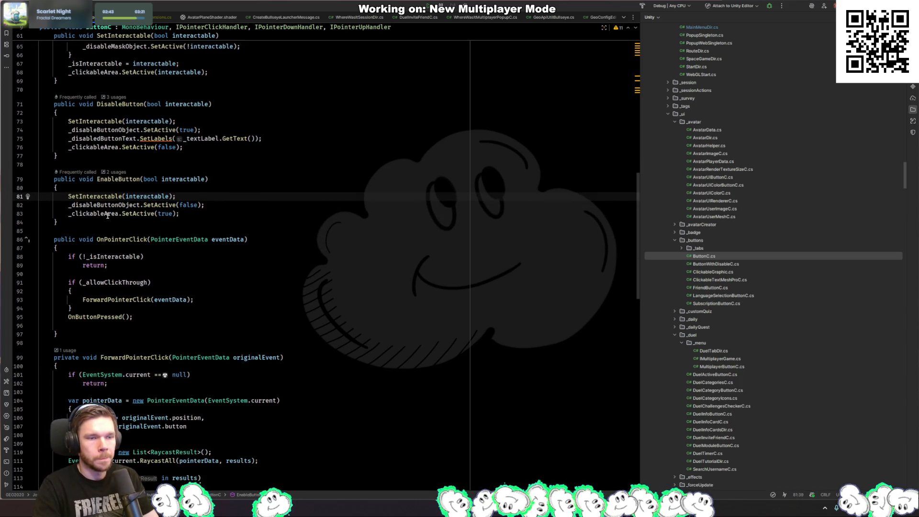
# Step: Review ForwardPointerClick's uses and jump to the OnButtonPressed declaration
pyautogui.click(139, 299)
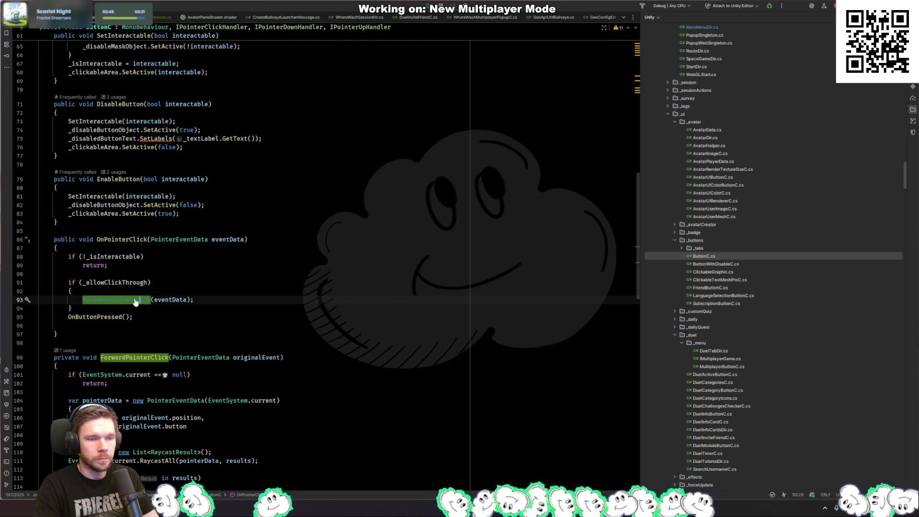
pyautogui.scroll(-3, 209, 360)
pyautogui.scroll(-4, 208, 361)
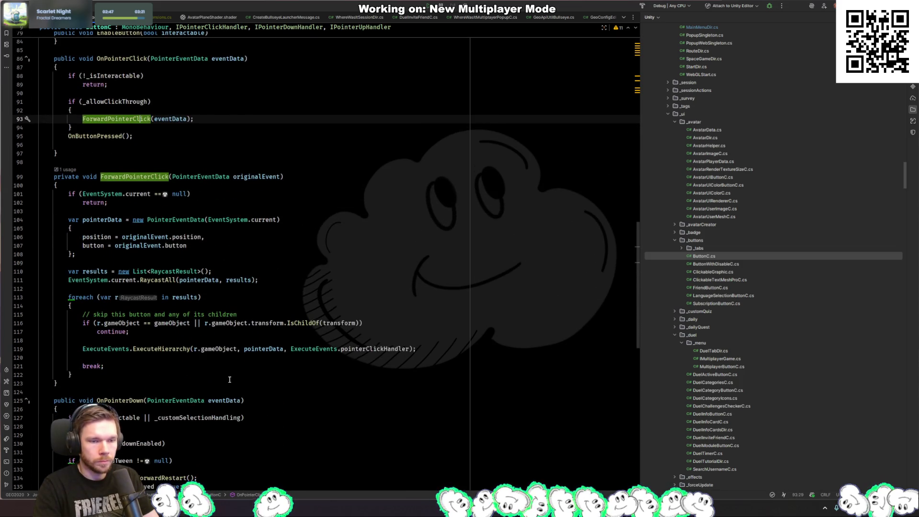
pyautogui.scroll(3, 143, 288)
pyautogui.click(111, 214)
pyautogui.keyDown('ctrl'); pyautogui.click(111, 214); pyautogui.keyUp('ctrl')
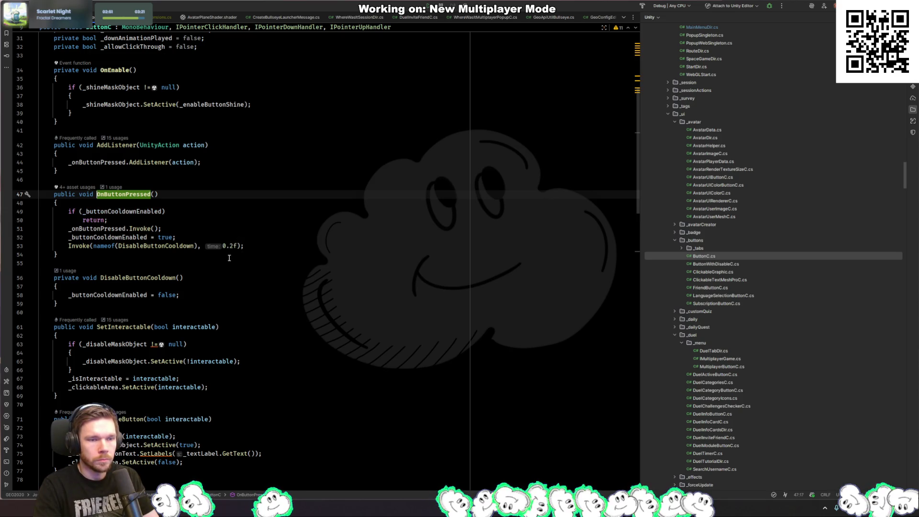
pyautogui.scroll(-7, 208, 281)
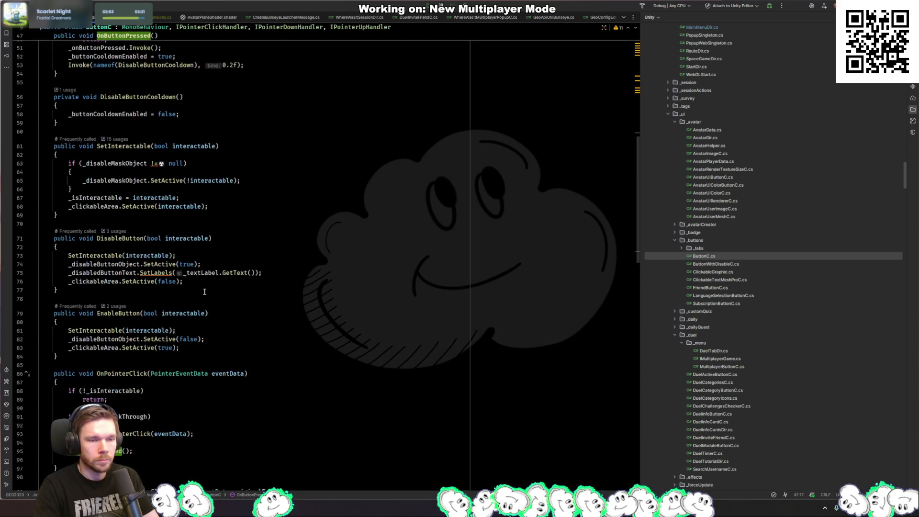
pyautogui.scroll(12, 205, 291)
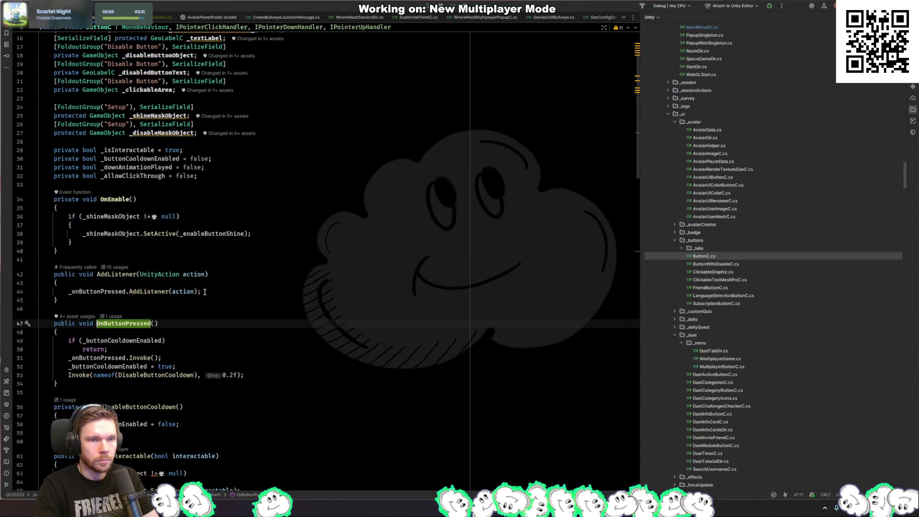
pyautogui.scroll(3, 205, 292)
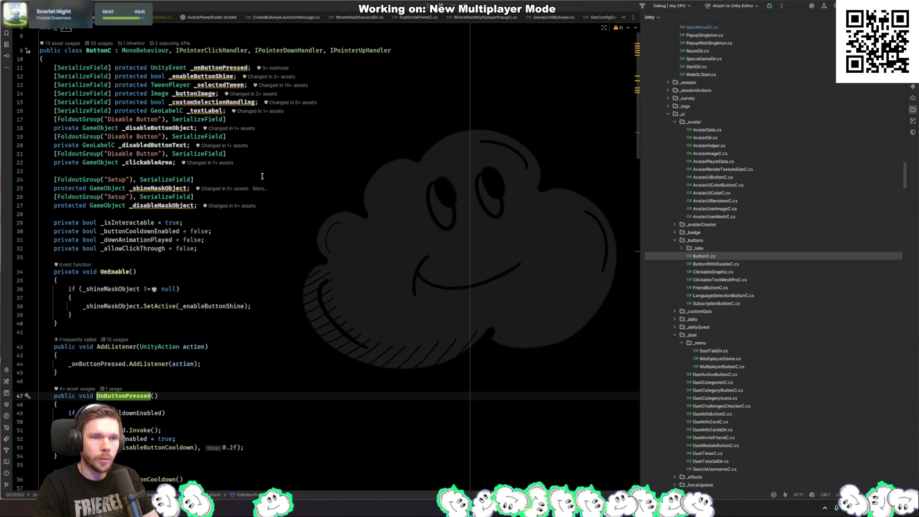
# Step: Search ButtonC for occurrences of _selectedTween in the pointer handlers
pyautogui.doubleClick(223, 85)
pyautogui.hotkey('ctrl', 'f')
pyautogui.press('Return')
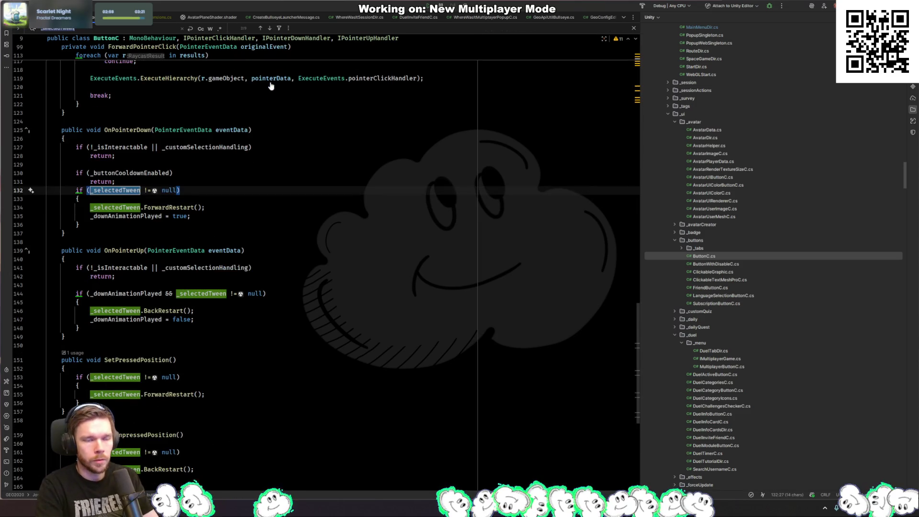
pyautogui.press('Escape')
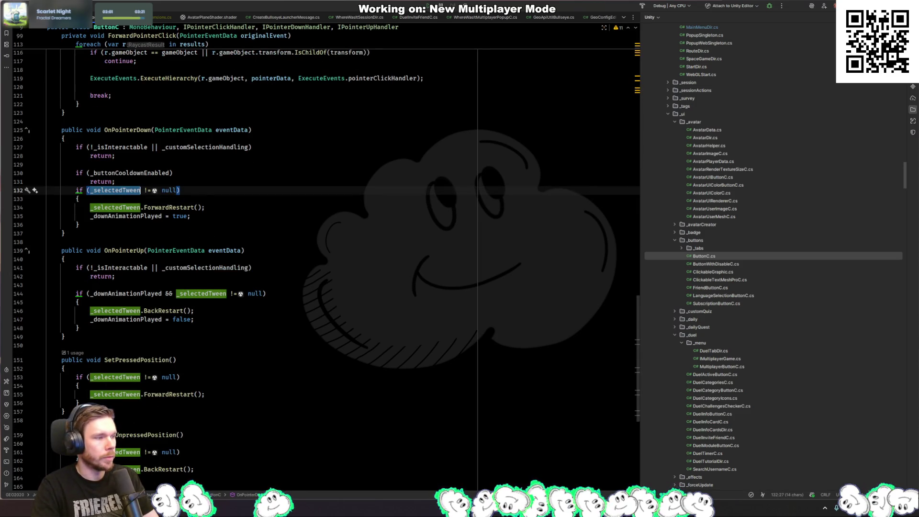
pyautogui.hotkey('alt', 'Tab')
pyautogui.click(212, 178)
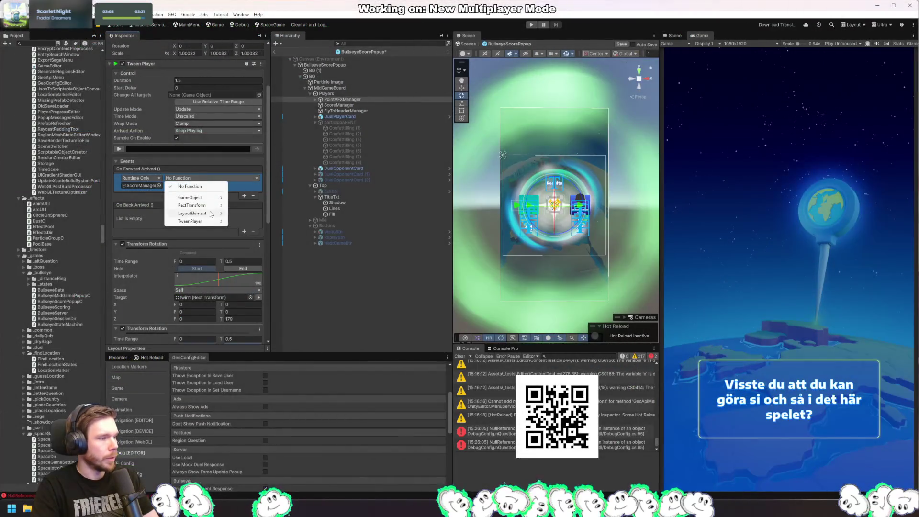
pyautogui.moveTo(210, 221)
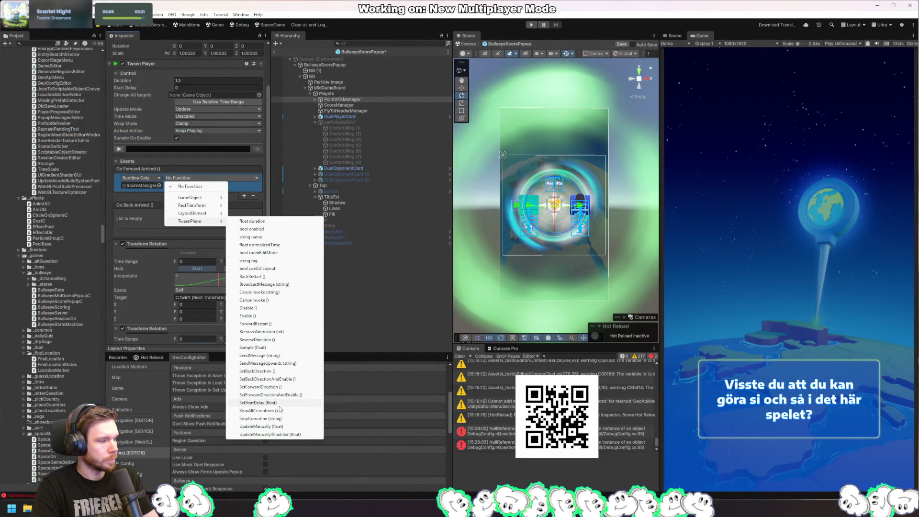
pyautogui.click(271, 324)
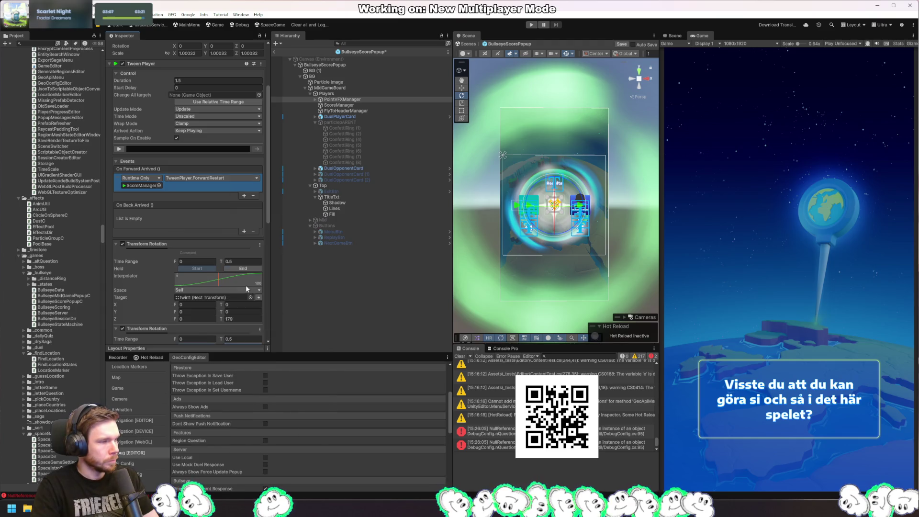
pyautogui.click(356, 104)
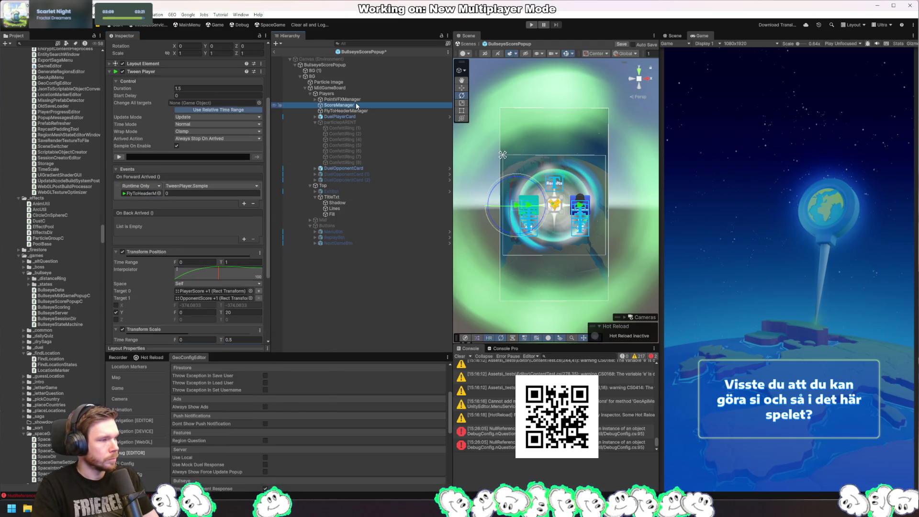
pyautogui.click(194, 188)
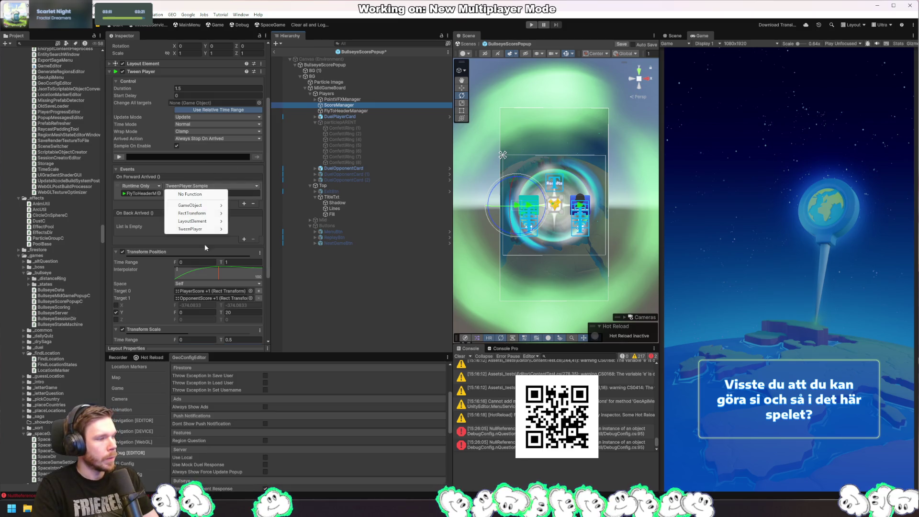
pyautogui.moveTo(206, 229)
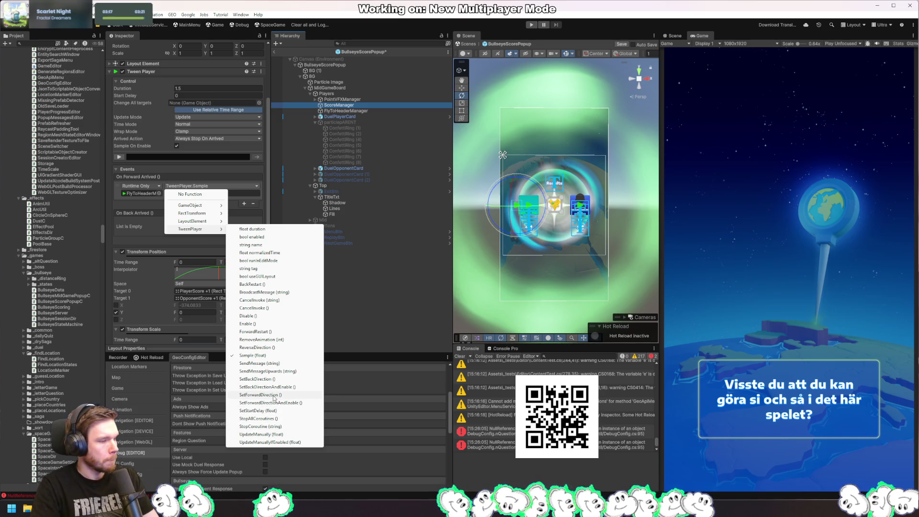
pyautogui.click(281, 332)
pyautogui.click(343, 99)
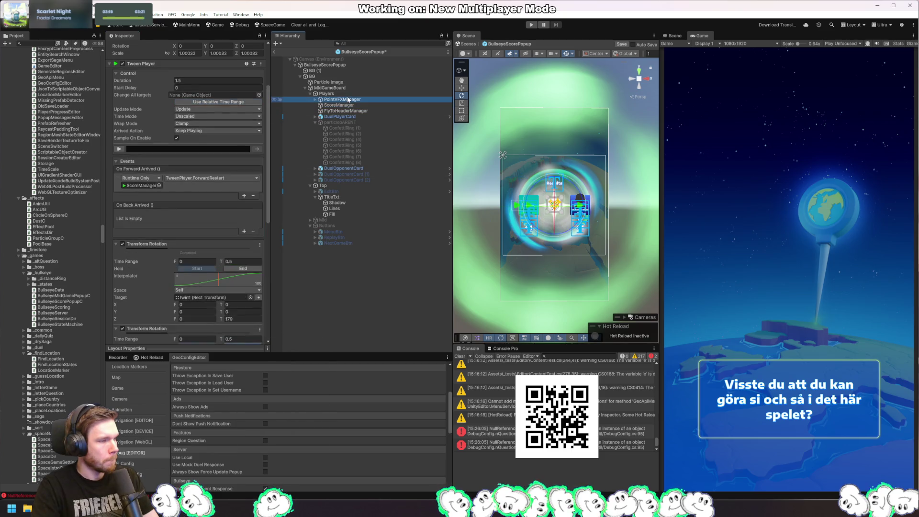
pyautogui.hotkey('ctrl', 's')
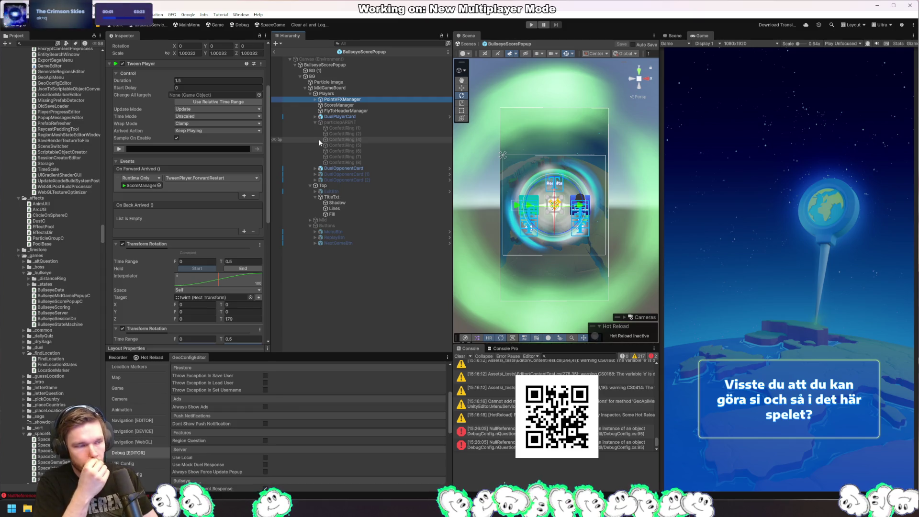
pyautogui.hotkey('alt', 'Tab')
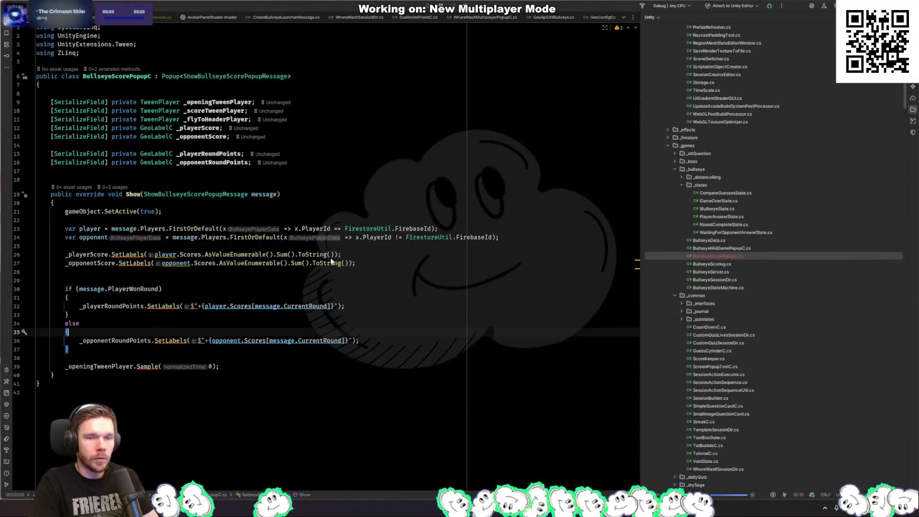
# Step: Check how the Show method uses the message's Players list
pyautogui.click(253, 271)
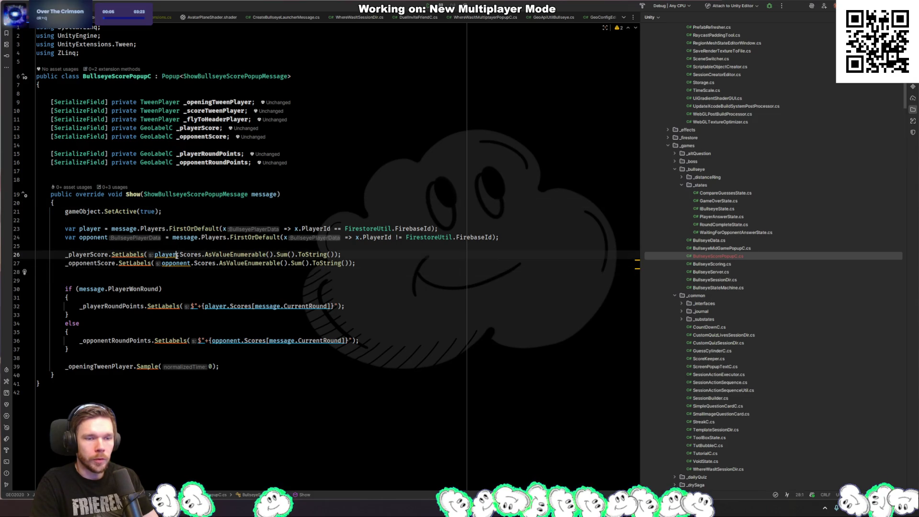
pyautogui.click(228, 237)
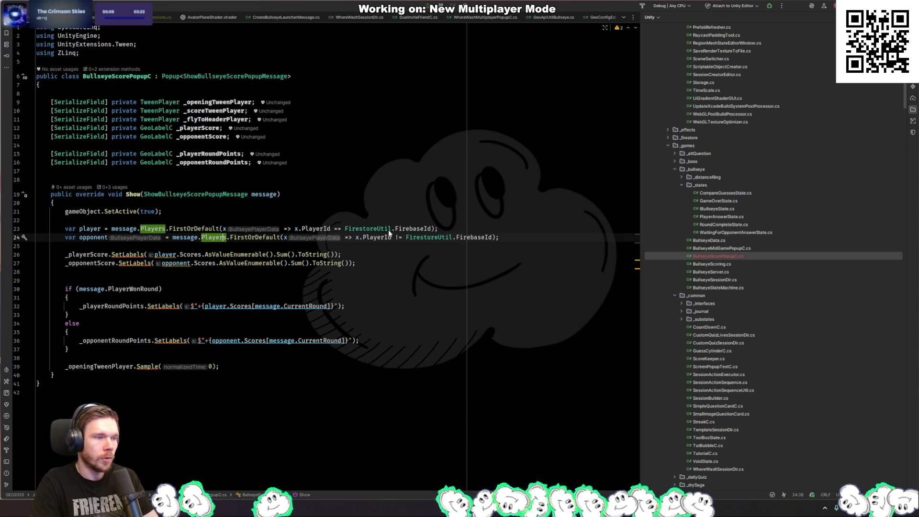
pyautogui.click(174, 251)
pyautogui.click(127, 254)
pyautogui.click(225, 255)
pyautogui.click(226, 242)
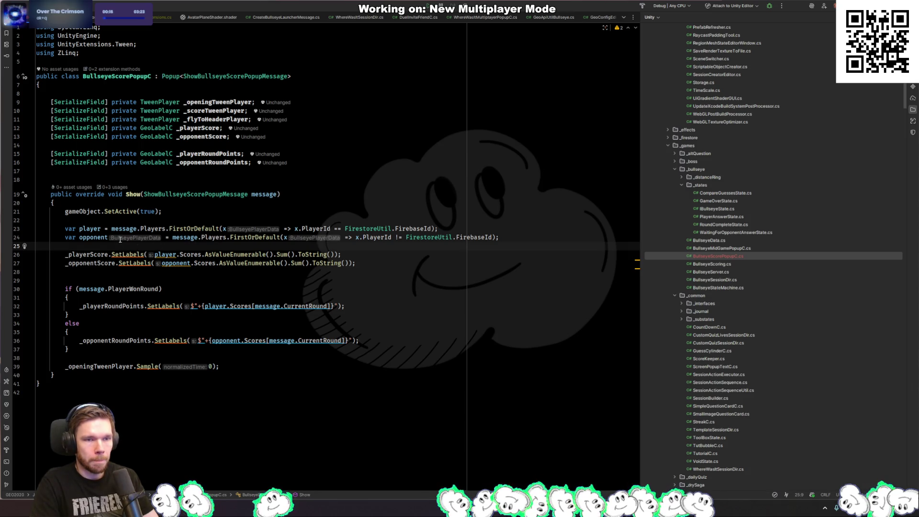
# Step: Add a serialized GeoLabelC _playerName field after the score fields using the sf template
pyautogui.click(372, 130)
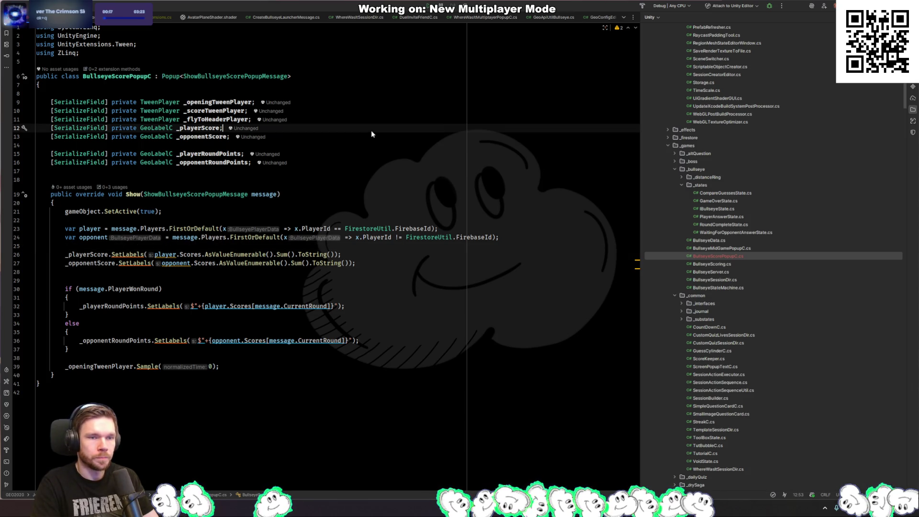
pyautogui.click(427, 144)
pyautogui.press('Return')
pyautogui.write('sf')
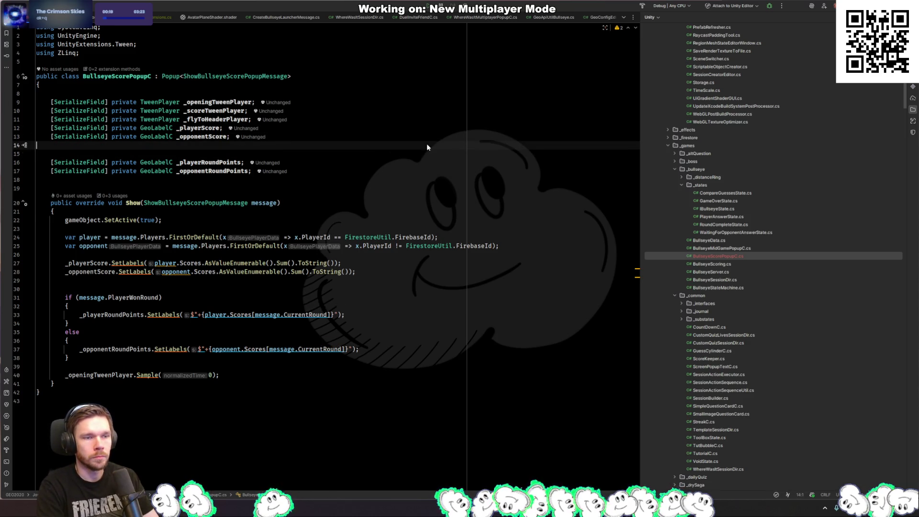
pyautogui.press('Tab')
pyautogui.write('GeoLa')
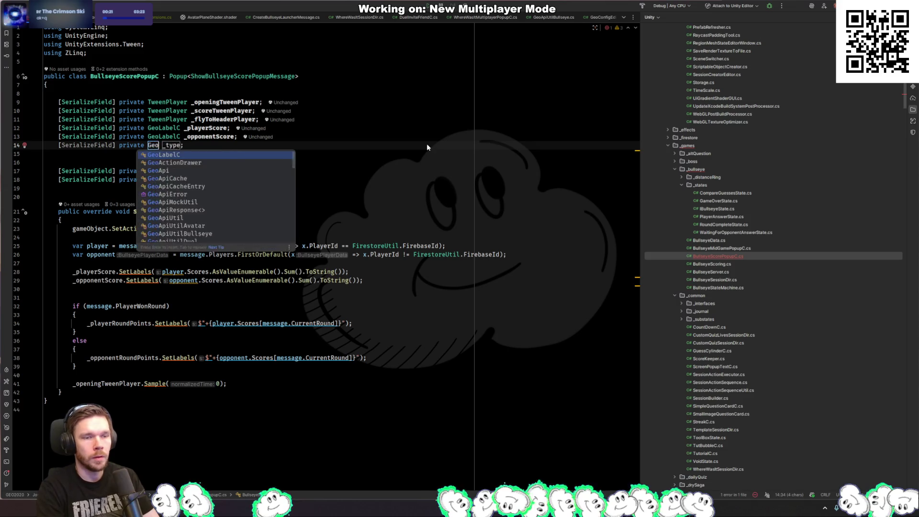
pyautogui.press('Return')
pyautogui.press('Tab')
pyautogui.write('_playerName')
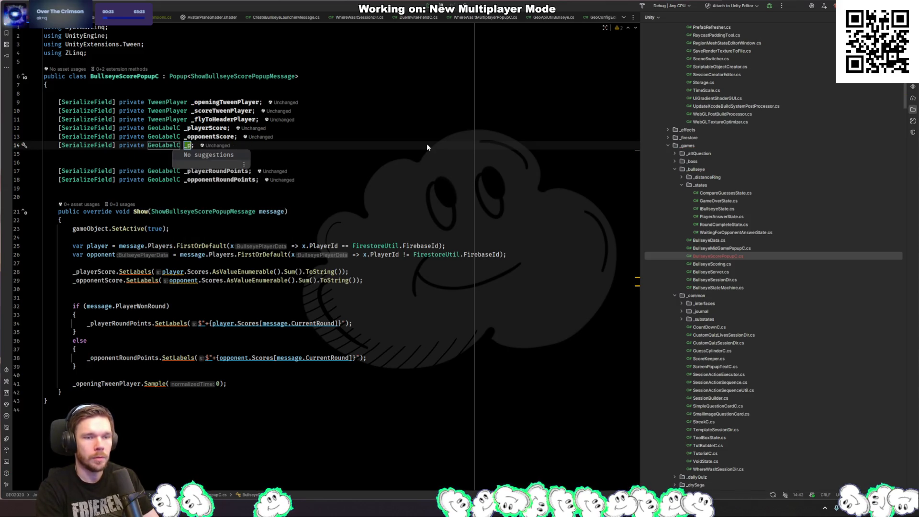
pyautogui.press('Return')
# Step: Reorder the fields and add a serialized GeoLabelC _opponentName field after _opponentScore
pyautogui.press('Up')
pyautogui.press('Up')
pyautogui.hotkey('alt', 'shift', 'Down')
pyautogui.press('Down')
pyautogui.press('BackSpace')
pyautogui.press('Return')
pyautogui.write('sf')
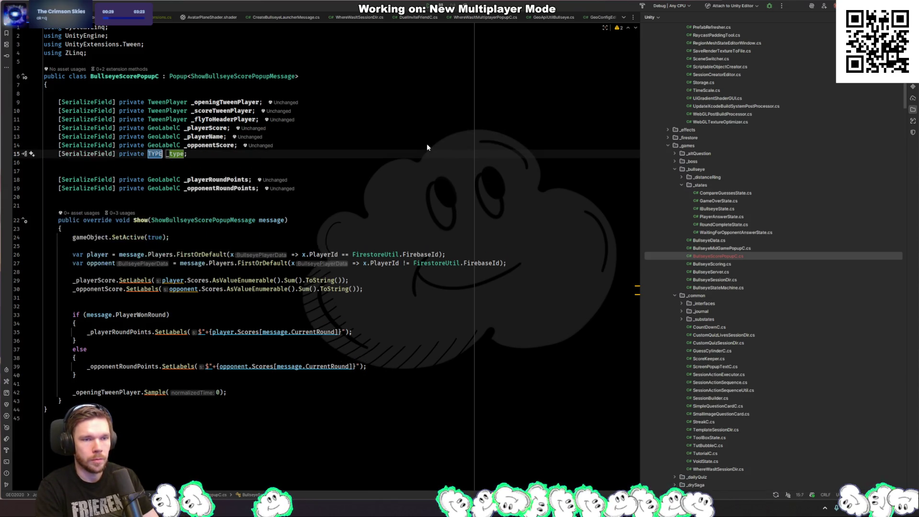
pyautogui.press('Tab')
pyautogui.press('Tab')
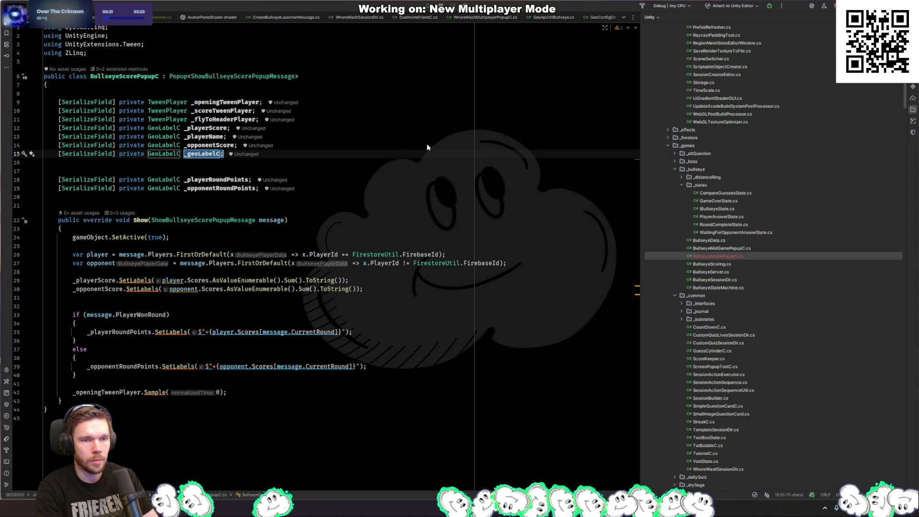
pyautogui.write('_opponentName')
pyautogui.press('Return')
pyautogui.press('Delete')
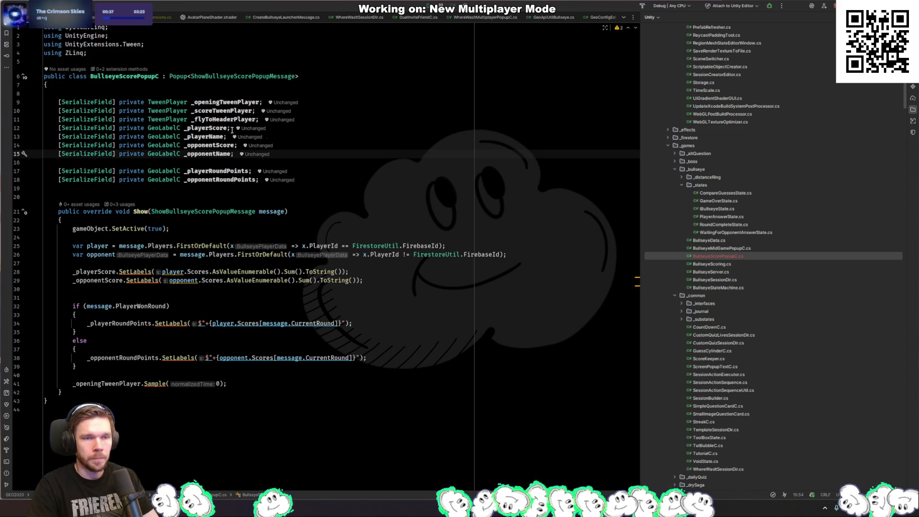
pyautogui.moveTo(329, 180); pyautogui.dragTo(372, 93)
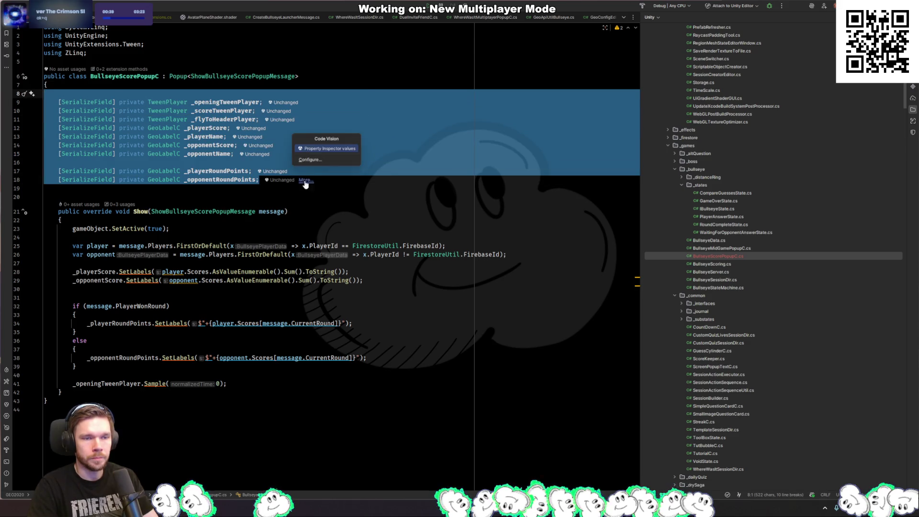
pyautogui.click(312, 199)
pyautogui.hotkey('alt', 'Tab')
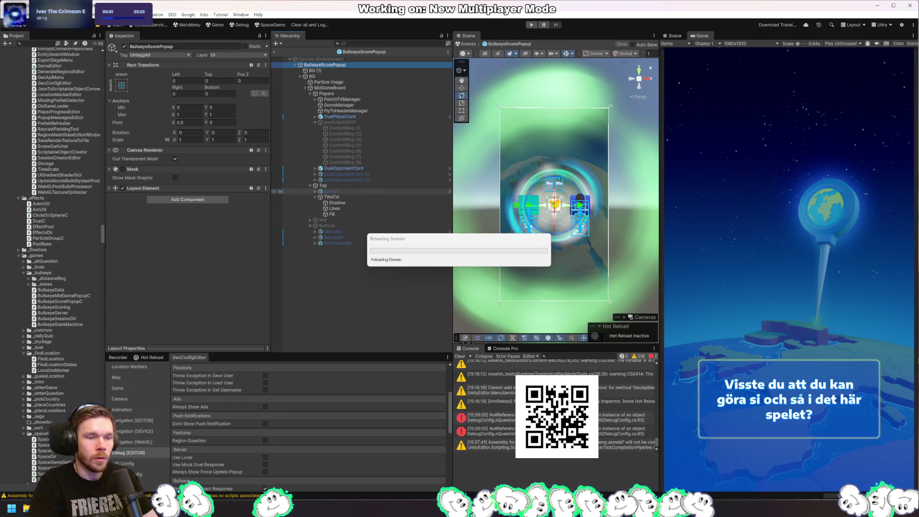
# Step: Return to Rider's Show method and start a new line after the player round-points line
pyautogui.hotkey('alt', 'Tab')
pyautogui.press('Return')
# Step: Hide _opponentRoundPoints with gameObject.SetActive(false) in the if branch and paste it into else
pyautogui.write('_opp')
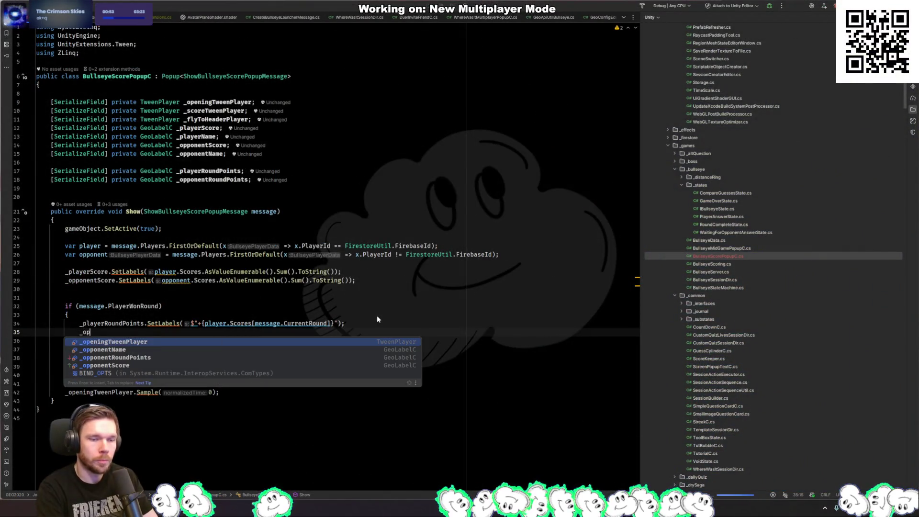
pyautogui.press('Down')
pyautogui.press('Return')
pyautogui.write('.ga')
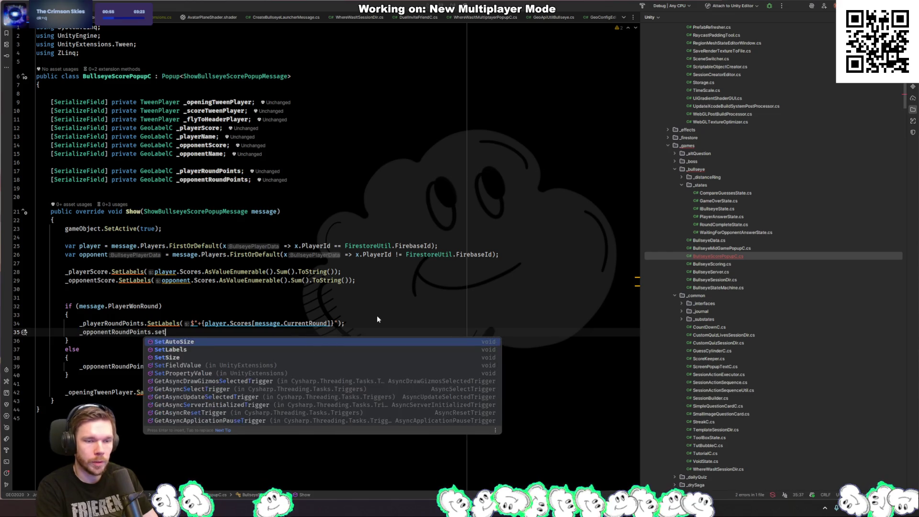
pyautogui.press('Return')
pyautogui.write('.setActive(f);')
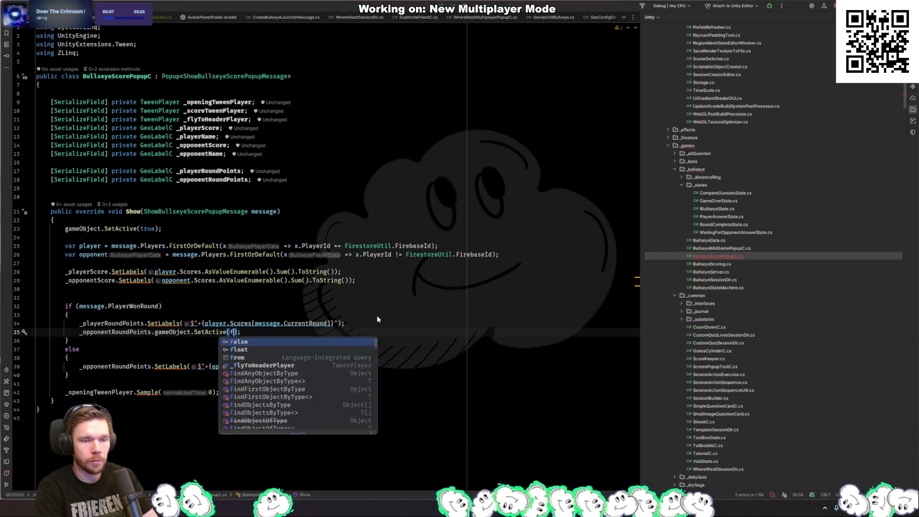
pyautogui.press('Return')
pyautogui.write('false);')
pyautogui.press('Down')
pyautogui.press('Down')
pyautogui.press('Down')
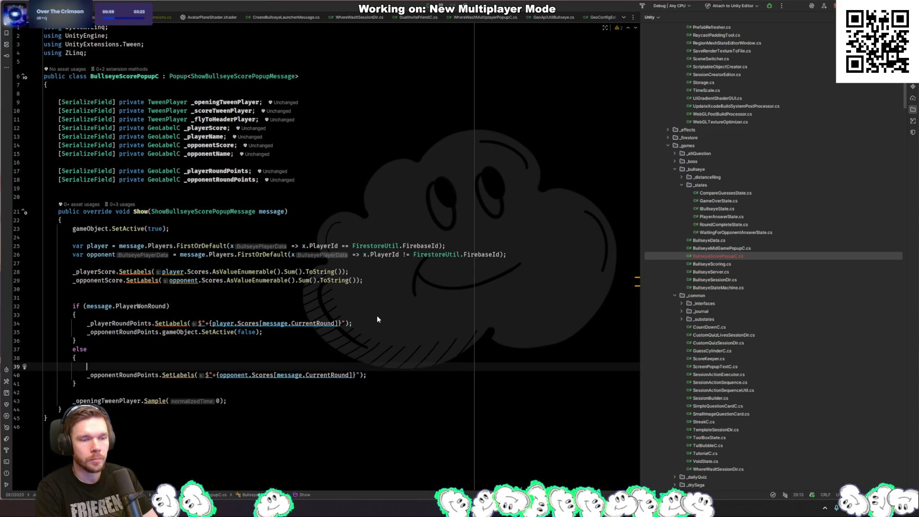
pyautogui.press('Return')
pyautogui.press('Return')
pyautogui.press('Up')
pyautogui.press('Up')
pyautogui.hotkey('ctrl', 'v')
pyautogui.press('Home')
# Step: Make the else line hide _playerRoundPoints, and show _playerRoundPoints with SetActive(true) in the if branch
pyautogui.write('_pl')
pyautogui.press('Return')
pyautogui.press('Down')
pyautogui.press('BackSpace')
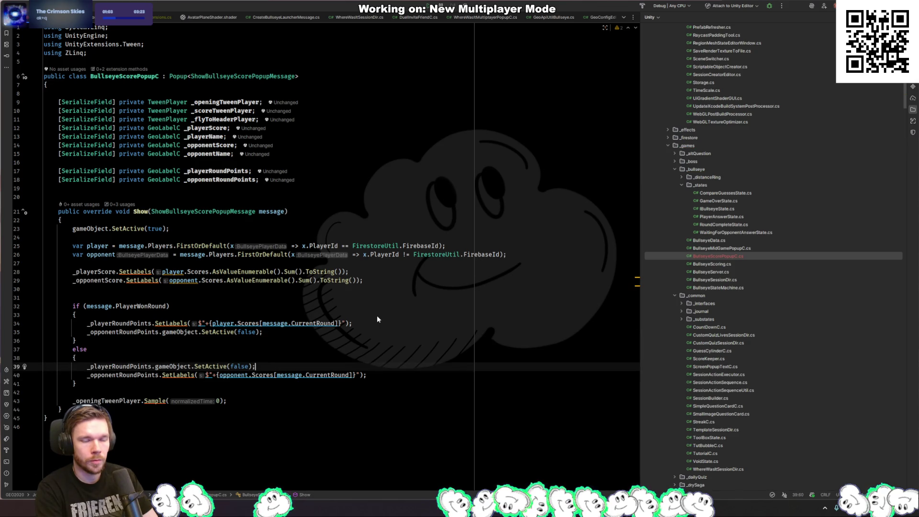
pyautogui.hotkey('ctrl', 'c')
pyautogui.press('Up')
pyautogui.press('Up')
pyautogui.press('Up')
pyautogui.hotkey('ctrl', 'v')
pyautogui.hotkey('ctrl', 'BackSpace')
pyautogui.write('true')
pyautogui.press('Down')
pyautogui.press('Down')
pyautogui.press('Down')
pyautogui.press('Down')
pyautogui.press('Down')
pyautogui.press('Down')
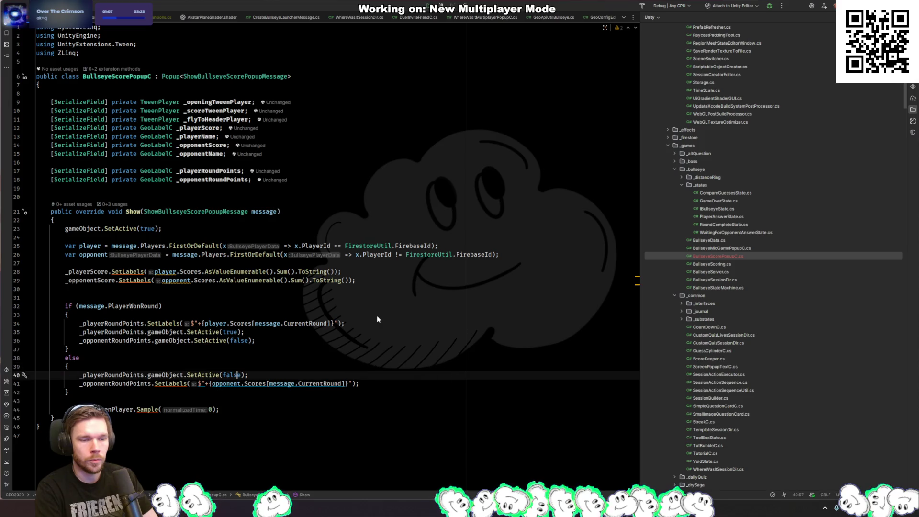
# Step: Show _opponentRoundPoints with SetActive(true) in the else branch
pyautogui.press('Home')
pyautogui.hotkey('ctrl', 'v')
pyautogui.hotkey('ctrl', 'BackSpace')
pyautogui.write('tru')
pyautogui.press('Return')
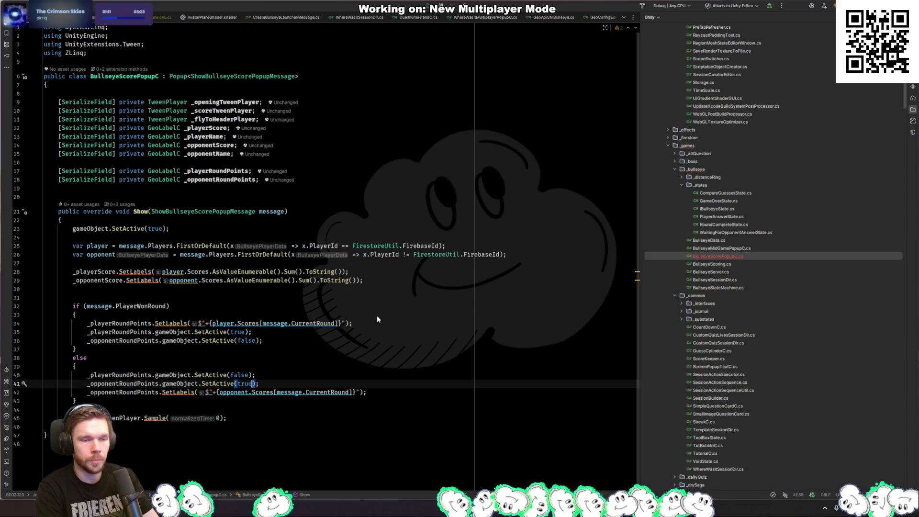
pyautogui.click(378, 245)
pyautogui.click(355, 201)
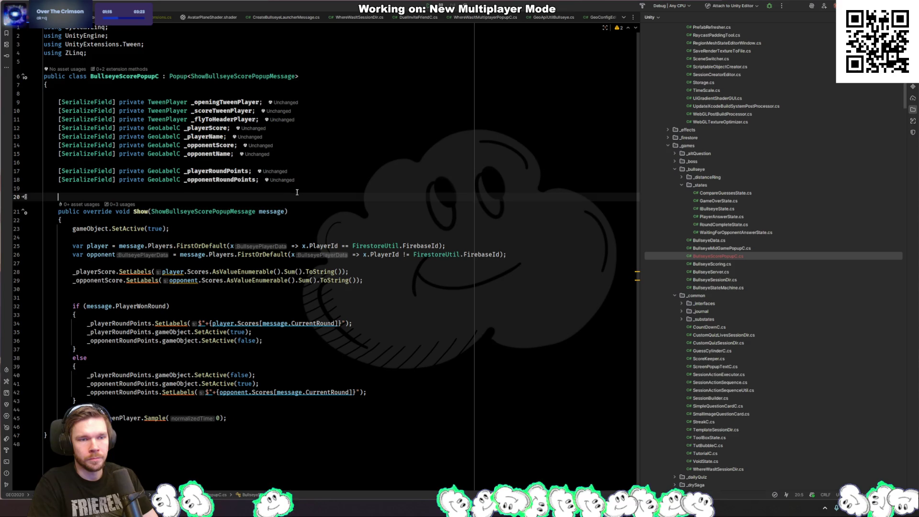
pyautogui.click(239, 213)
# Step: Delete the CurrentQuestion and GameId properties and their assignments from ShowBullseyeScorePopupMessage
pyautogui.keyDown('ctrl'); pyautogui.click(239, 213); pyautogui.keyUp('ctrl')
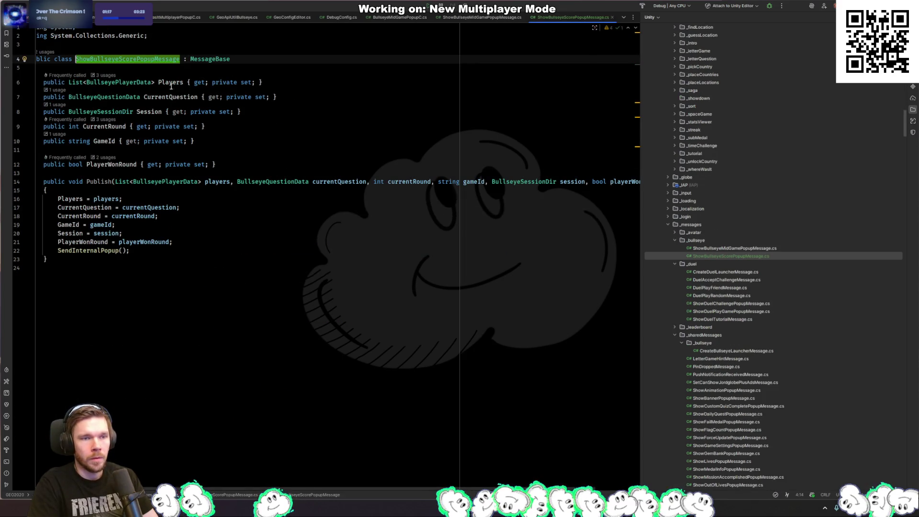
pyautogui.click(344, 88)
pyautogui.hotkey('ctrl', 'x')
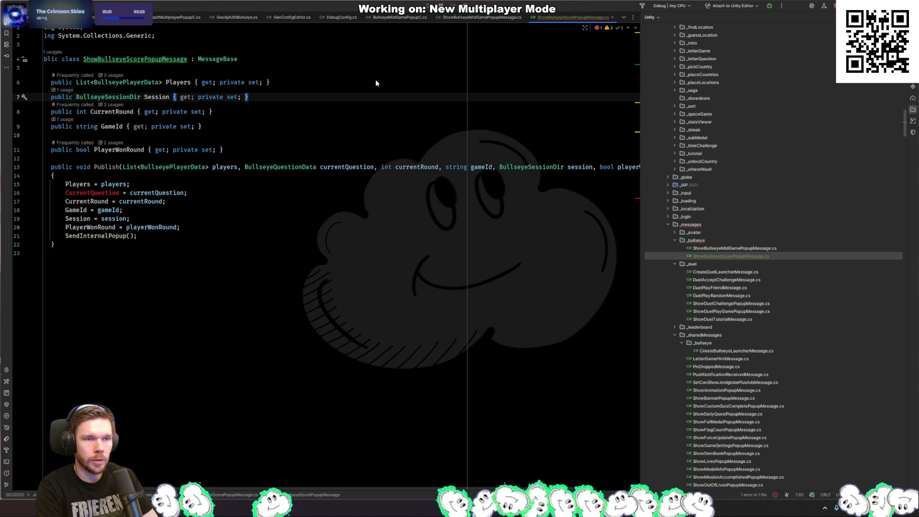
pyautogui.press('Down')
pyautogui.press('Down')
pyautogui.hotkey('ctrl', 'x')
pyautogui.press('Down')
pyautogui.press('Down')
pyautogui.press('Down')
pyautogui.hotkey('ctrl', 'y')
pyautogui.press('Down')
pyautogui.hotkey('ctrl', 'y')
pyautogui.press('Up')
pyautogui.press('Up')
pyautogui.press('Up')
pyautogui.press('Up')
# Step: Remove the gameId and currentQuestion parameters from Publish and delete the unused using System line
pyautogui.press('End')
pyautogui.hotkey('ctrl', 'Left')
pyautogui.hotkey('ctrl', 'Left')
pyautogui.hotkey('ctrl', 'Left')
pyautogui.hotkey('ctrl', 'BackSpace')
pyautogui.hotkey('ctrl', 'BackSpace')
pyautogui.press('BackSpace')
pyautogui.press('BackSpace')
pyautogui.hotkey('ctrl', 'Left')
pyautogui.hotkey('ctrl', 'Left')
pyautogui.hotkey('ctrl', 'BackSpace')
pyautogui.hotkey('ctrl', 'BackSpace')
pyautogui.hotkey('ctrl', 'BackSpace')
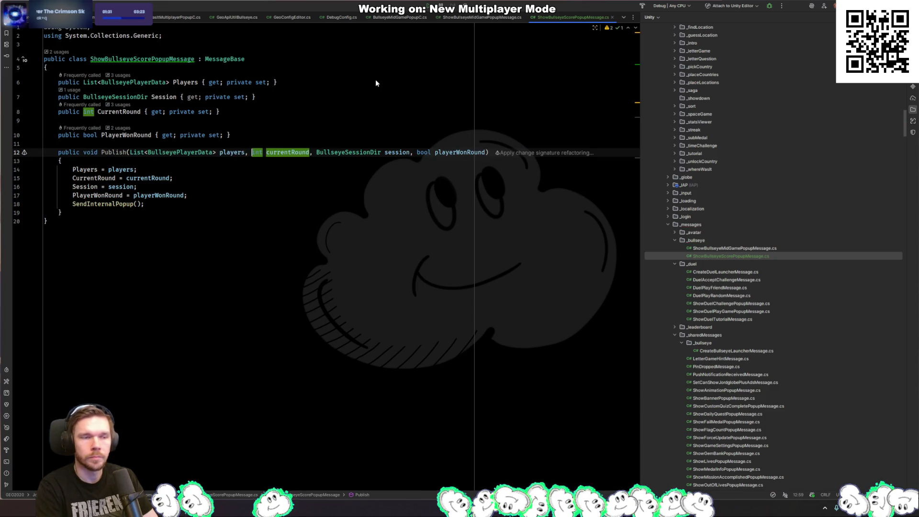
pyautogui.click(79, 28)
pyautogui.hotkey('ctrl', 'x')
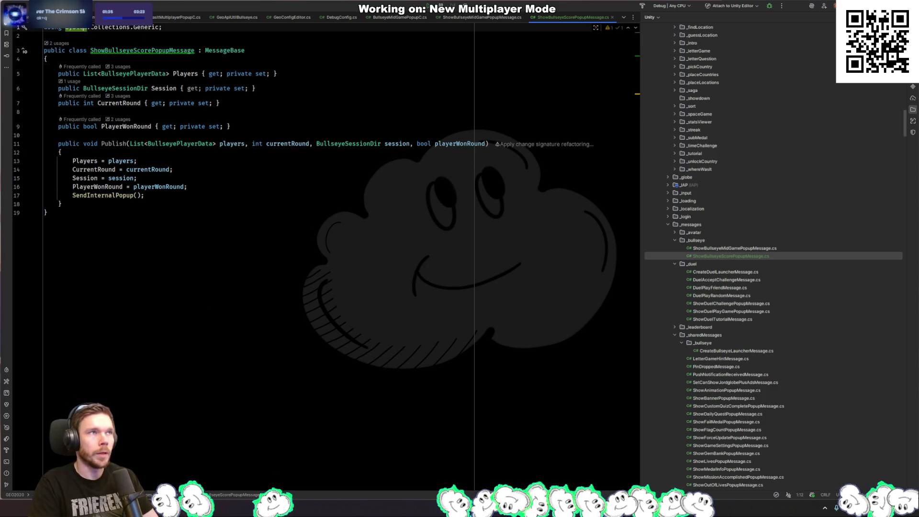
pyautogui.hotkey('alt', 'Tab')
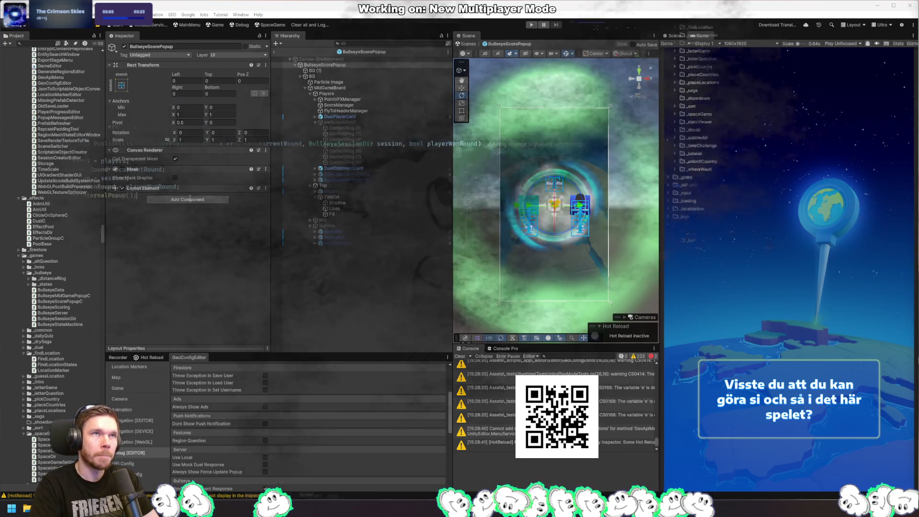
# Step: Go back to Rider's ShowBullseyeScorePopupMessage.cs once Unity finishes recompiling
pyautogui.hotkey('alt', 'Tab')
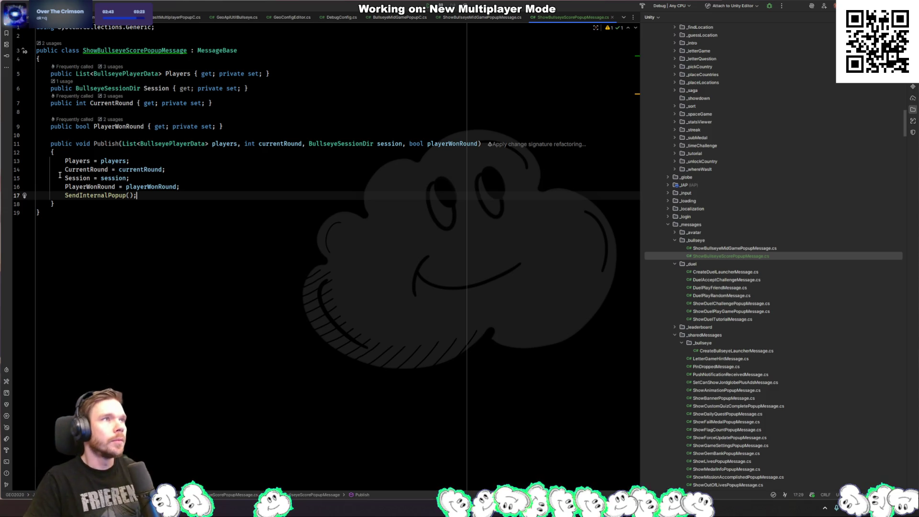
pyautogui.moveTo(71, 163)
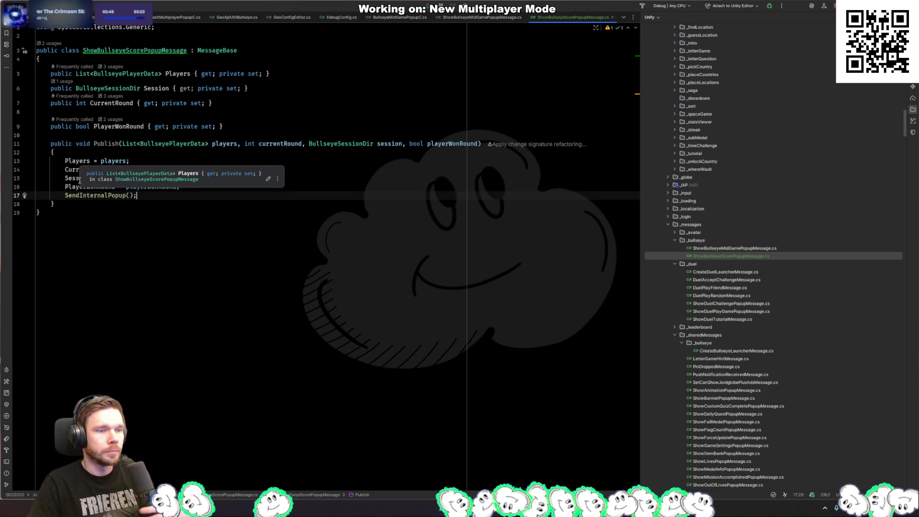
# Step: Review the Publish assignments, then check line 17 of BullseyeScorePopupC.cs
pyautogui.click(98, 233)
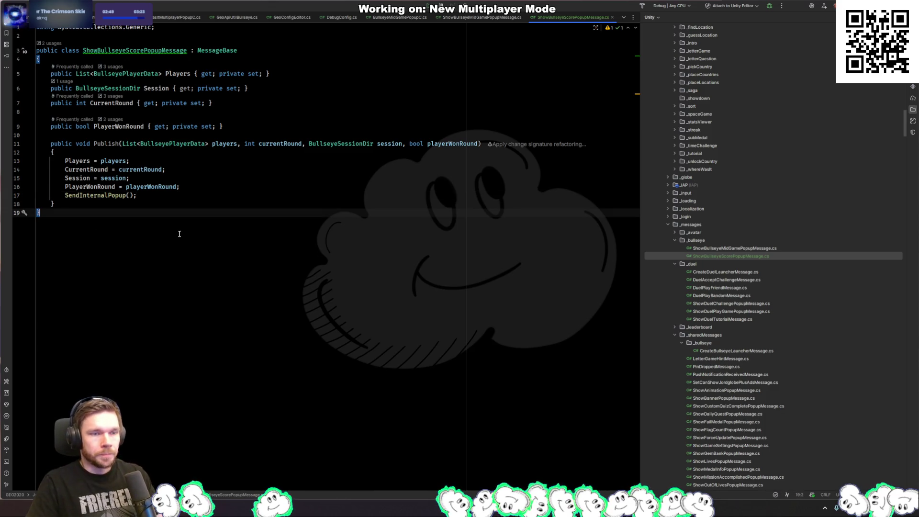
pyautogui.hotkey('ctrl', 'w')
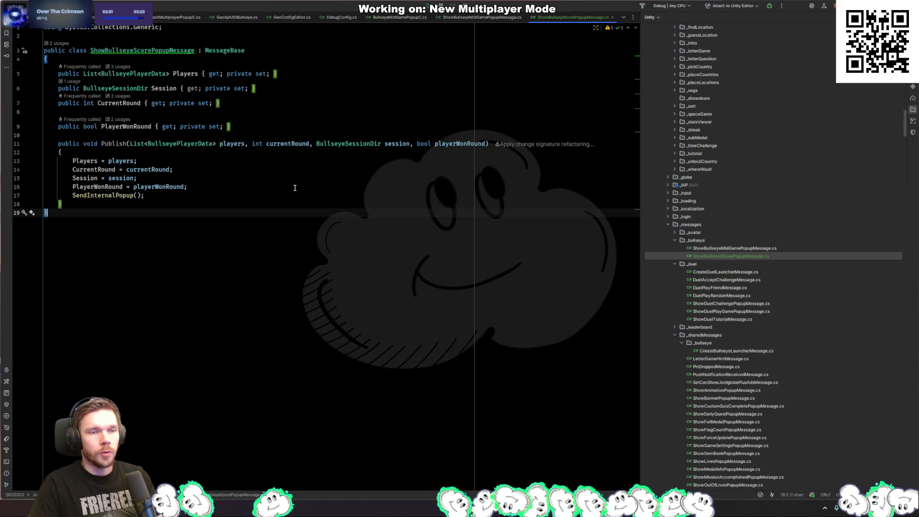
pyautogui.click(306, 187)
pyautogui.click(199, 171)
pyautogui.hotkey('ctrl', 'Tab')
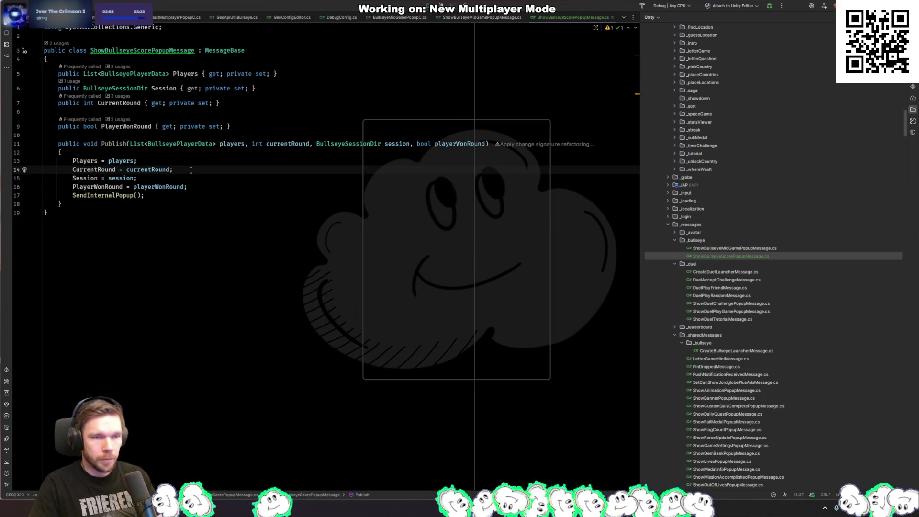
pyautogui.click(354, 172)
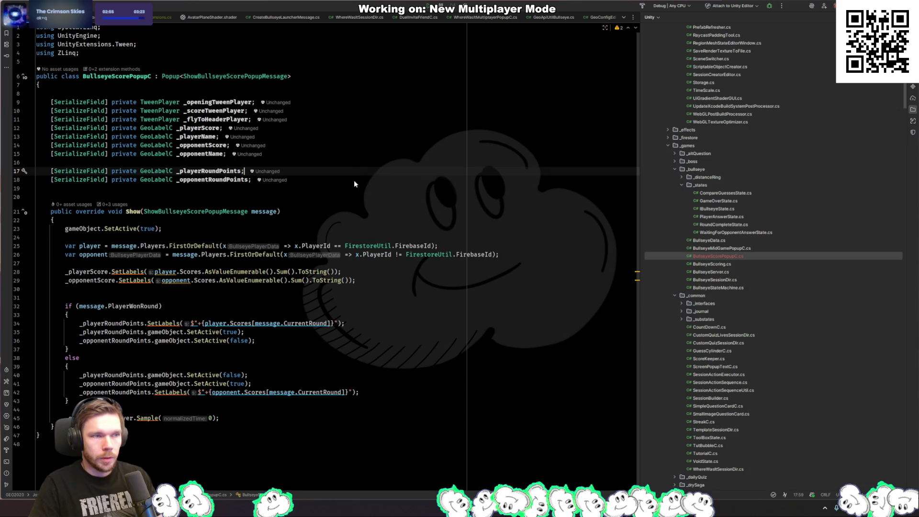
pyautogui.hotkey('alt', 'Tab')
pyautogui.hotkey('alt', 'Tab')
# Step: Open PopupDirApp.cs and add Subscribe<ShowBullseyeScorePopupMessage>() on line 10
pyautogui.hotkey('ctrl', 'shift', 'n')
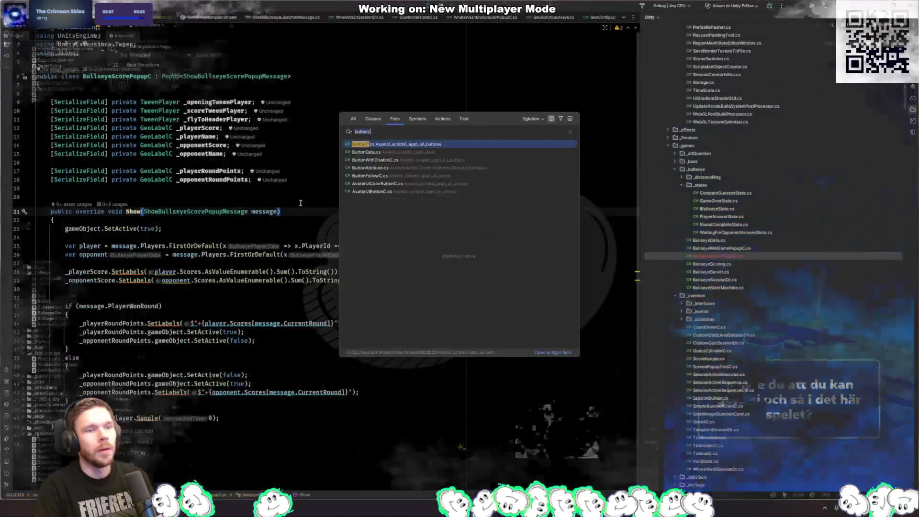
pyautogui.write('BopupDirApp')
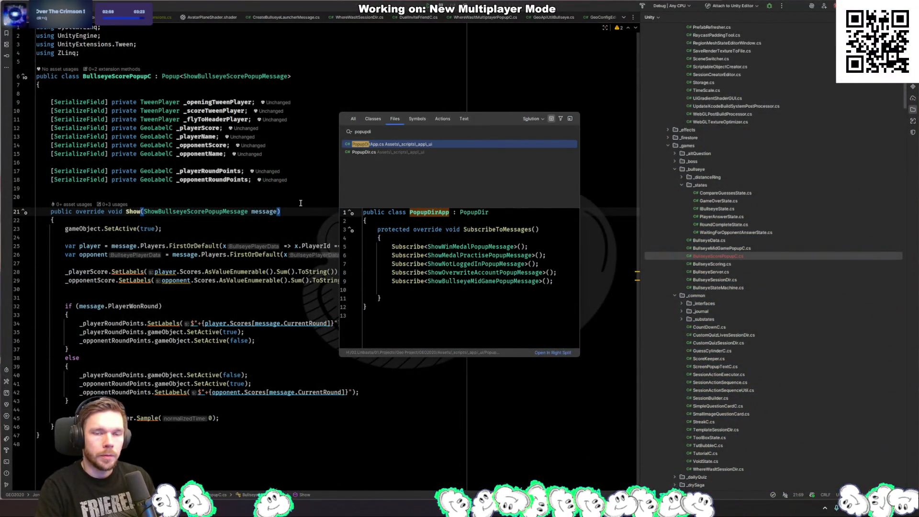
pyautogui.press('Return')
pyautogui.press('Down')
pyautogui.press('Down')
pyautogui.press('Down')
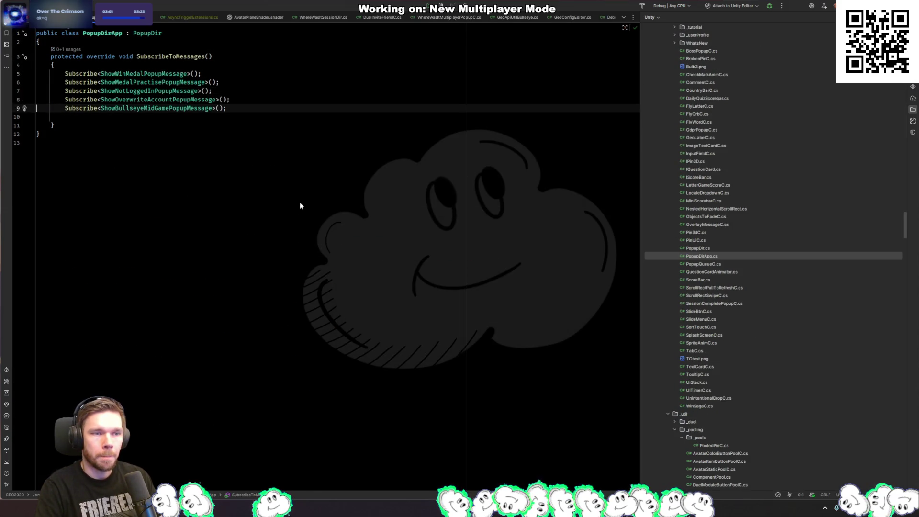
pyautogui.write('Subscribe<ShowBullse>();')
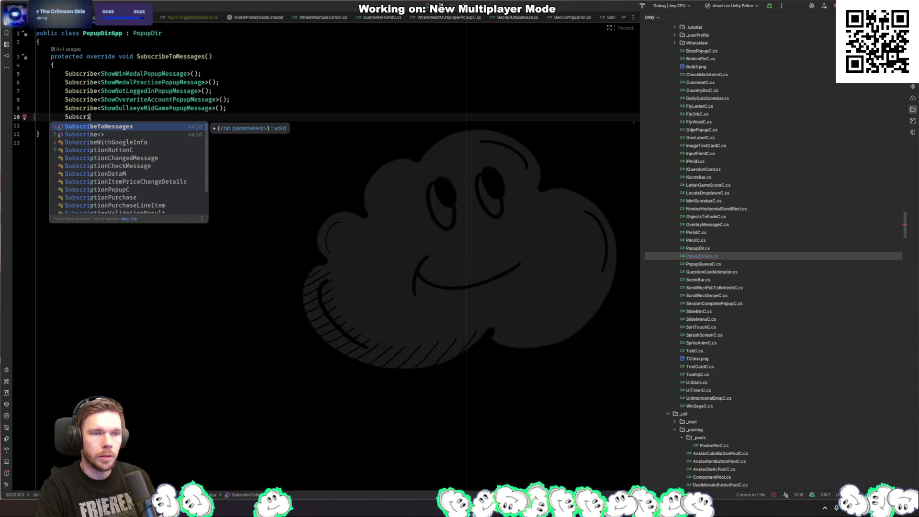
pyautogui.press('Return')
pyautogui.write('ShowBullseyeSc')
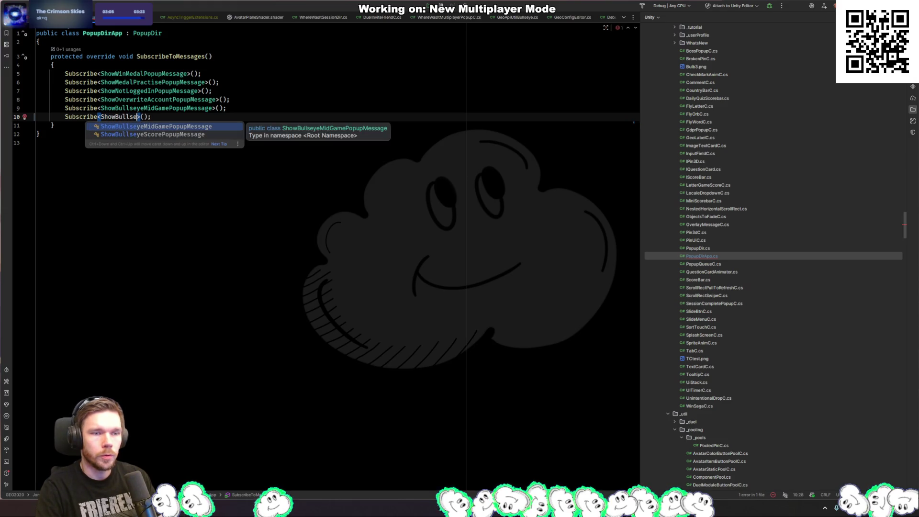
pyautogui.press('Return')
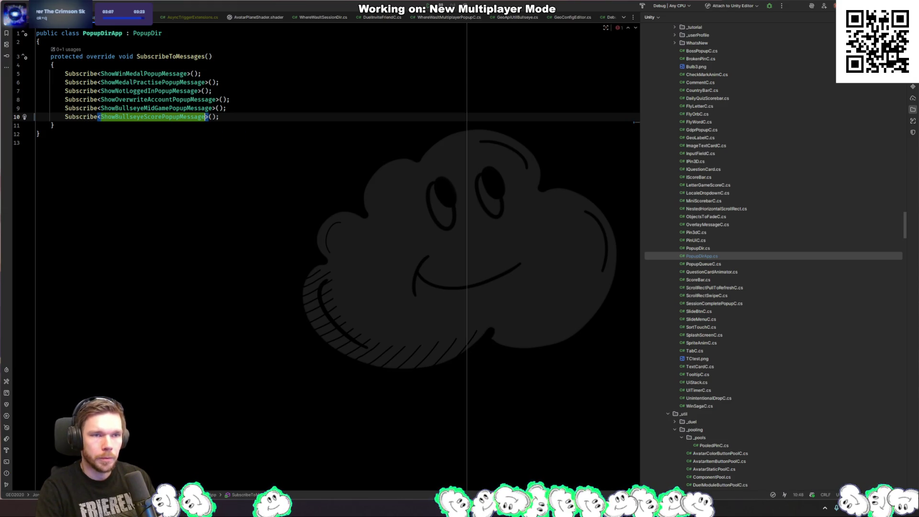
pyautogui.hotkey('alt', 'Tab')
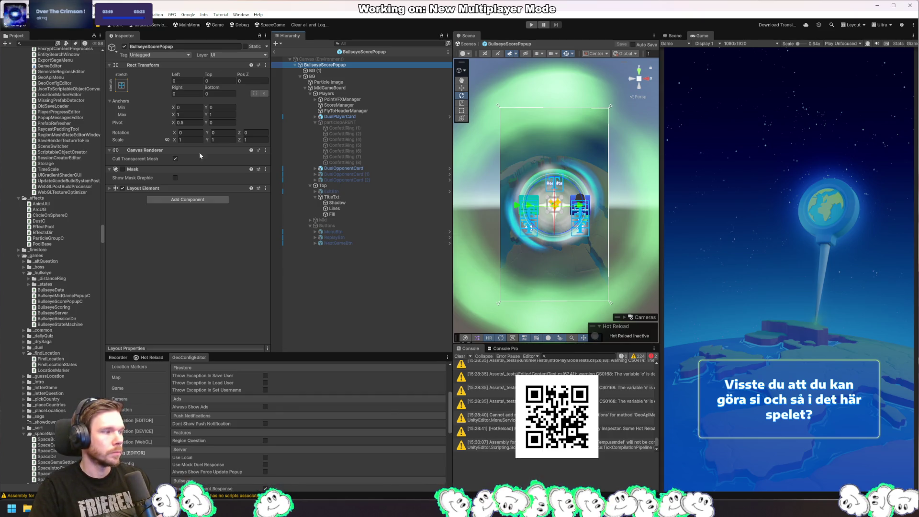
# Step: Find GamePopupData via the 'gamepopup' search and show page 2 of its registered Popups
pyautogui.click(48, 44)
pyautogui.write('gamepopup')
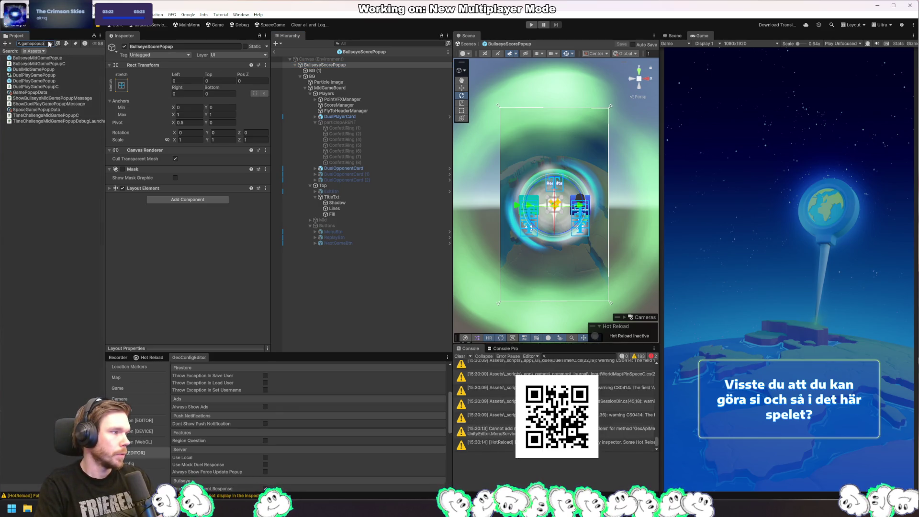
pyautogui.click(39, 93)
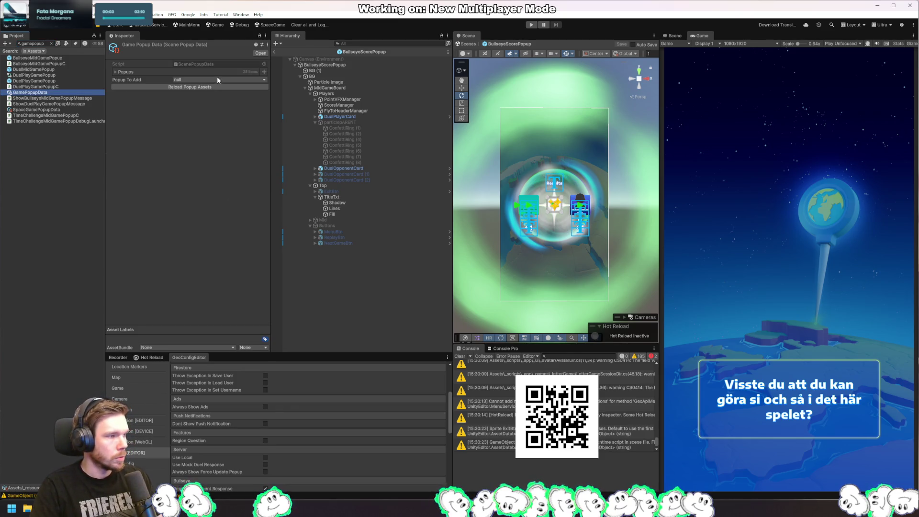
pyautogui.click(251, 80)
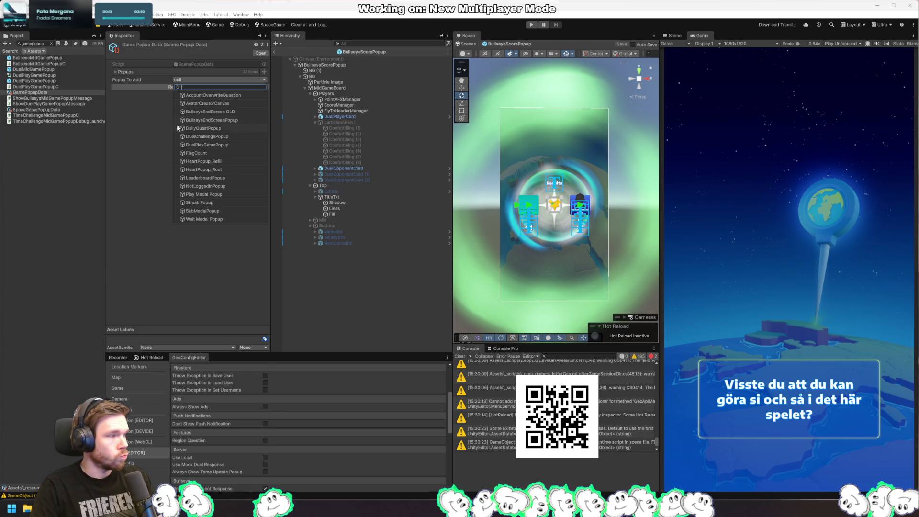
pyautogui.click(138, 126)
pyautogui.click(126, 72)
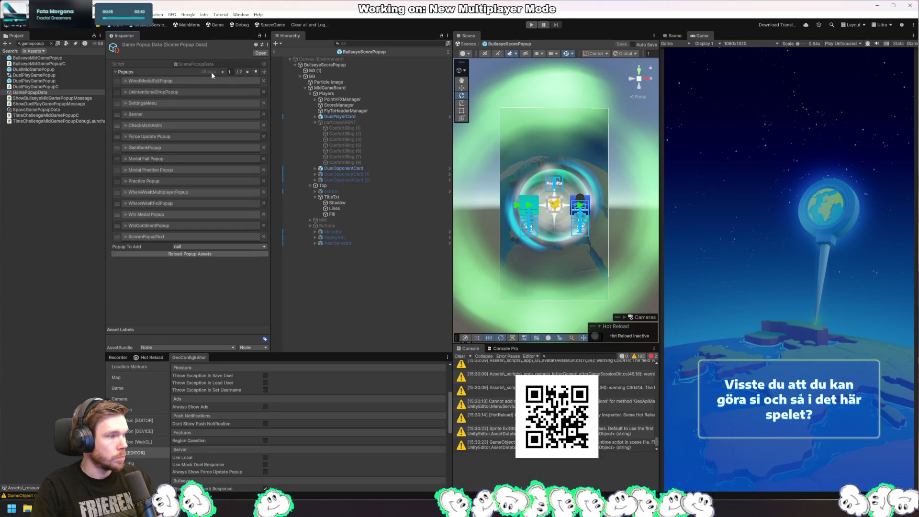
pyautogui.click(247, 72)
# Step: Check the addable popups list, then clear the Console warnings back in Unity
pyautogui.click(190, 191)
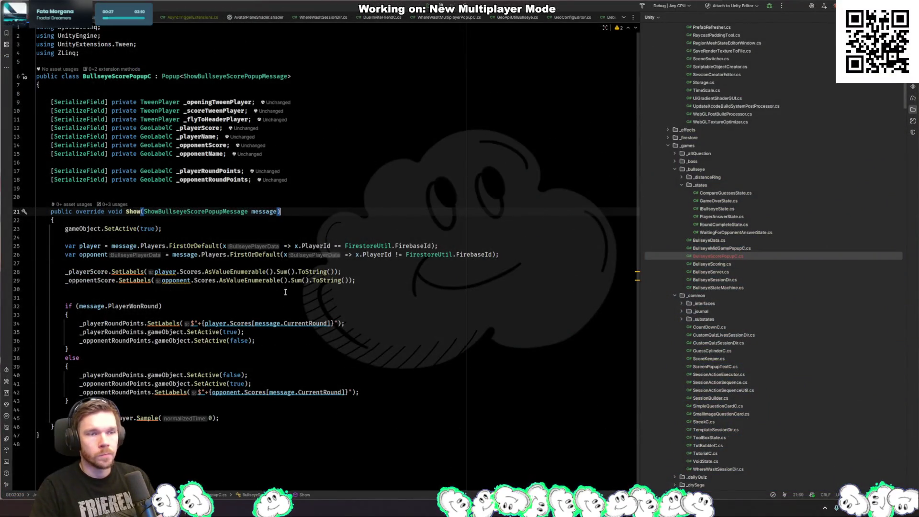
pyautogui.click(348, 198)
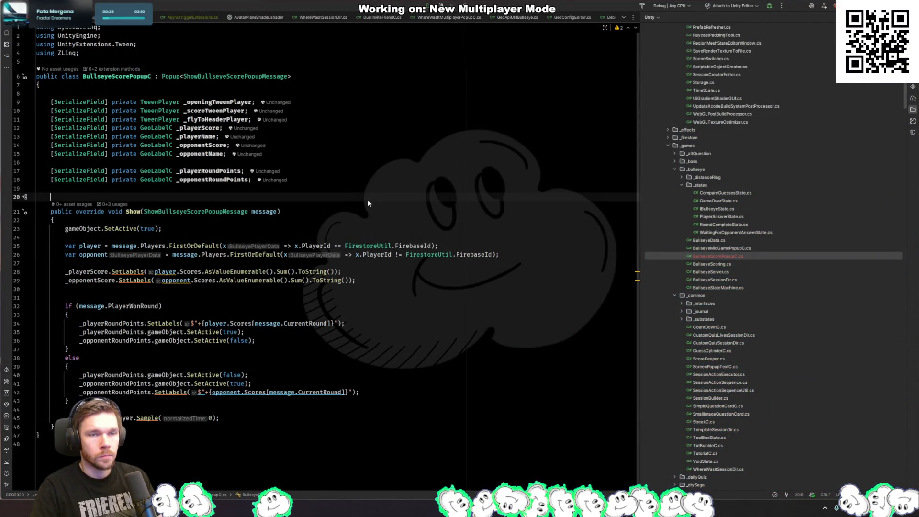
pyautogui.hotkey('alt', 'Tab')
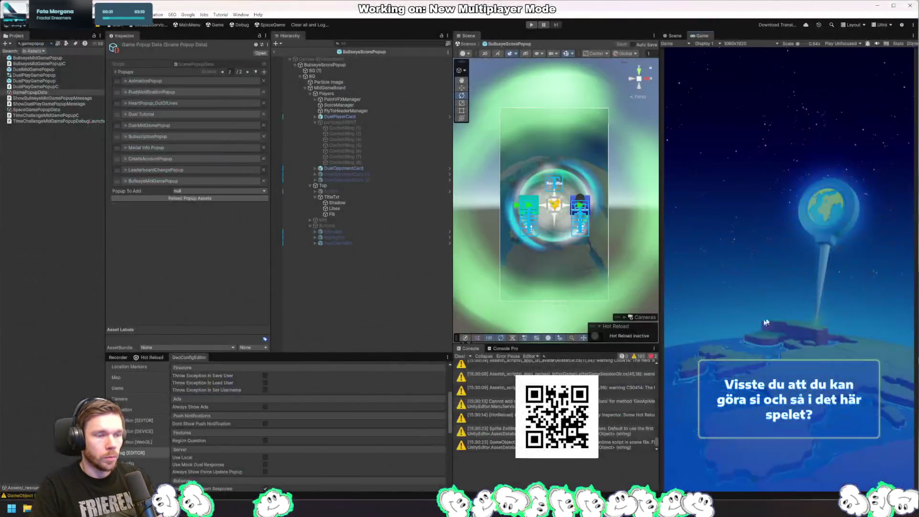
pyautogui.click(461, 357)
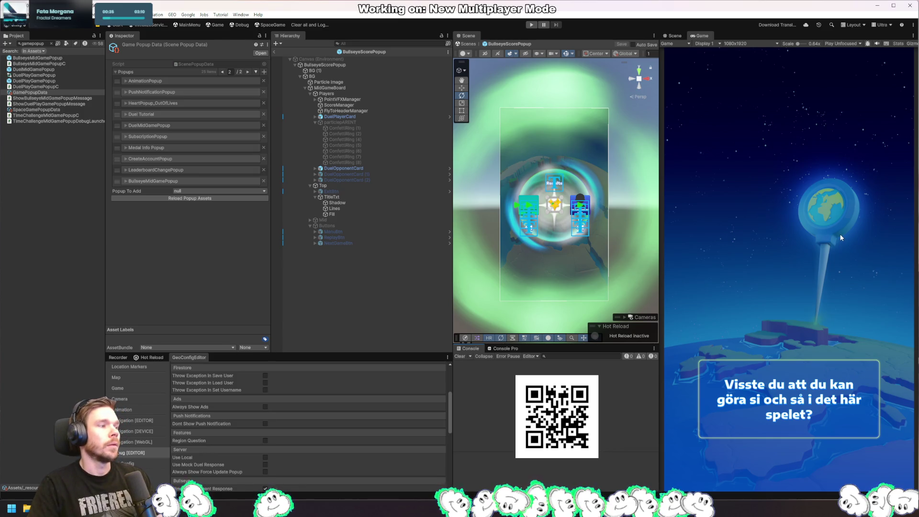
# Step: Add the Bullseye Score Popup C component to the BullseyeScorePopup root and save the prefab
pyautogui.click(335, 65)
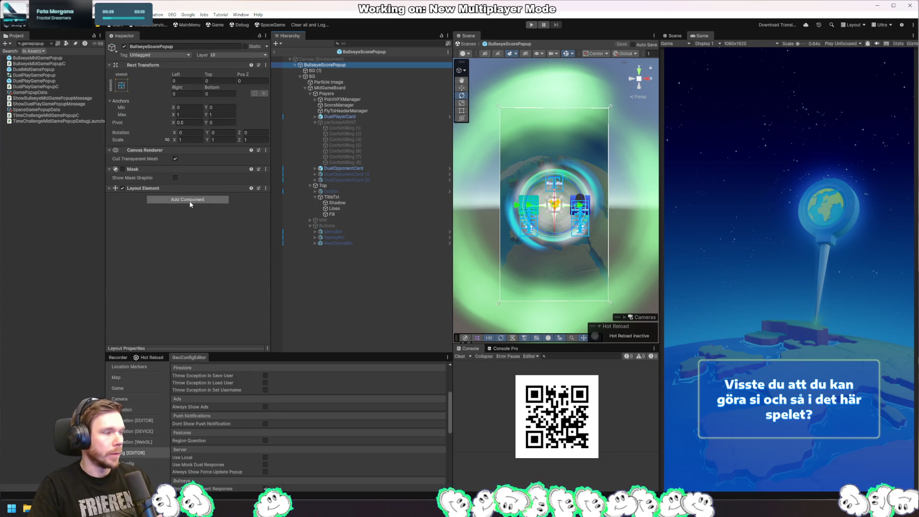
pyautogui.click(202, 198)
pyautogui.write('blisey')
pyautogui.press('BackSpace')
pyautogui.press('BackSpace')
pyautogui.press('BackSpace')
pyautogui.write('ullsees')
pyautogui.press('BackSpace')
pyautogui.press('BackSpace')
pyautogui.write('yescore')
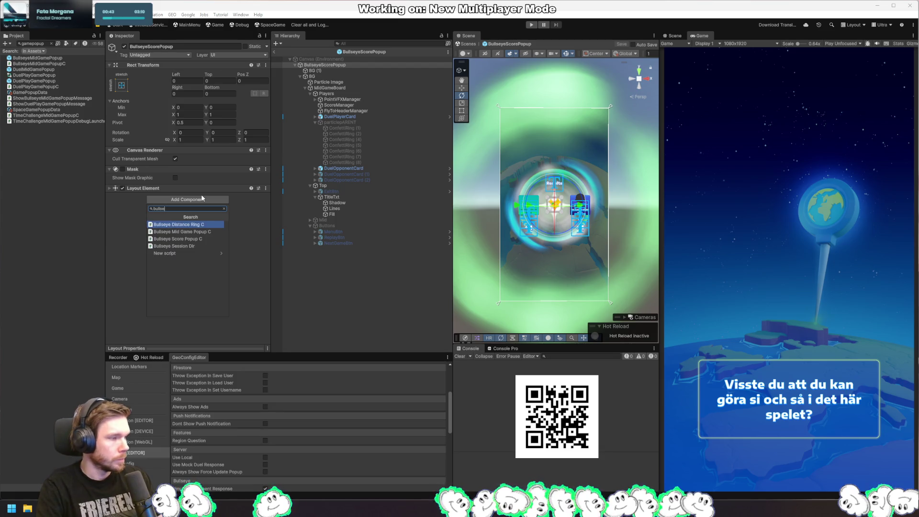
pyautogui.press('Return')
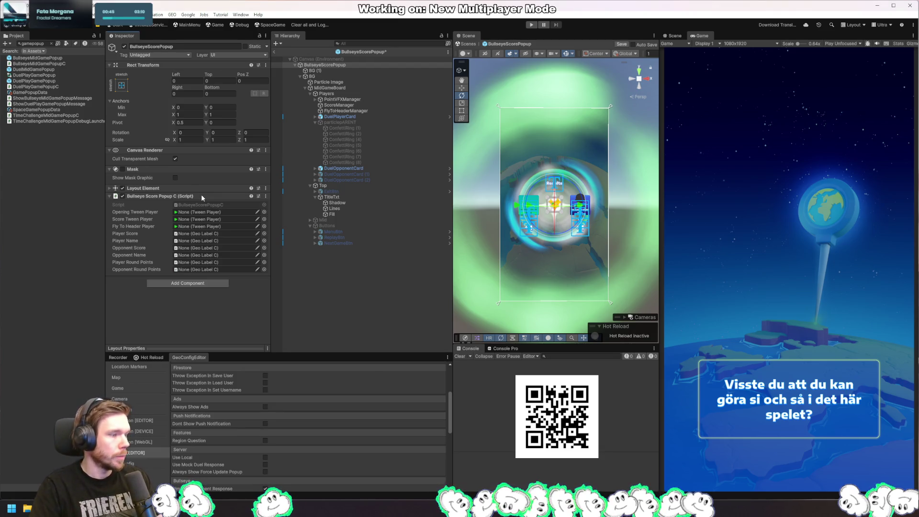
pyautogui.hotkey('ctrl', 's')
# Step: Register BullseyeScorePopup in GamePopupData through its Popup To Add field
pyautogui.click(31, 92)
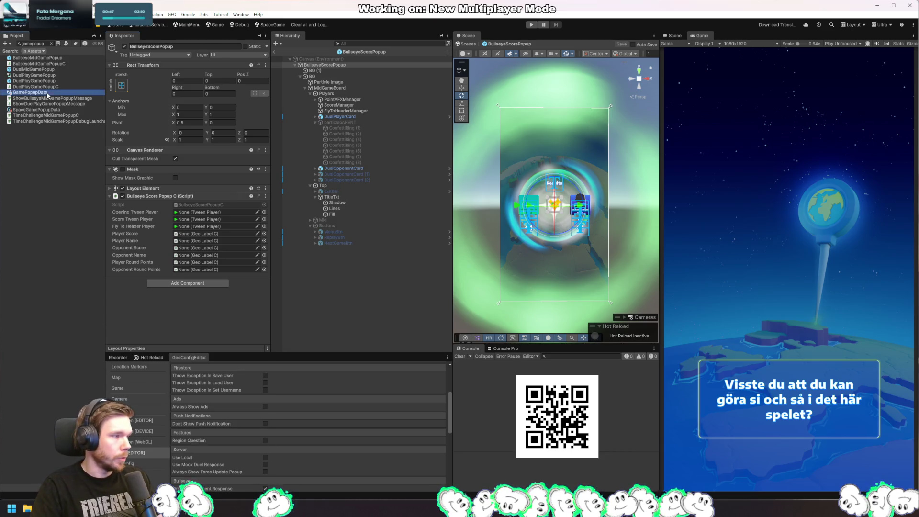
pyautogui.click(194, 253)
pyautogui.click(200, 247)
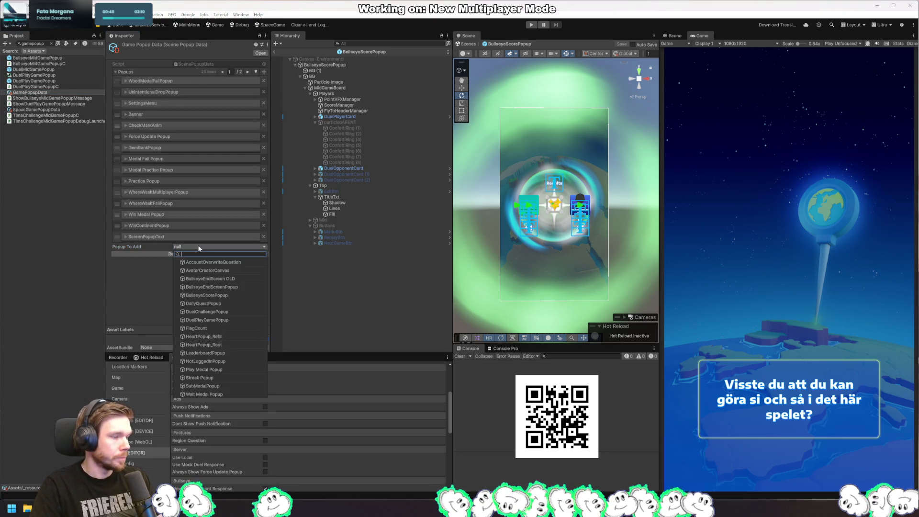
pyautogui.click(231, 295)
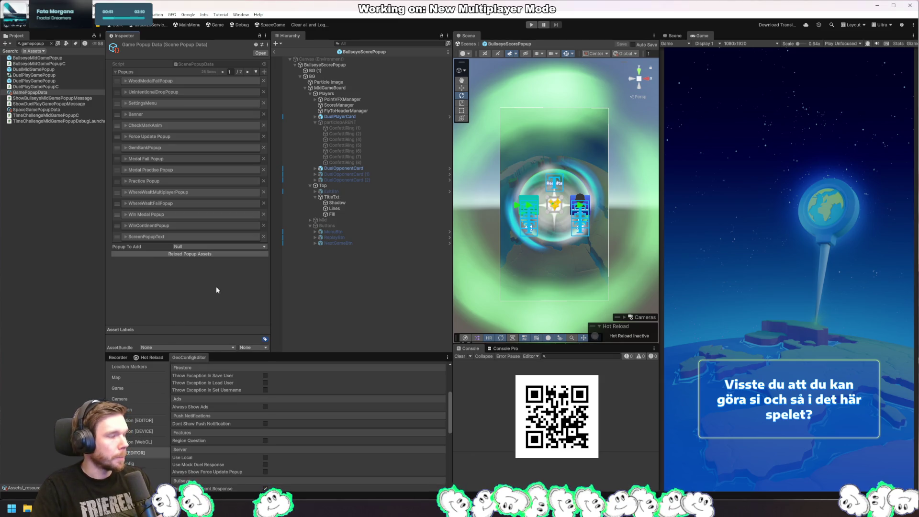
# Step: Search the project for 'debugpopup' and select the DebugPopupData asset
pyautogui.click(41, 43)
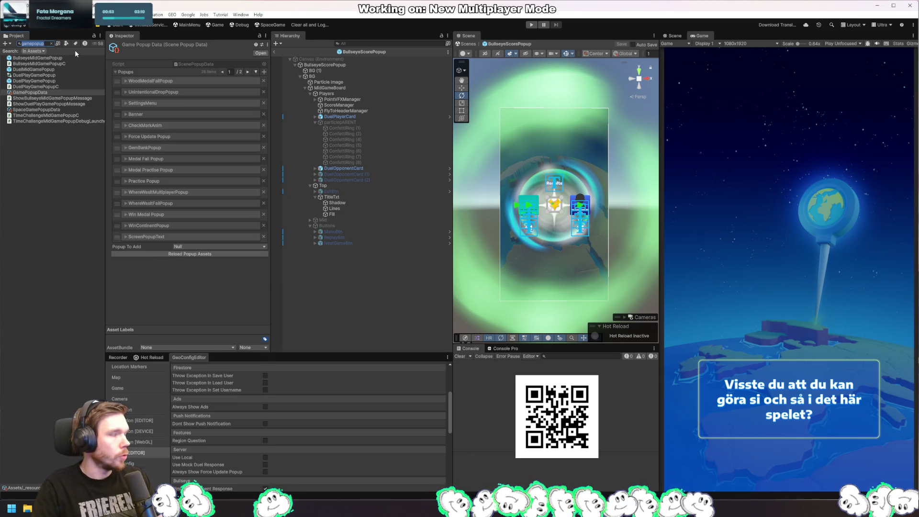
pyautogui.write('debugpoup')
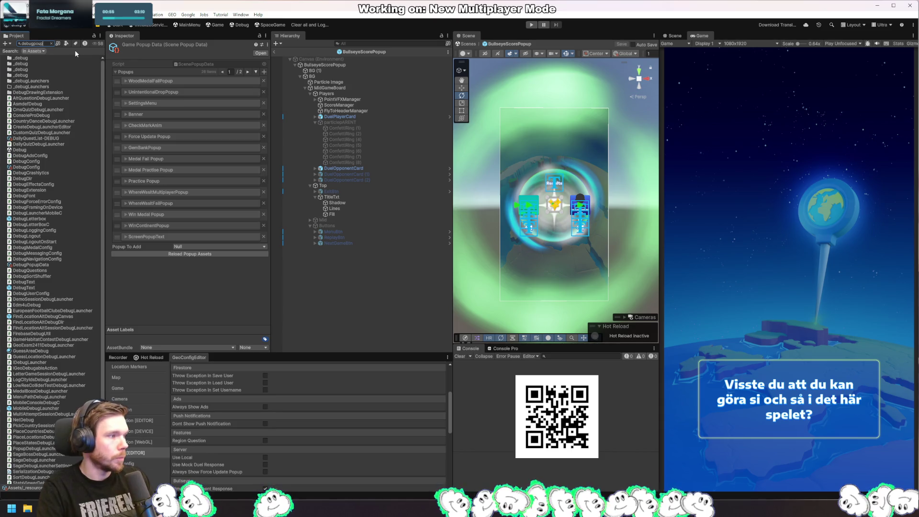
pyautogui.press('BackSpace')
pyautogui.press('BackSpace')
pyautogui.write('p')
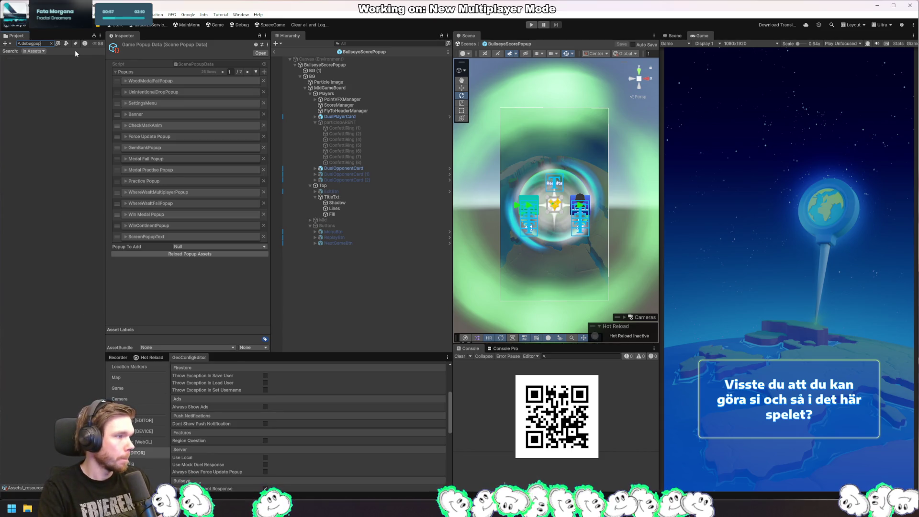
pyautogui.click(42, 60)
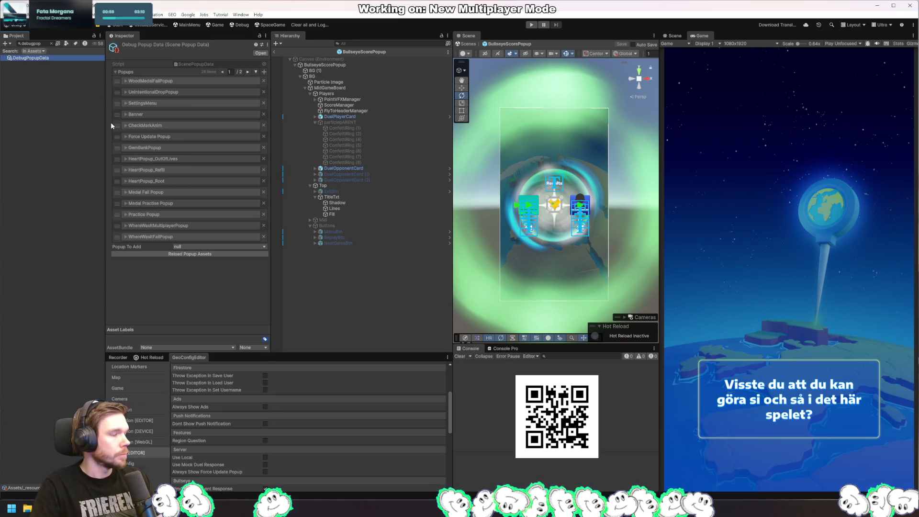